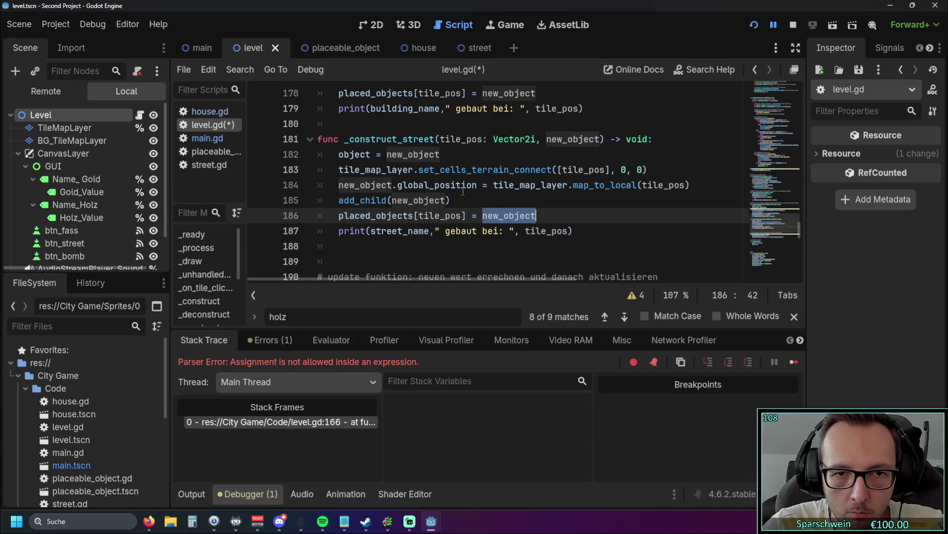
{"action": "scroll", "coordinate": [463, 192], "scroll_direction": "up", "scroll_amount": 3}
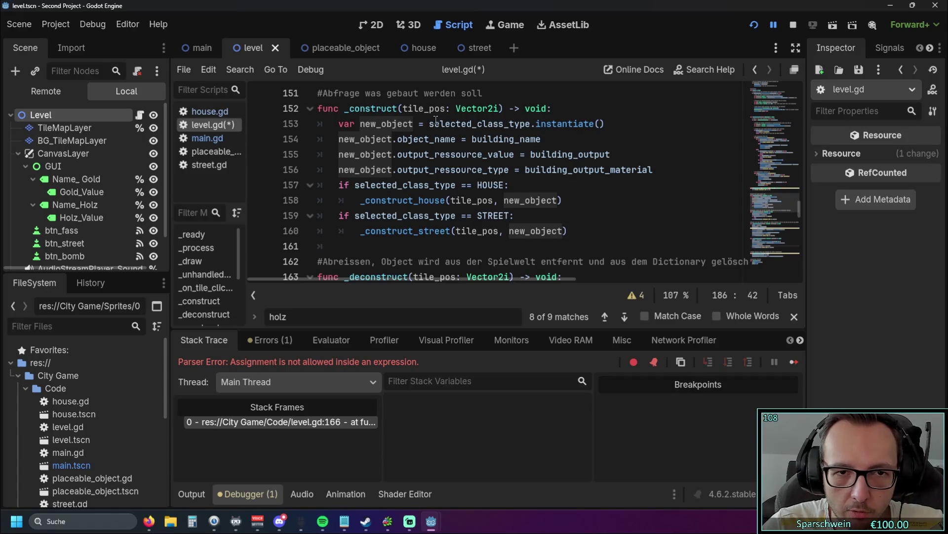
Copy the STREET scene's uid string from the script's constants.
{"action": "mouse_move", "coordinate": [435, 122]}
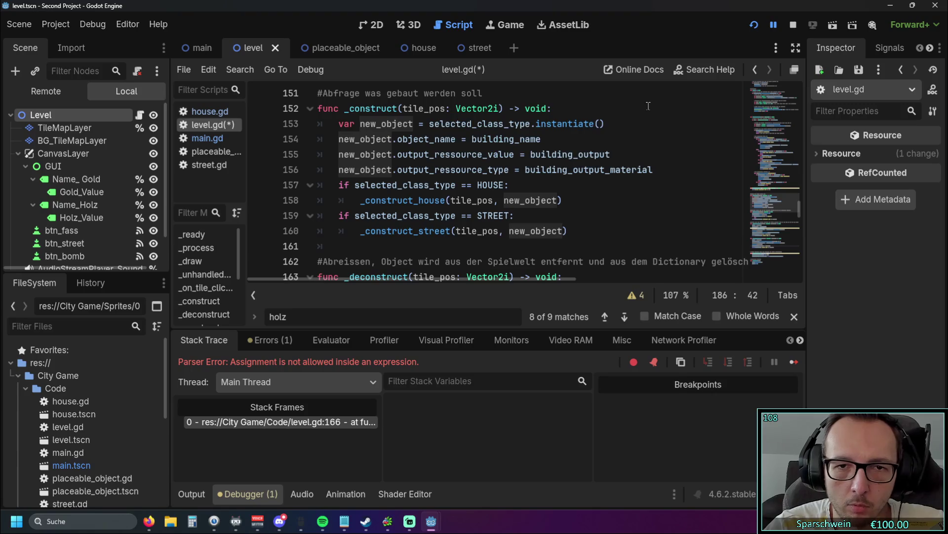
{"action": "left_click", "coordinate": [607, 125]}
{"action": "scroll", "coordinate": [594, 131], "scroll_direction": "down", "scroll_amount": 1}
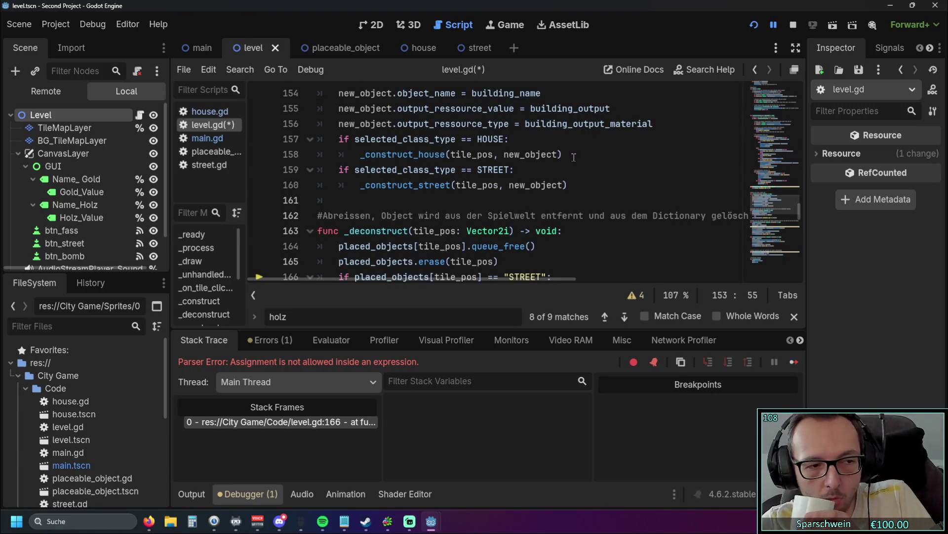
{"action": "scroll", "coordinate": [510, 210], "scroll_direction": "down", "scroll_amount": 6}
{"action": "scroll", "coordinate": [511, 208], "scroll_direction": "down", "scroll_amount": 10}
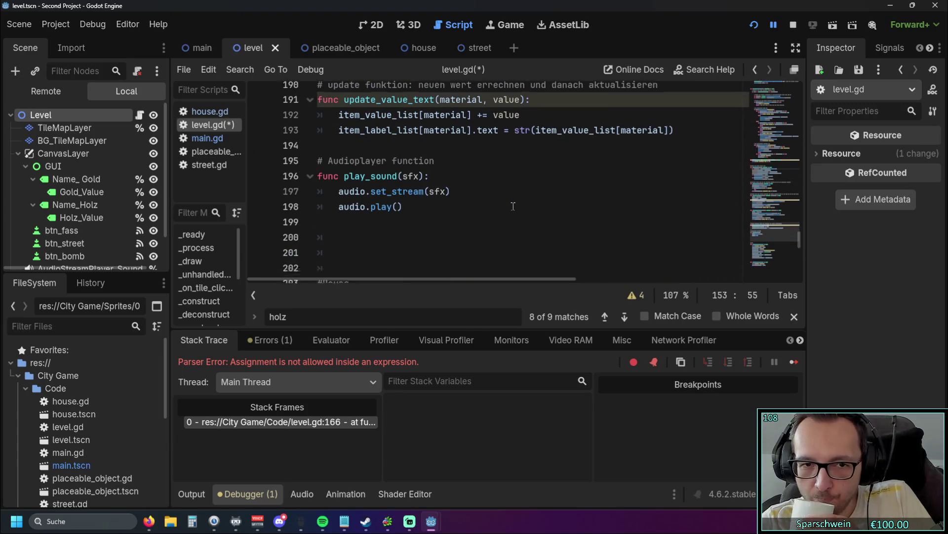
{"action": "scroll", "coordinate": [514, 204], "scroll_direction": "down", "scroll_amount": 2}
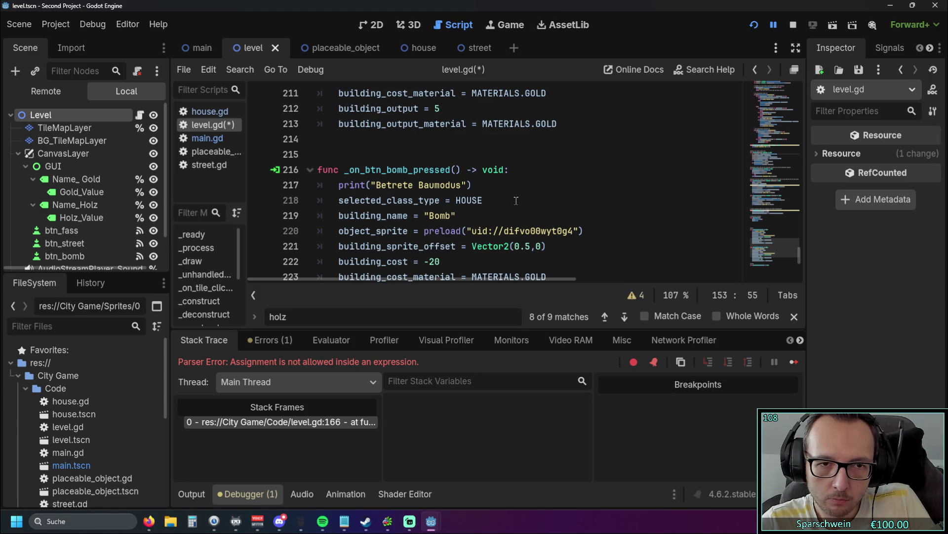
{"action": "left_click_drag", "start_coordinate": [797, 257], "coordinate": [808, 67]}
{"action": "scroll", "coordinate": [650, 162], "scroll_direction": "down", "scroll_amount": 5}
{"action": "scroll", "coordinate": [650, 161], "scroll_direction": "down", "scroll_amount": 9}
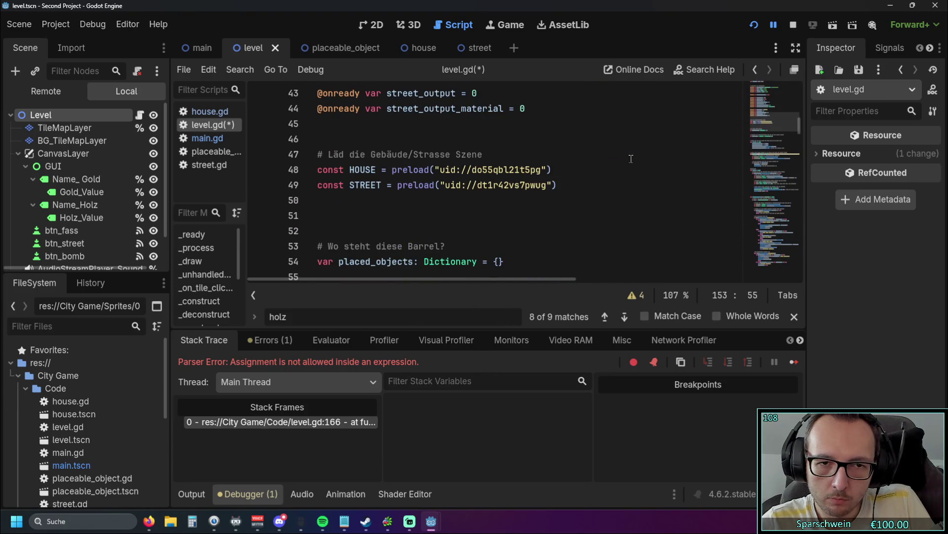
{"action": "mouse_move", "coordinate": [558, 185]}
{"action": "left_mouse_down"}
{"action": "mouse_move", "coordinate": [436, 185]}
{"action": "mouse_move", "coordinate": [552, 190]}
{"action": "left_mouse_up"}
{"action": "key", "text": "ctrl+c"}
{"action": "left_click", "coordinate": [443, 186]}
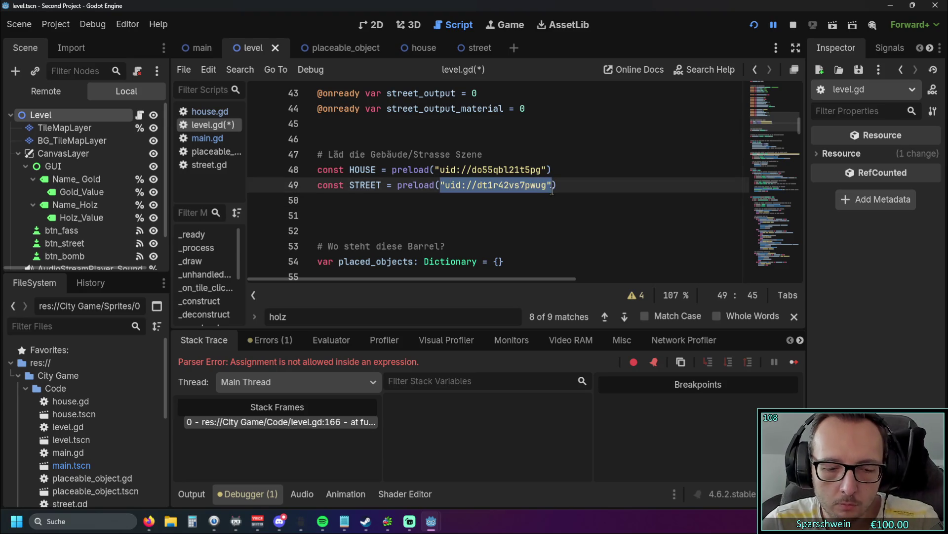
Paste the STREET uid over the old comparison string on line 166.
{"action": "scroll", "coordinate": [553, 190], "scroll_direction": "down", "scroll_amount": 5}
{"action": "left_click_drag", "start_coordinate": [801, 138], "coordinate": [789, 220]}
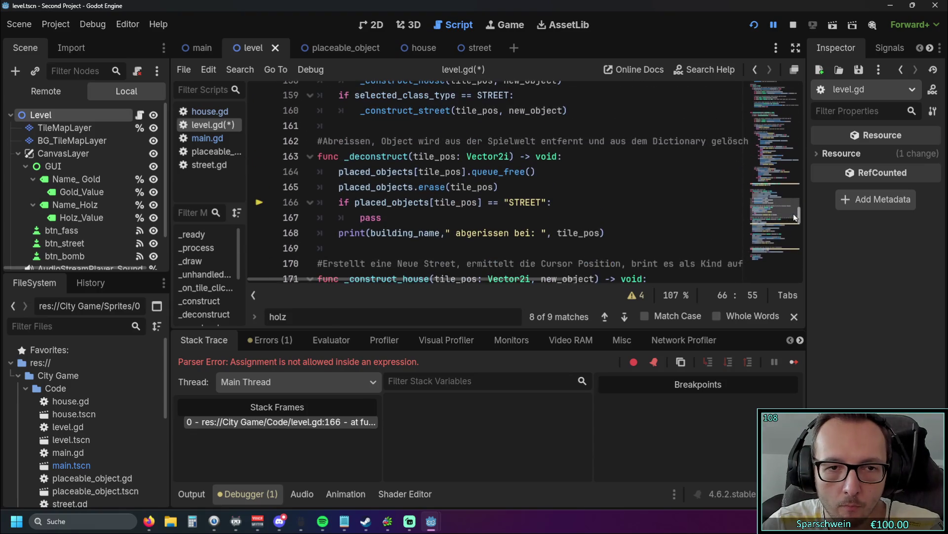
{"action": "left_click", "coordinate": [556, 202]}
{"action": "key", "text": "Left"}
{"action": "key", "text": "shift+Left"}
{"action": "key", "text": "shift+Left"}
{"action": "key", "text": "shift+Left"}
{"action": "key", "text": "ctrl+v"}
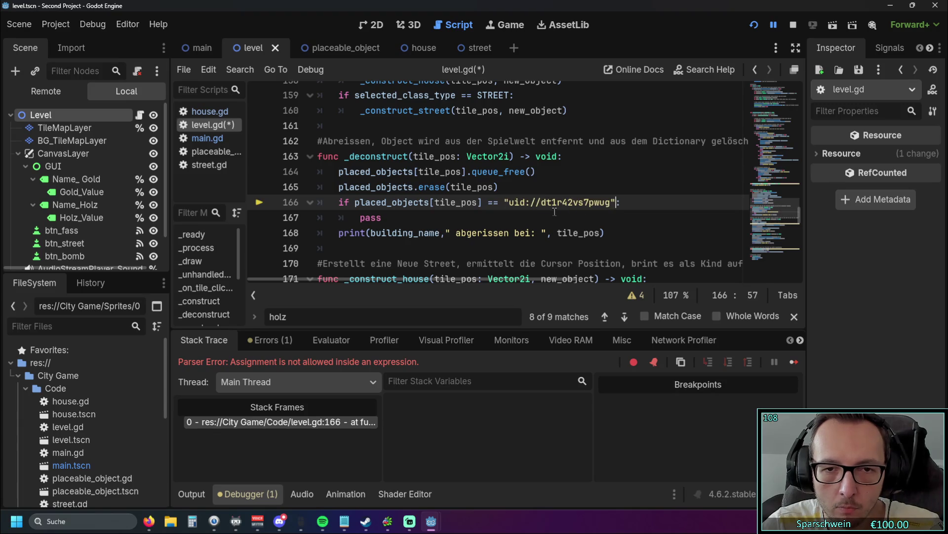
{"action": "left_click", "coordinate": [487, 212]}
Run the game, place a barrel on the grass, and demolish it to test the check.
{"action": "left_click", "coordinate": [772, 23]}
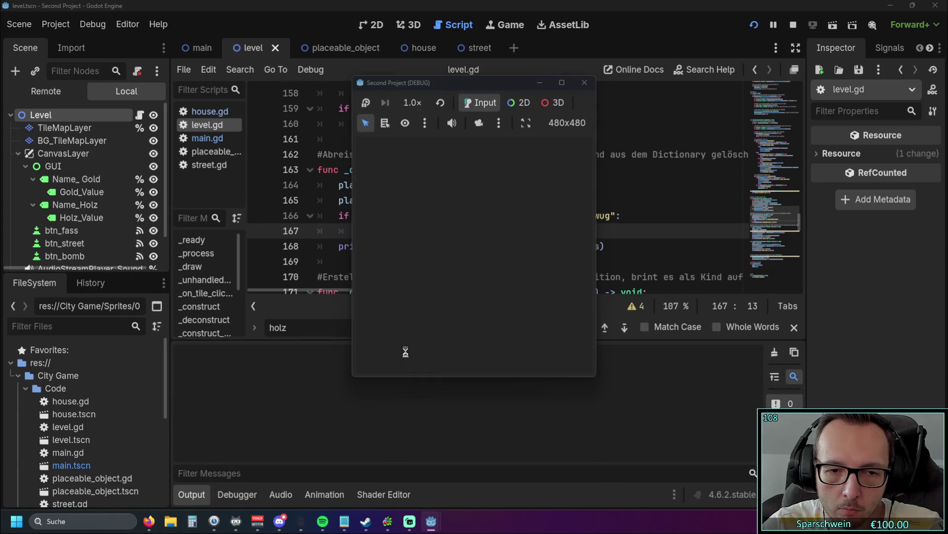
{"action": "left_click", "coordinate": [445, 358]}
{"action": "left_click", "coordinate": [428, 278]}
{"action": "left_click", "coordinate": [432, 271]}
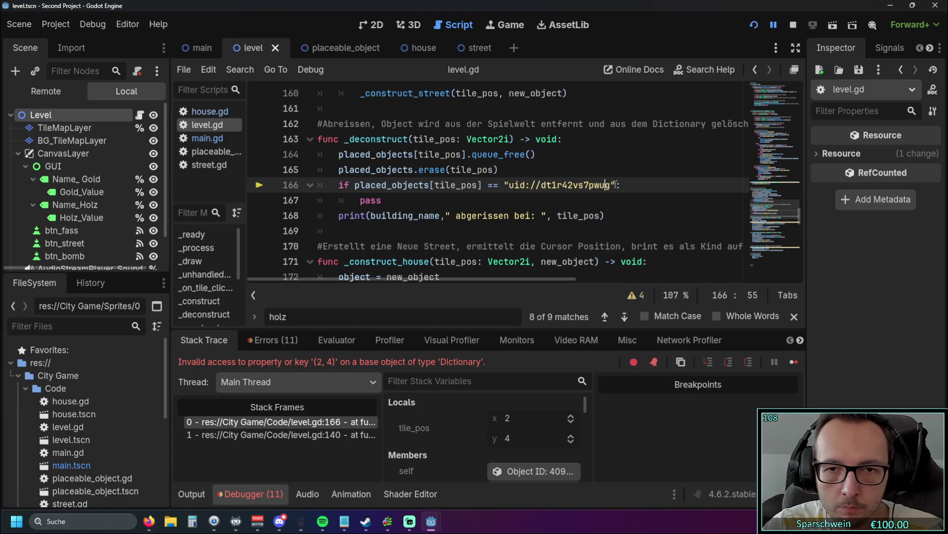
Replace the uid on line 166 with the STREET constant and relaunch the game.
{"action": "left_click_drag", "start_coordinate": [615, 185], "coordinate": [508, 186]}
{"action": "type", "text": "Stre"}
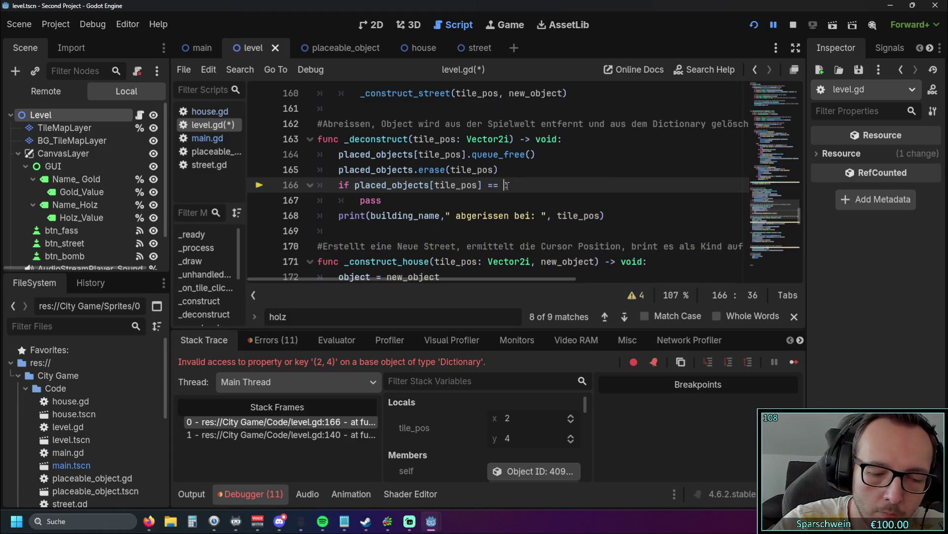
{"action": "type", "text": "et"}
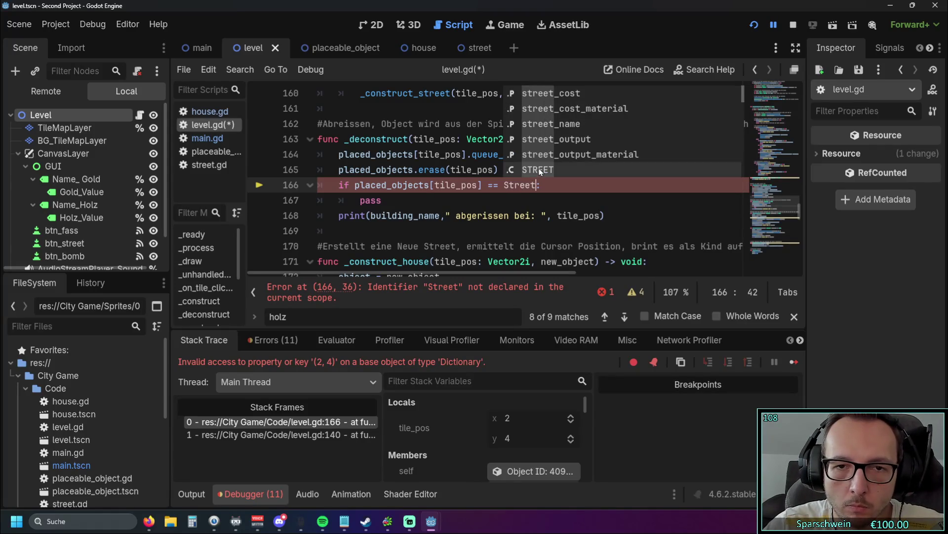
{"action": "left_click", "coordinate": [540, 168]}
{"action": "scroll", "coordinate": [554, 168], "scroll_direction": "up", "scroll_amount": 1}
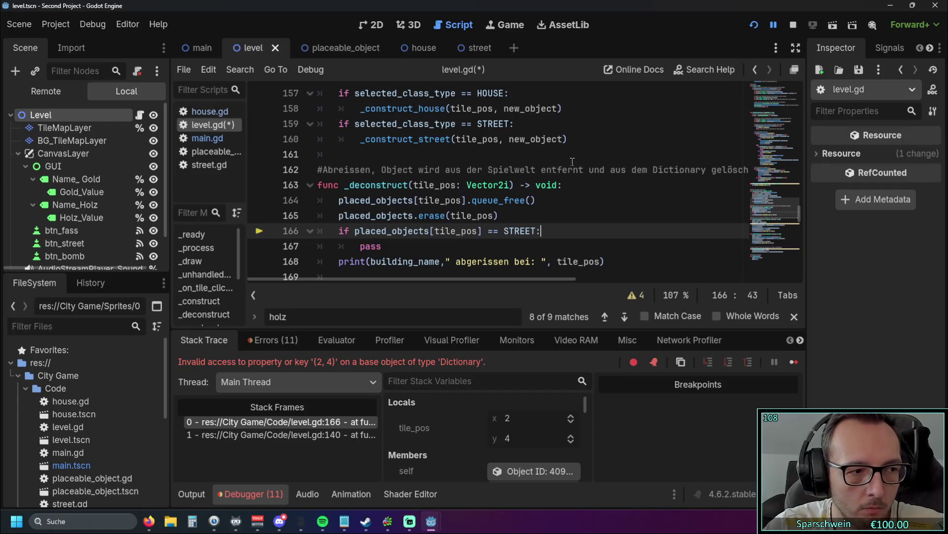
{"action": "left_click", "coordinate": [754, 25]}
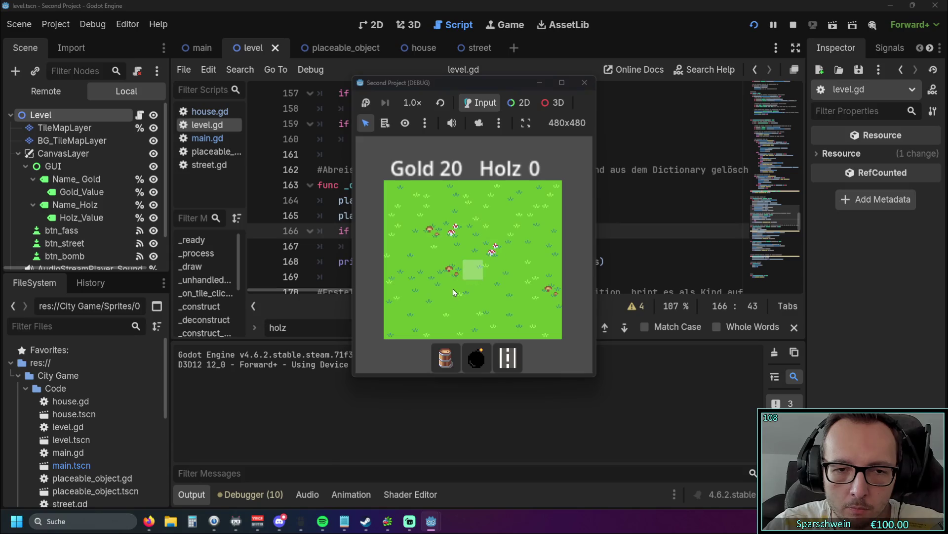
Build and demolish another barrel, then return to the street check in _deconstruct.
{"action": "left_click", "coordinate": [448, 295]}
{"action": "left_click", "coordinate": [454, 287]}
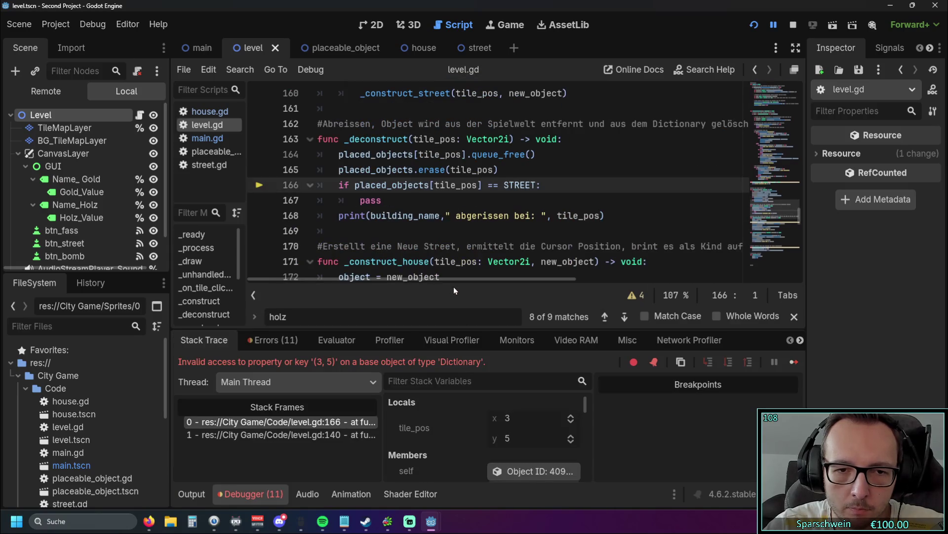
{"action": "left_click", "coordinate": [509, 196]}
{"action": "scroll", "coordinate": [509, 197], "scroll_direction": "up", "scroll_amount": 1}
{"action": "scroll", "coordinate": [494, 200], "scroll_direction": "down", "scroll_amount": 1}
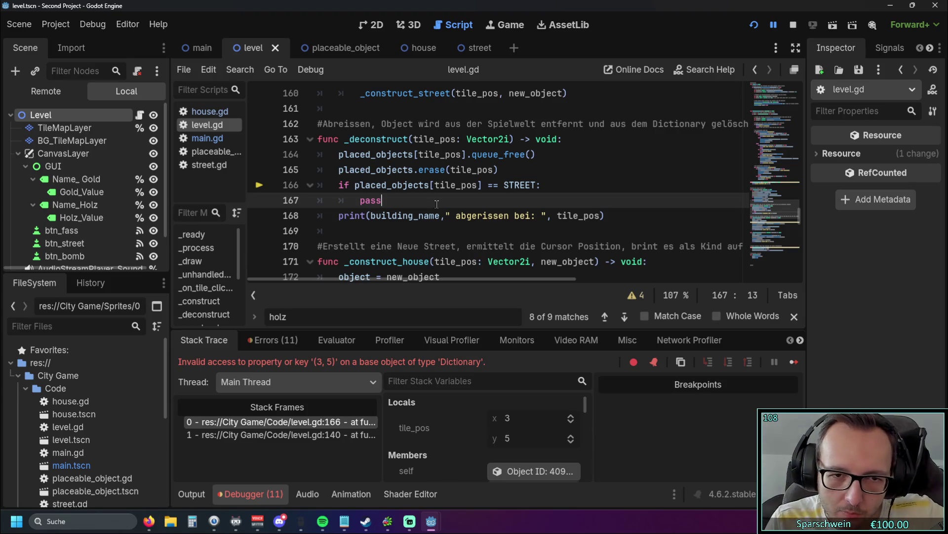
{"action": "scroll", "coordinate": [462, 205], "scroll_direction": "up", "scroll_amount": 1}
{"action": "scroll", "coordinate": [462, 208], "scroll_direction": "down", "scroll_amount": 1}
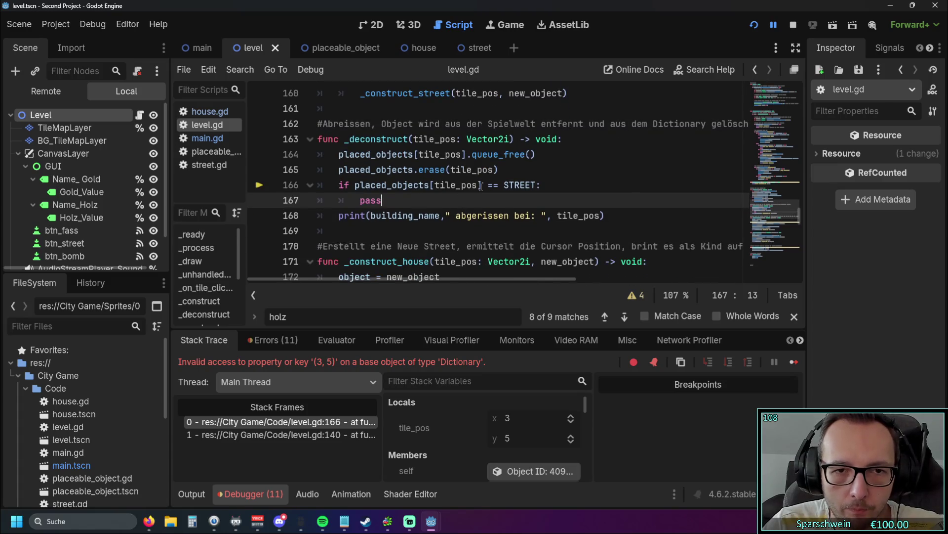
Insert print(placed_objects[tile_pos]) above the street check and set a breakpoint on it.
{"action": "key", "text": "Up"}
{"action": "key", "text": "Up"}
{"action": "key", "text": "End"}
{"action": "key", "text": "Return"}
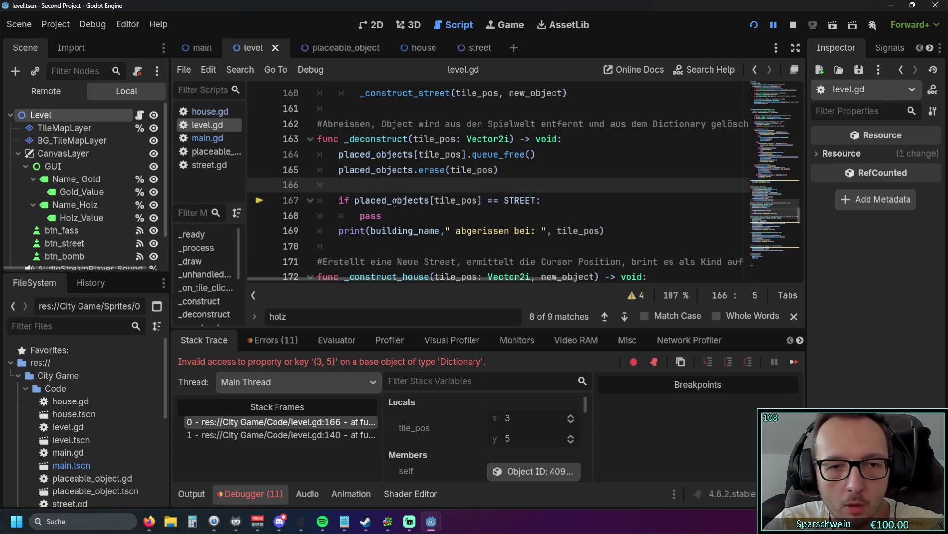
{"action": "type", "text": "print"}
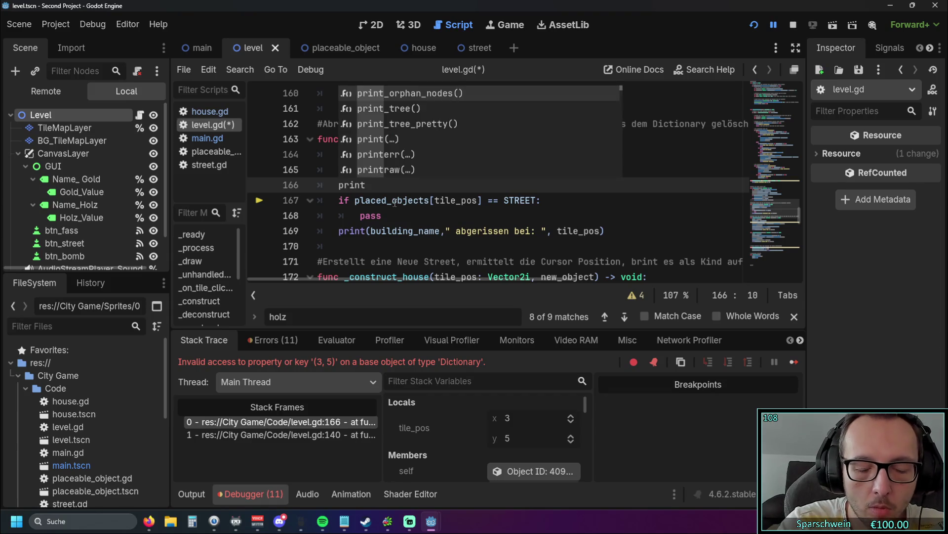
{"action": "type", "text": "(tile"}
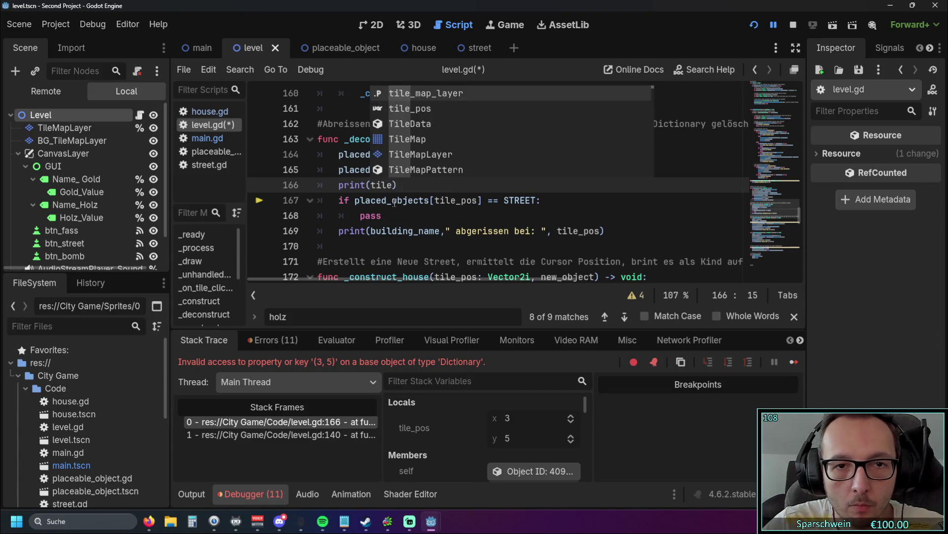
{"action": "left_click", "coordinate": [404, 231]}
{"action": "left_click_drag", "start_coordinate": [354, 200], "coordinate": [484, 200]}
{"action": "key", "text": "ctrl+c"}
{"action": "left_click", "coordinate": [373, 185]}
{"action": "double_click", "coordinate": [373, 185]}
{"action": "key", "text": "ctrl+v"}
{"action": "left_click", "coordinate": [452, 220]}
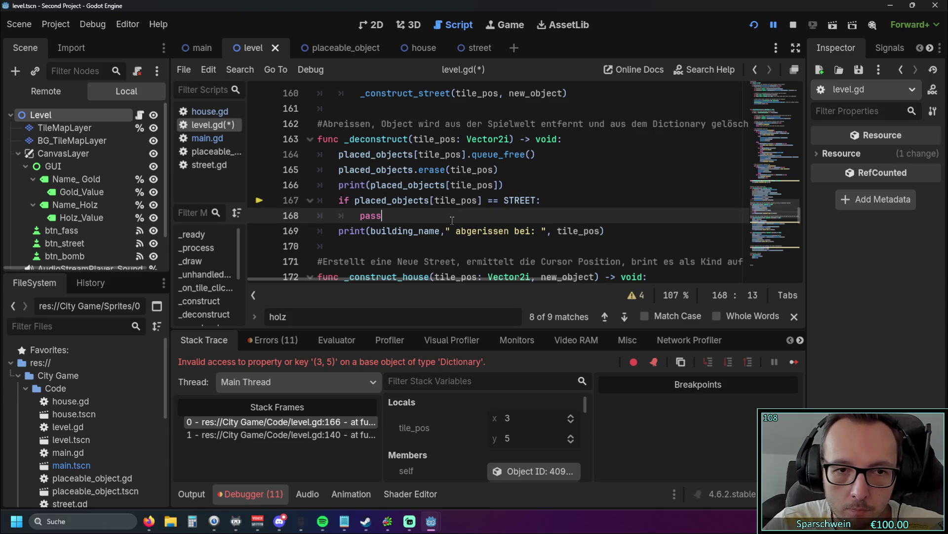
{"action": "left_click", "coordinate": [259, 187]}
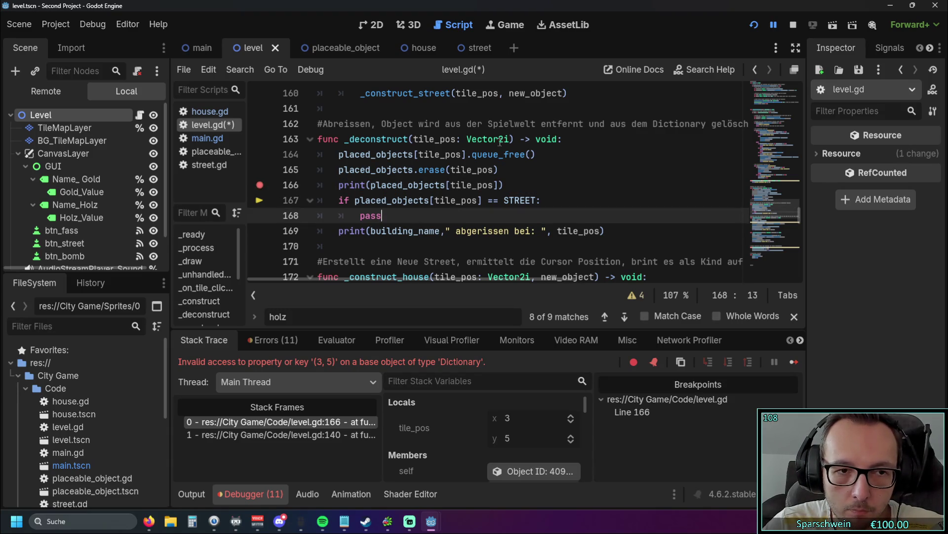
Run the game, place a barrel, and demolish it to hit the breakpoint.
{"action": "left_click", "coordinate": [754, 25]}
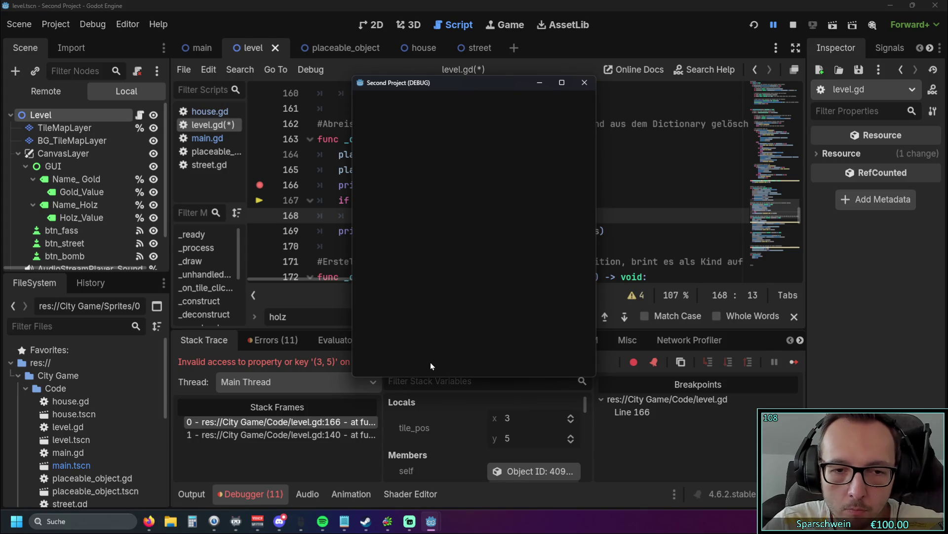
{"action": "left_click", "coordinate": [445, 357]}
{"action": "left_click", "coordinate": [437, 290]}
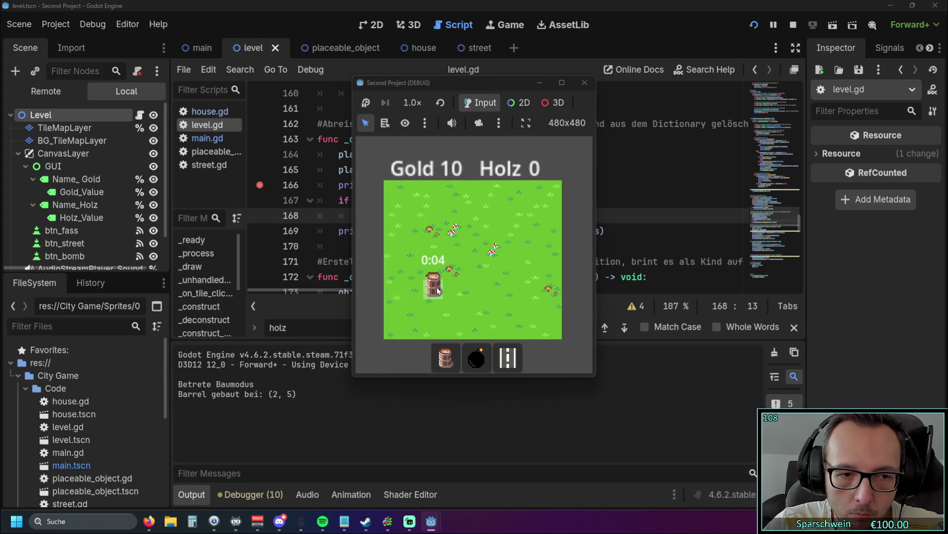
{"action": "left_click", "coordinate": [438, 290]}
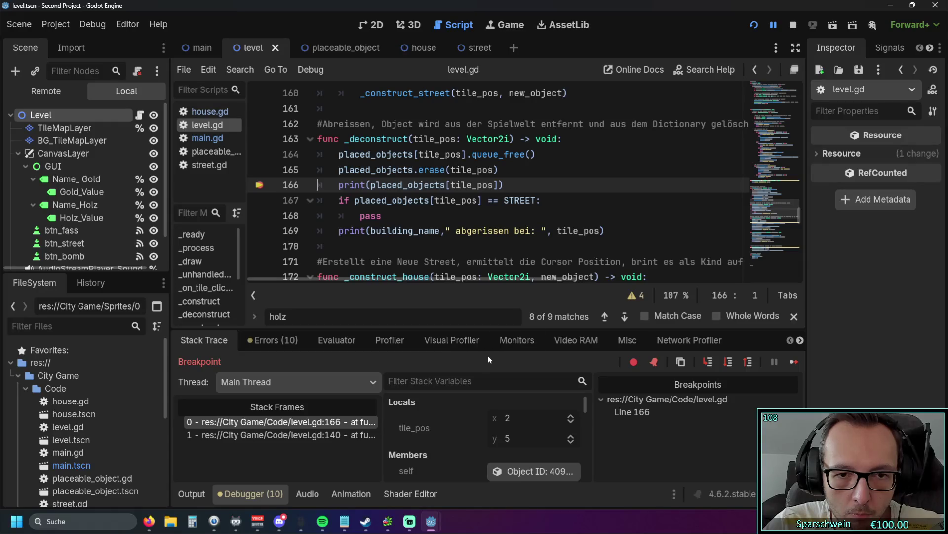
Enlarge the debugger, check the errors and stack trace, then read the output log.
{"action": "left_click_drag", "start_coordinate": [492, 331], "coordinate": [276, 216]}
{"action": "left_click", "coordinate": [274, 226]}
{"action": "left_click", "coordinate": [218, 231]}
{"action": "left_click", "coordinate": [192, 492]}
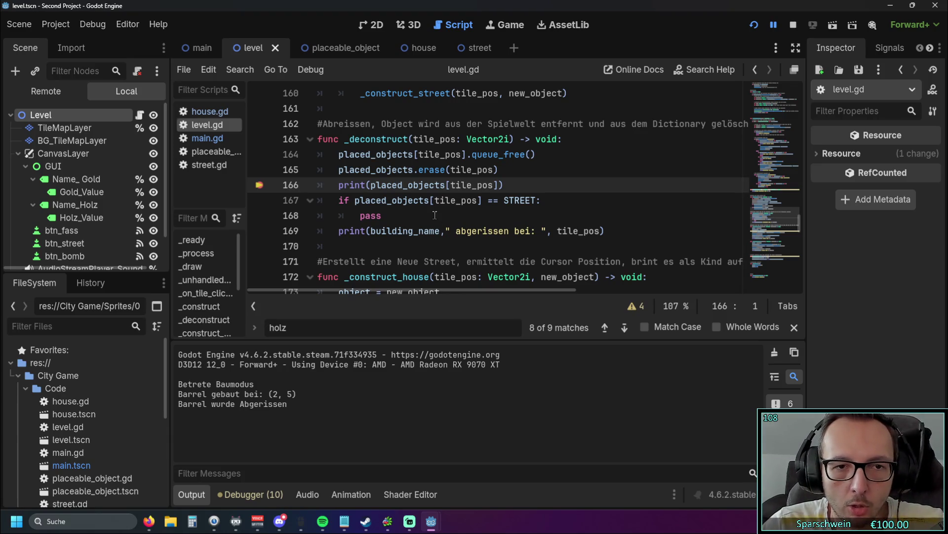
{"action": "scroll", "coordinate": [435, 214], "scroll_direction": "down", "scroll_amount": 9}
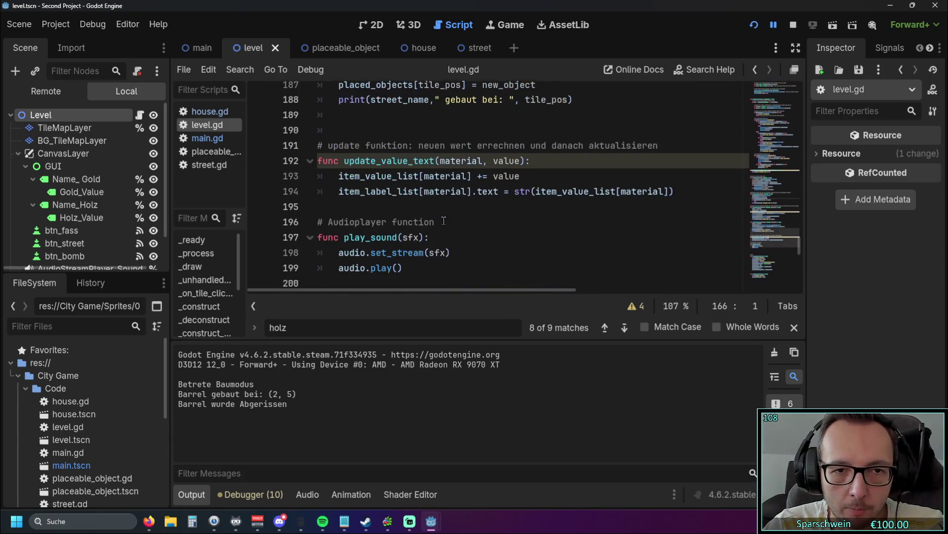
Open the Audio bus layout panel and scroll the code view.
{"action": "scroll", "coordinate": [444, 221], "scroll_direction": "down", "scroll_amount": 1}
{"action": "left_click", "coordinate": [307, 494]}
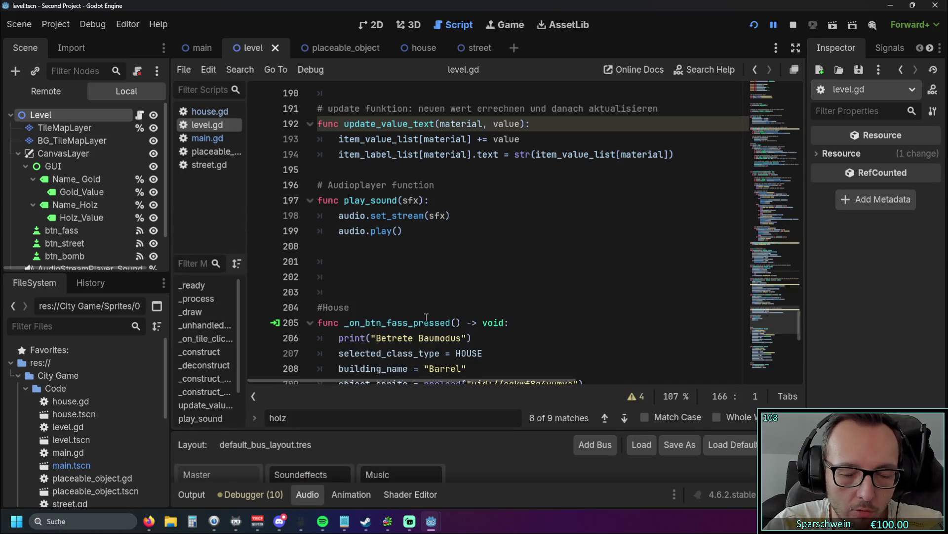
{"action": "scroll", "coordinate": [435, 301], "scroll_direction": "up", "scroll_amount": 12}
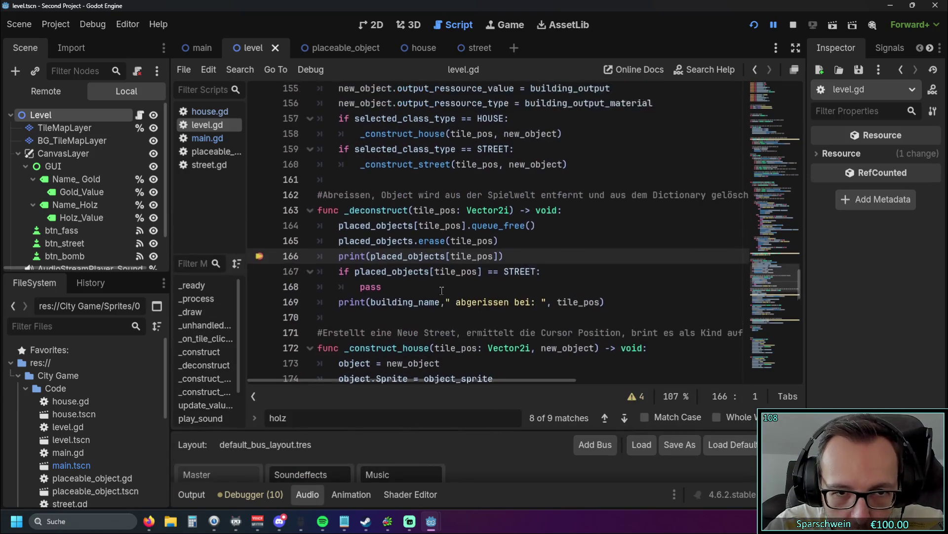
{"action": "scroll", "coordinate": [442, 290], "scroll_direction": "up", "scroll_amount": 3}
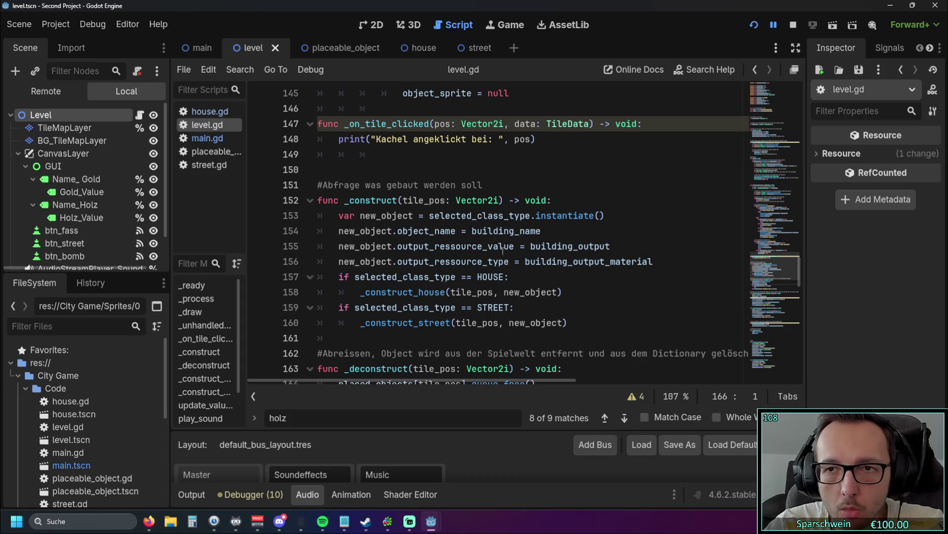
Toggle distraction-free mode on and off, then float the script editor as its own window.
{"action": "left_click", "coordinate": [794, 47]}
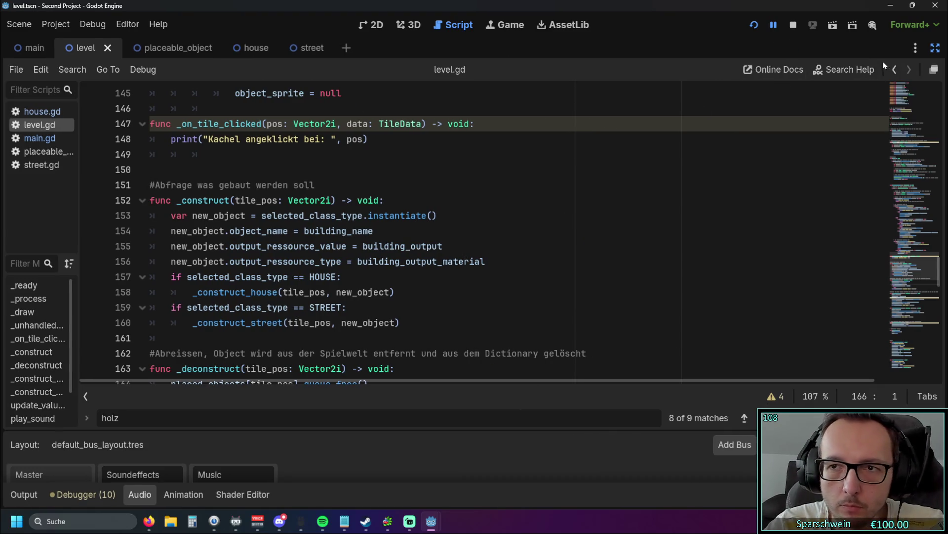
{"action": "left_click", "coordinate": [935, 48]}
{"action": "left_click", "coordinate": [795, 70]}
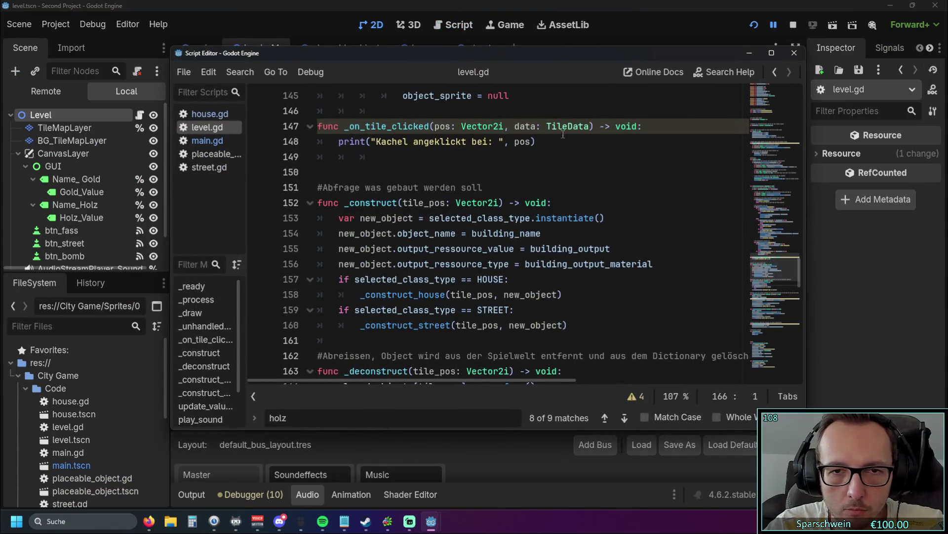
{"action": "double_click", "coordinate": [548, 58]}
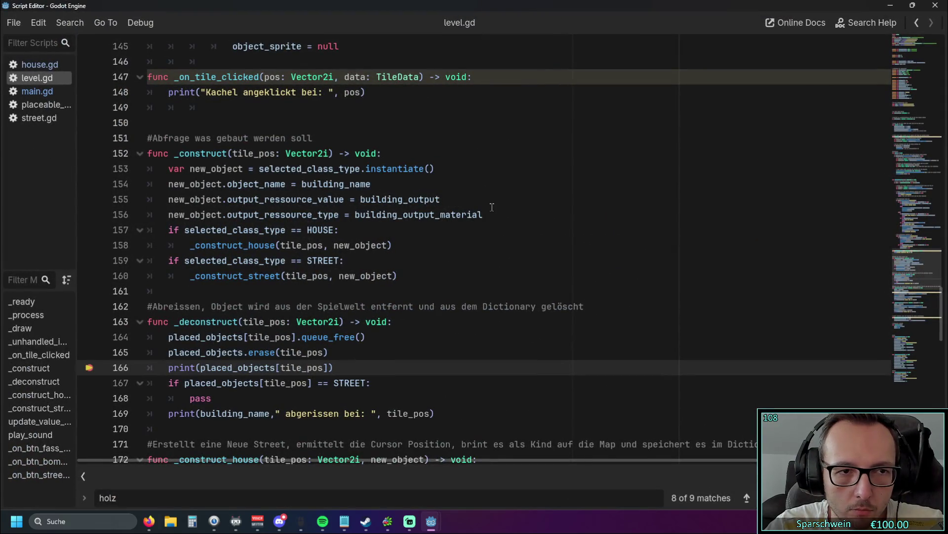
Review _construct, selecting the new_object instantiate assignment on line 153.
{"action": "scroll", "coordinate": [492, 207], "scroll_direction": "up", "scroll_amount": 2}
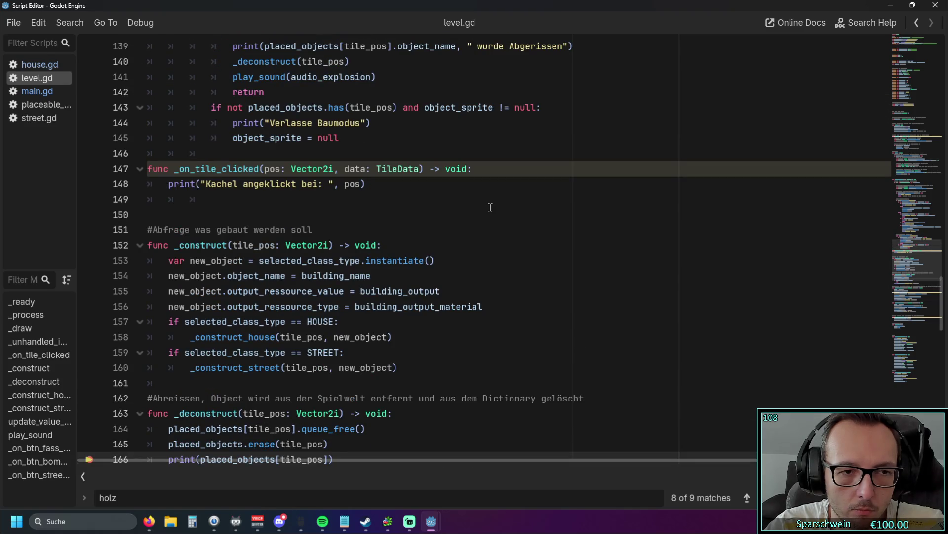
{"action": "scroll", "coordinate": [486, 206], "scroll_direction": "down", "scroll_amount": 1}
{"action": "scroll", "coordinate": [485, 205], "scroll_direction": "down", "scroll_amount": 1}
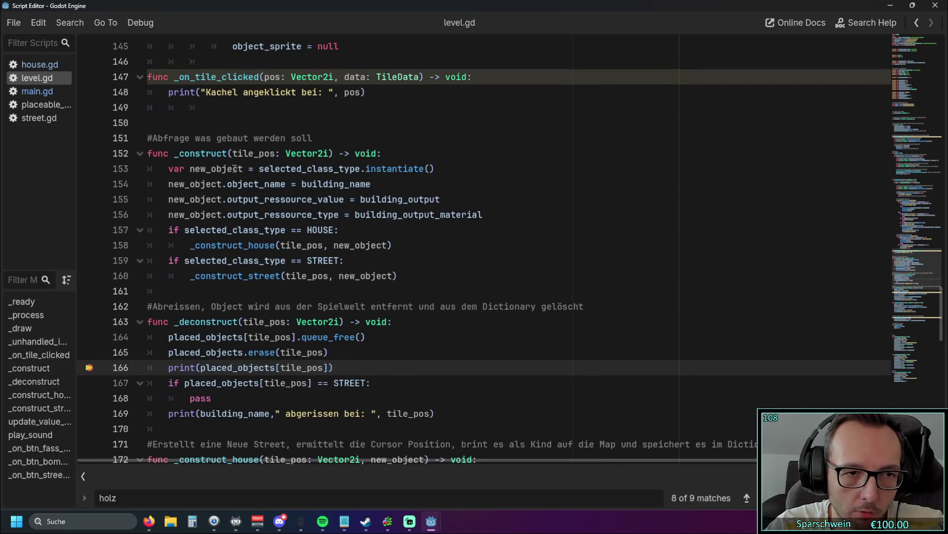
{"action": "left_click_drag", "start_coordinate": [259, 168], "coordinate": [448, 164]}
{"action": "left_click", "coordinate": [453, 178]}
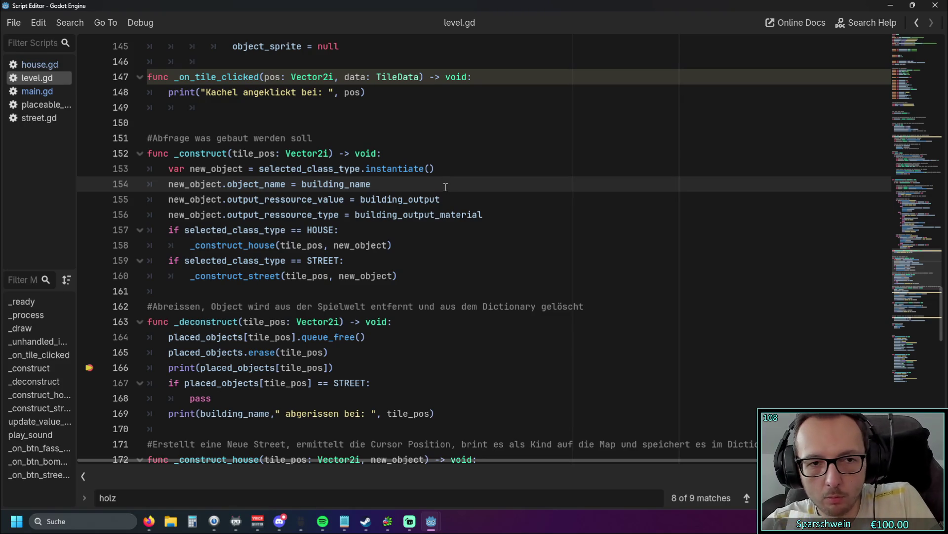
{"action": "left_click_drag", "start_coordinate": [437, 169], "coordinate": [190, 169]}
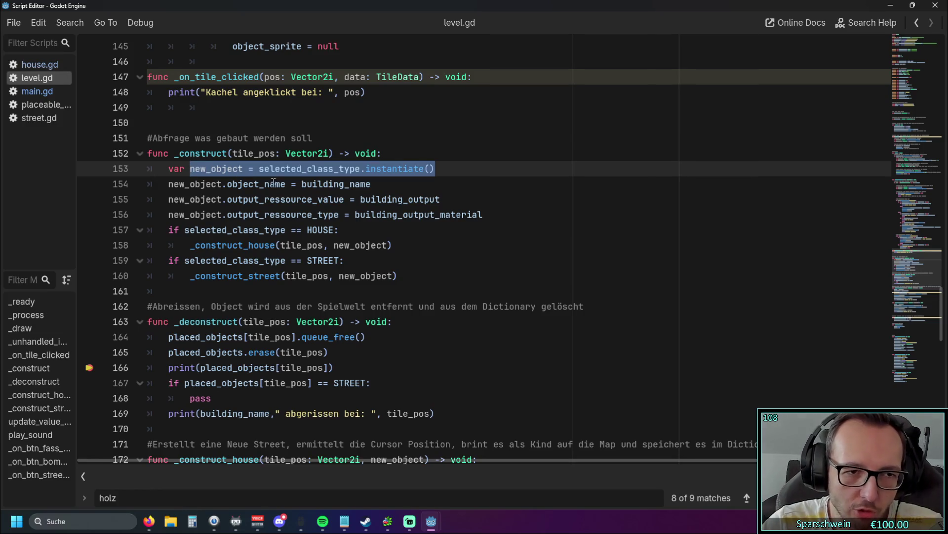
{"action": "left_click", "coordinate": [382, 180]}
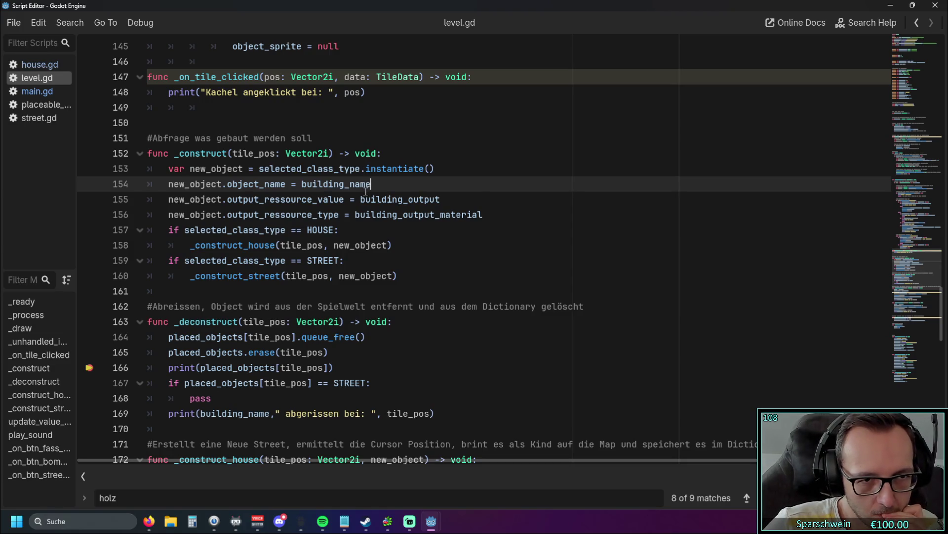
Inspect building_name's value and _construct_house in level.gd, then switch to house.gd.
{"action": "mouse_move", "coordinate": [366, 191]}
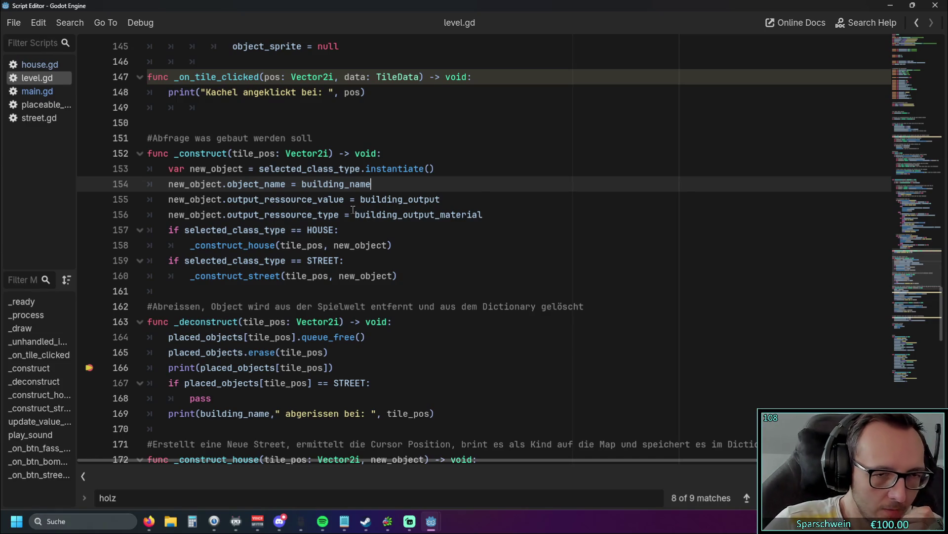
{"action": "mouse_move", "coordinate": [365, 218]}
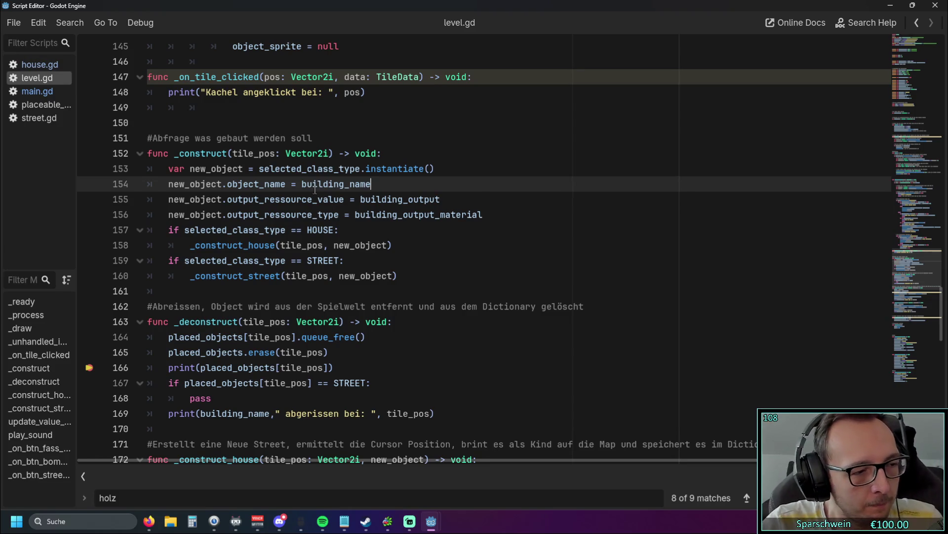
{"action": "mouse_move", "coordinate": [315, 190]}
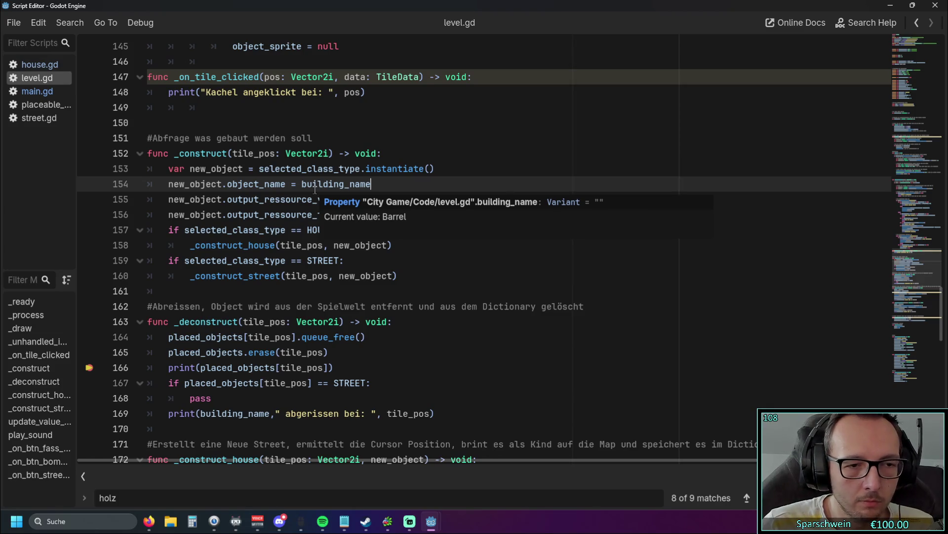
{"action": "scroll", "coordinate": [314, 193], "scroll_direction": "down", "scroll_amount": 6}
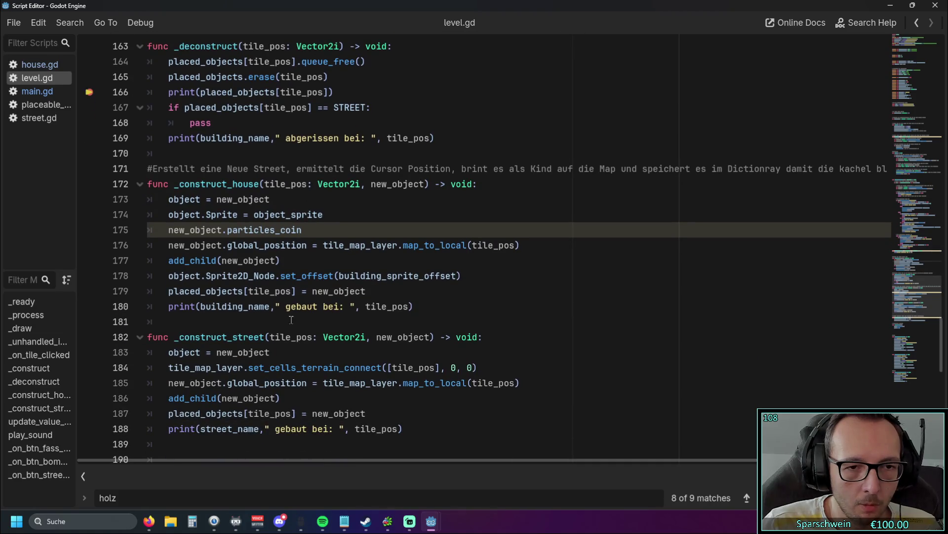
{"action": "left_click", "coordinate": [288, 323]}
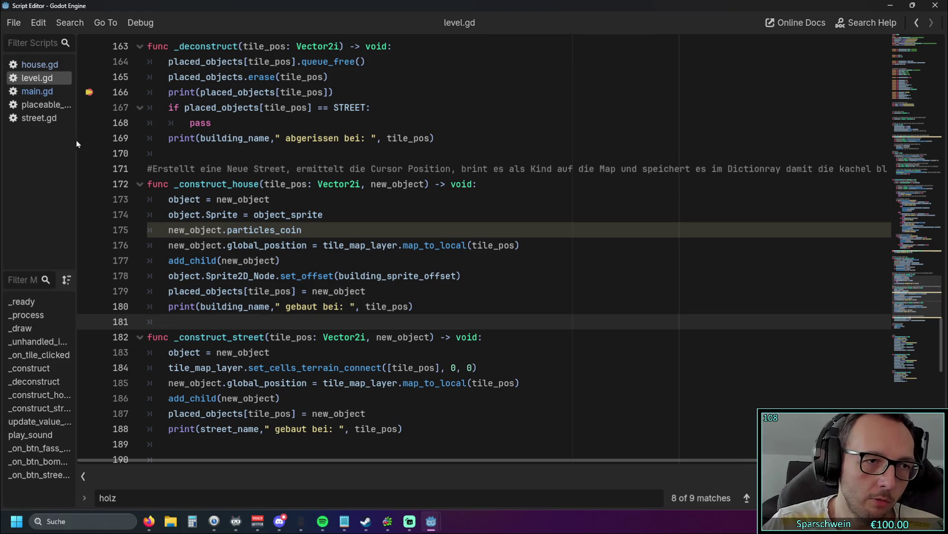
{"action": "left_click", "coordinate": [41, 64]}
{"action": "scroll", "coordinate": [422, 176], "scroll_direction": "up", "scroll_amount": 2}
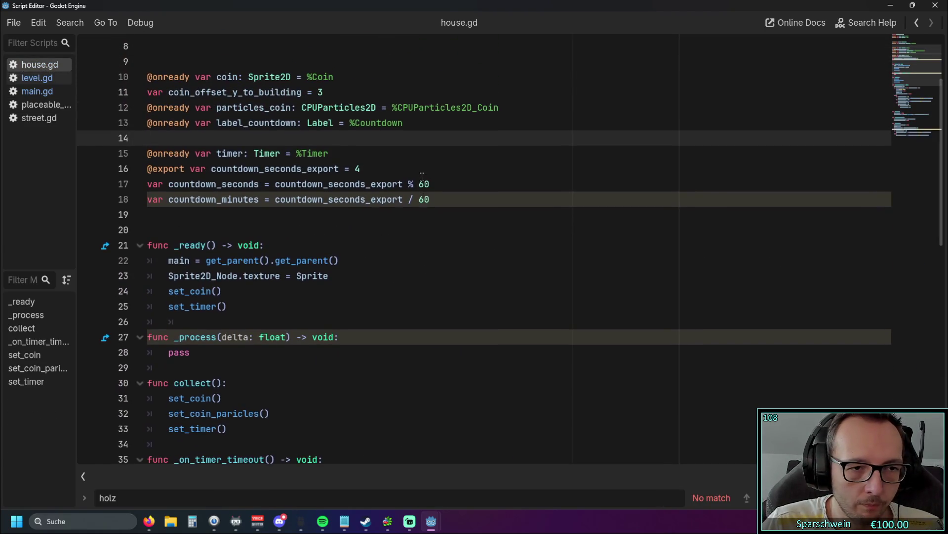
Review house.gd's extends Placeable_Object line, glance at street.gd, and return.
{"action": "scroll", "coordinate": [420, 176], "scroll_direction": "up", "scroll_amount": 1}
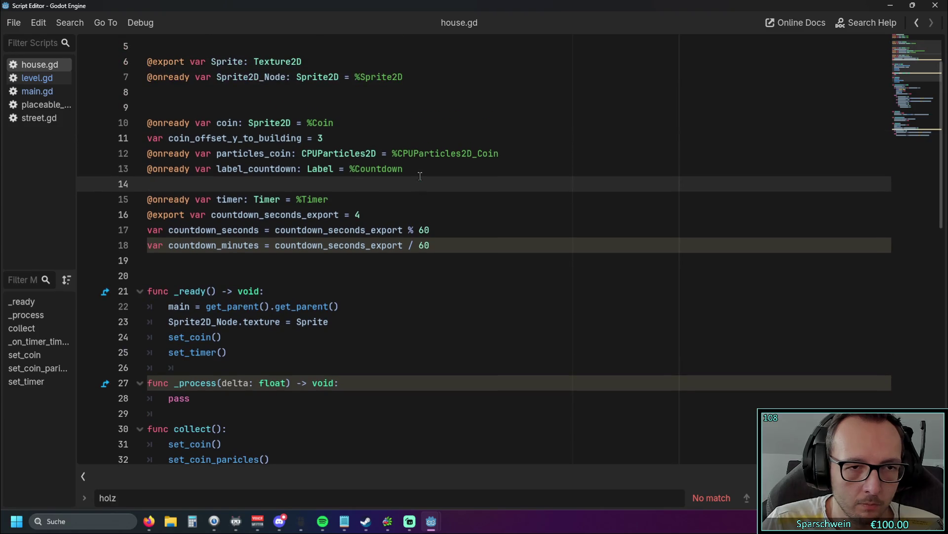
{"action": "scroll", "coordinate": [420, 176], "scroll_direction": "up", "scroll_amount": 2}
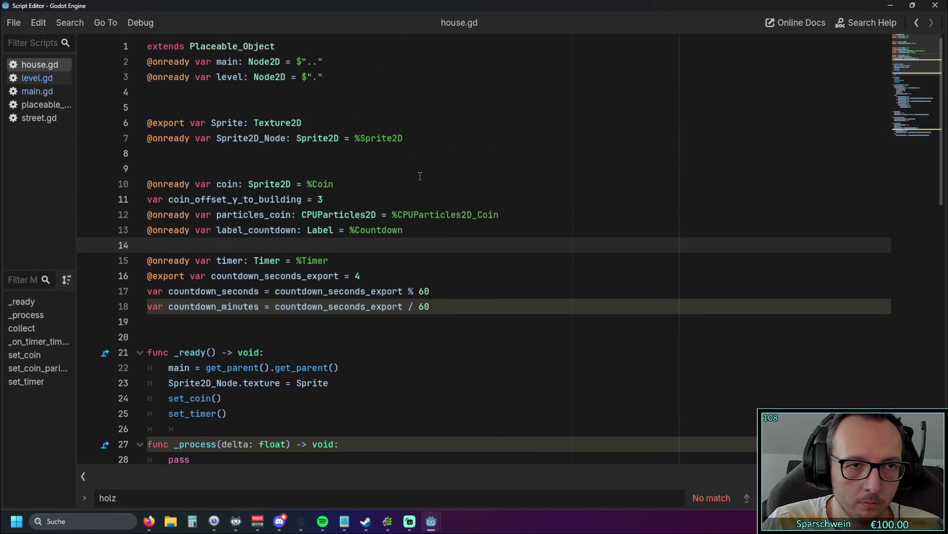
{"action": "left_click_drag", "start_coordinate": [275, 46], "coordinate": [189, 46]}
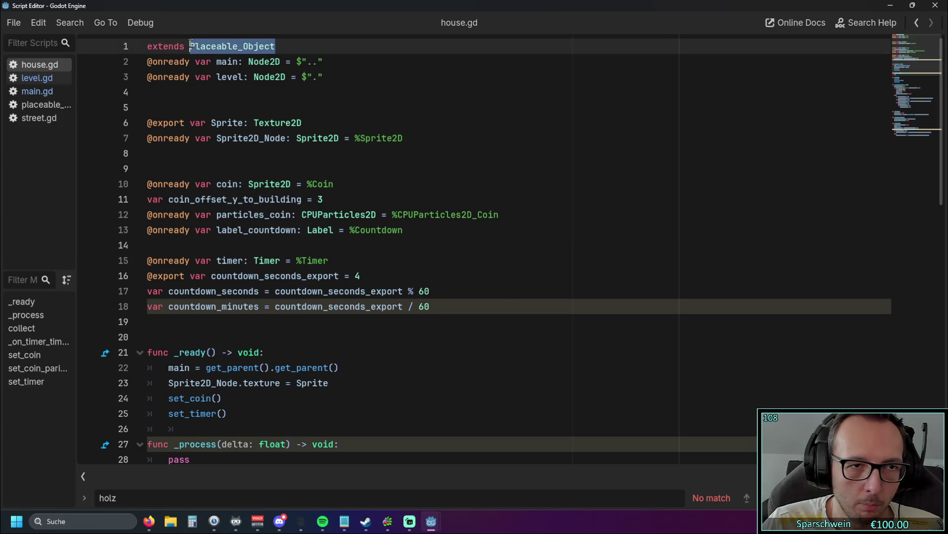
{"action": "left_click", "coordinate": [306, 106]}
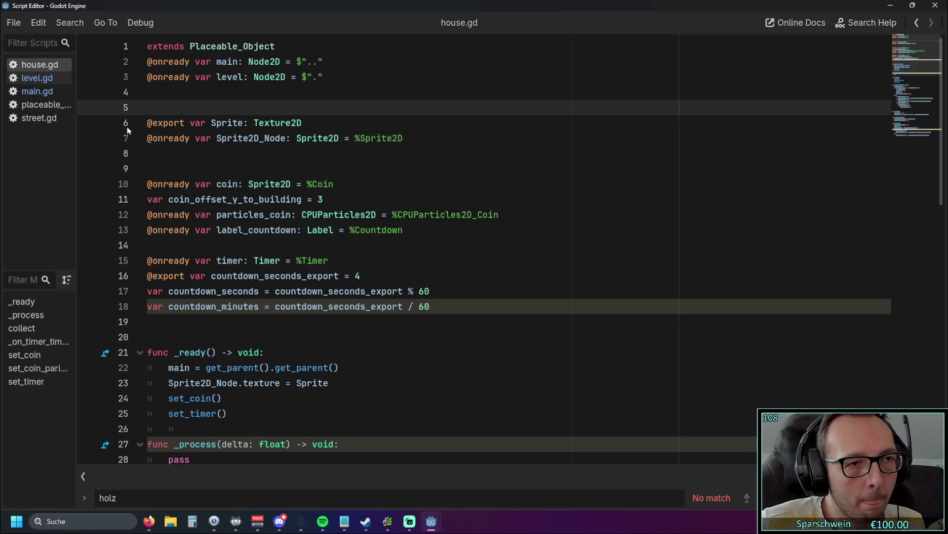
{"action": "left_click", "coordinate": [28, 120]}
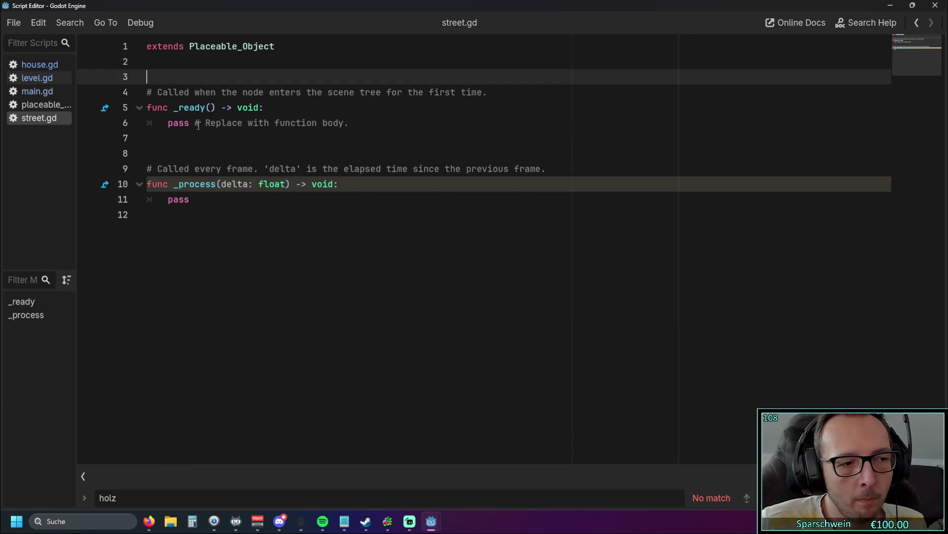
{"action": "left_click", "coordinate": [24, 67]}
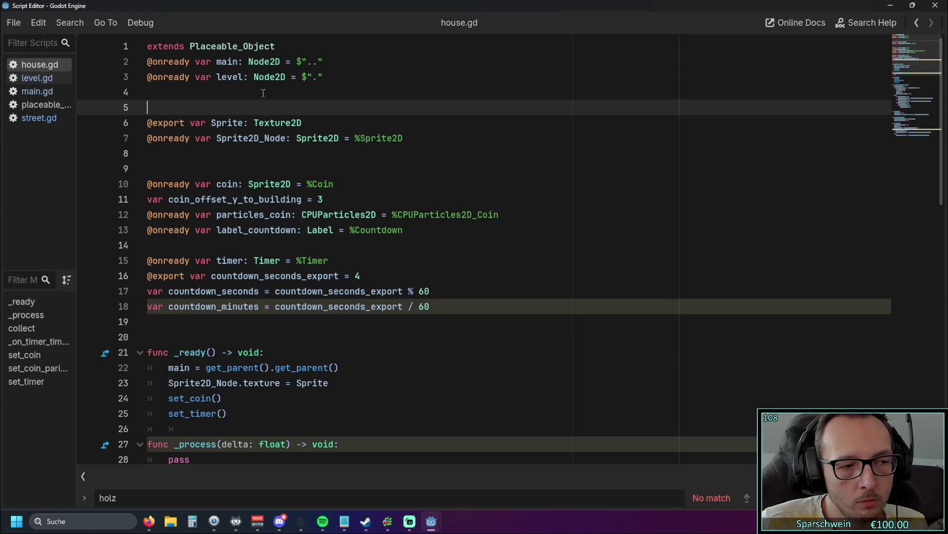
Add class_name House on line 2 of house.gd.
{"action": "left_click", "coordinate": [290, 46]}
{"action": "key", "text": "Return"}
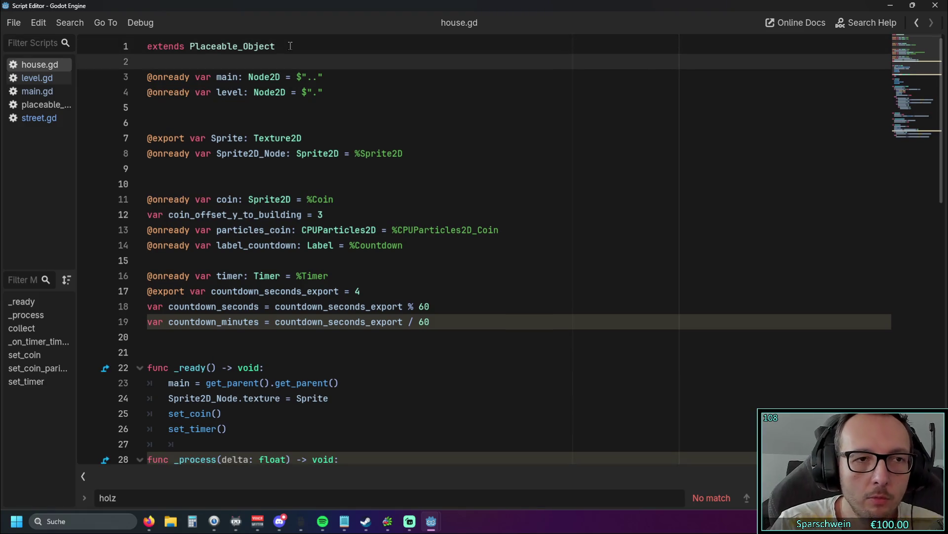
{"action": "type", "text": "class"}
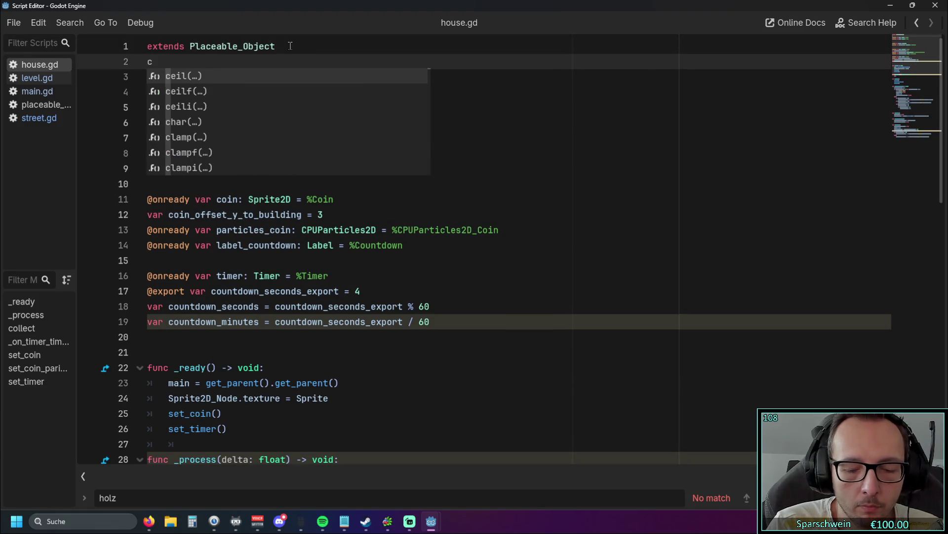
{"action": "key", "text": "Escape"}
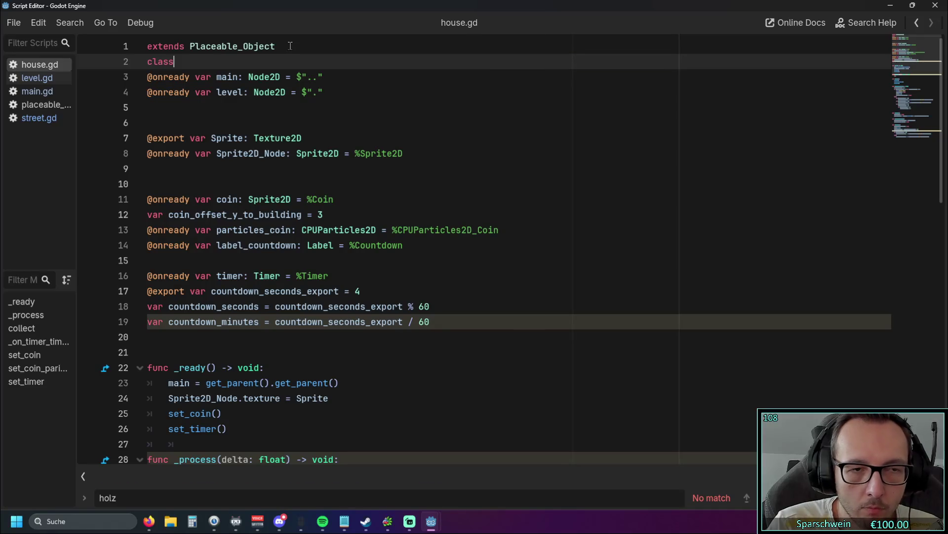
{"action": "type", "text": "_"}
{"action": "key", "text": "Return"}
{"action": "type", "text": "House"}
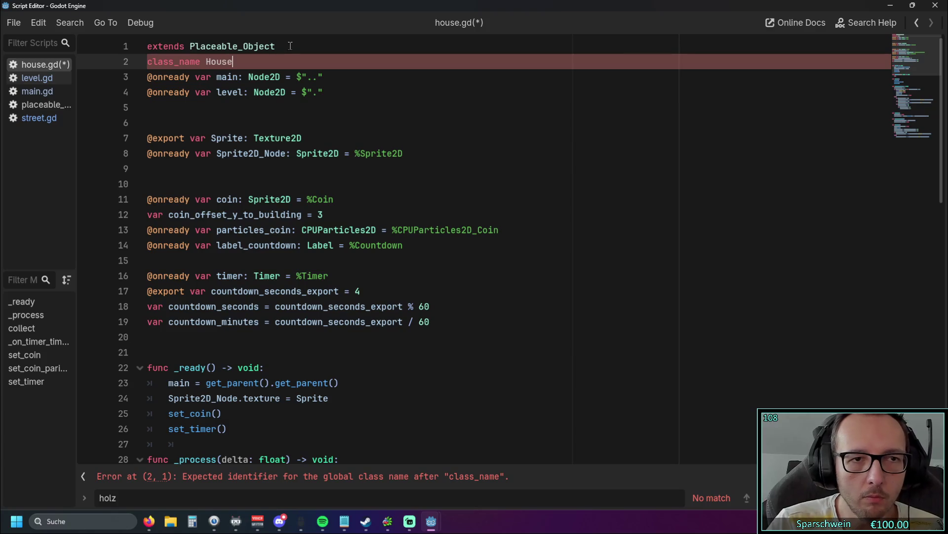
{"action": "left_click", "coordinate": [218, 121]}
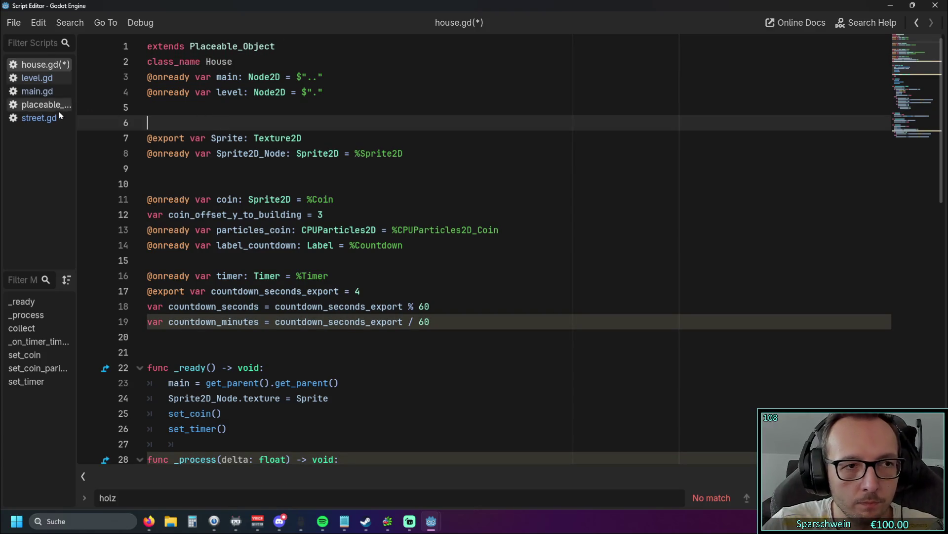
Add class_name Street on line 2 of street.gd, then return to level.gd.
{"action": "left_click", "coordinate": [38, 117]}
{"action": "left_click", "coordinate": [287, 58]}
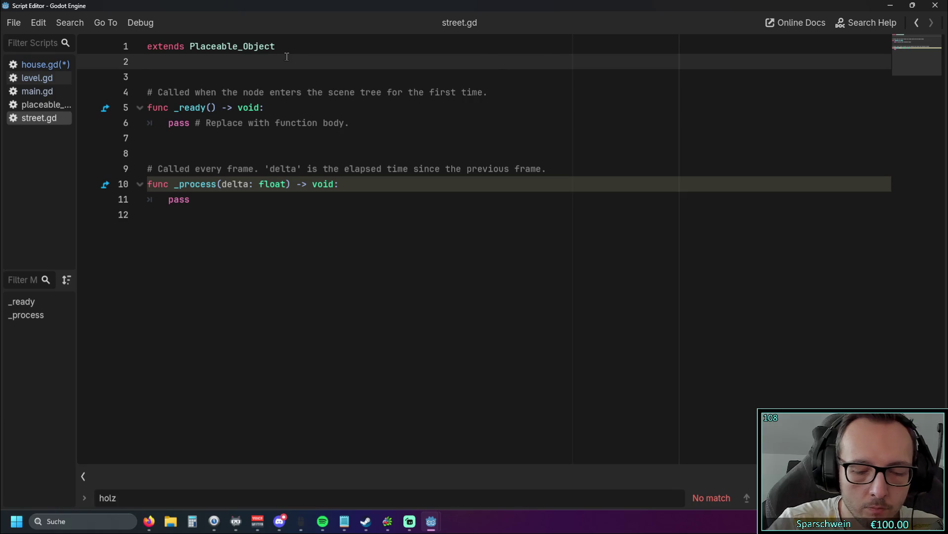
{"action": "type", "text": "Class"}
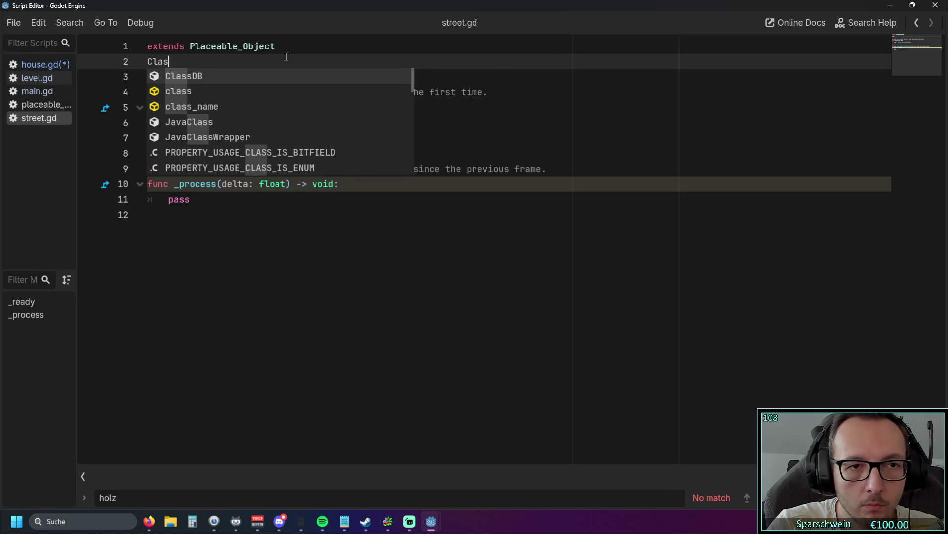
{"action": "key", "text": "Down"}
{"action": "key", "text": "Down"}
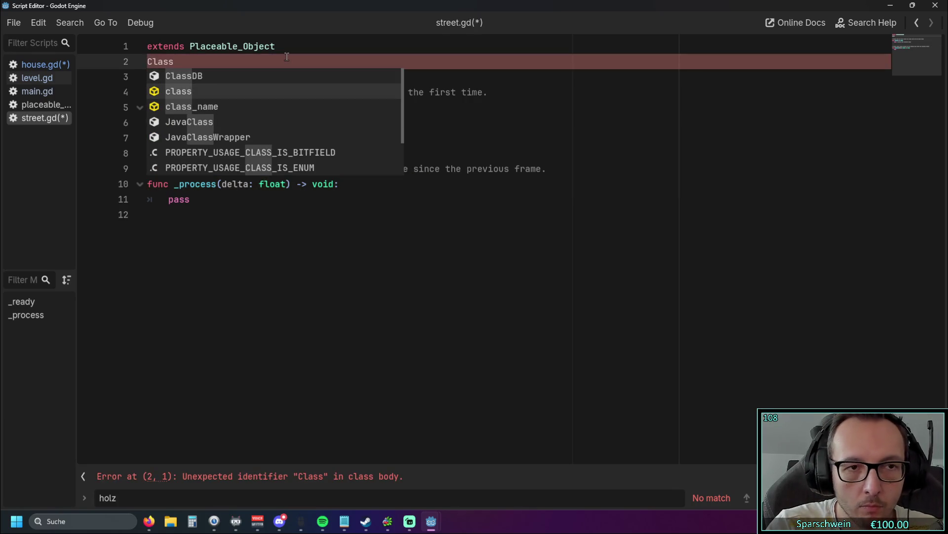
{"action": "key", "text": "Return"}
{"action": "type", "text": "Street"}
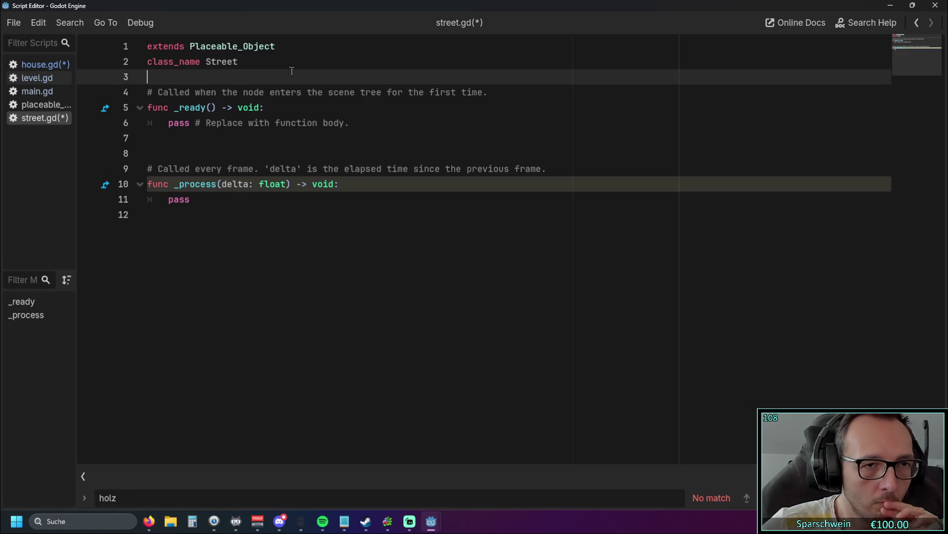
{"action": "left_click", "coordinate": [43, 78]}
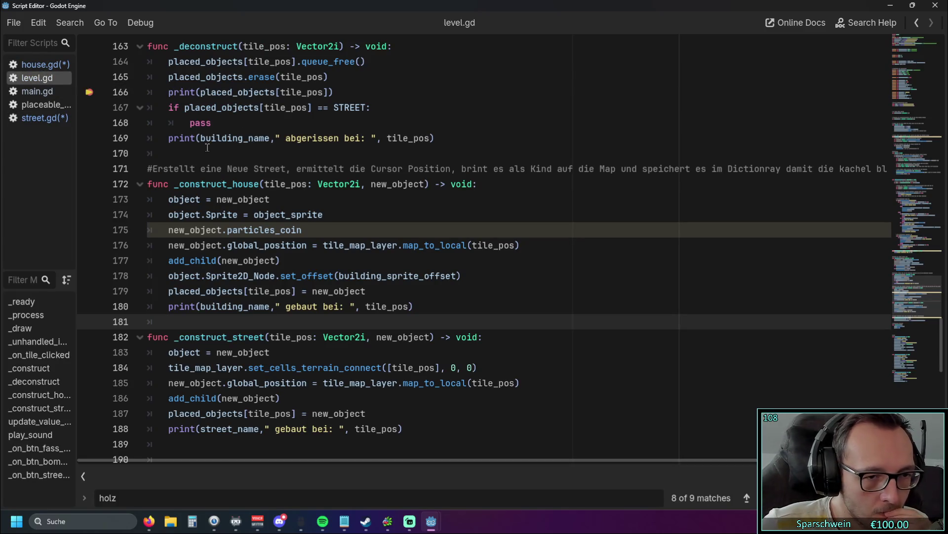
Replace STREET with Street in the comparison on line 167.
{"action": "scroll", "coordinate": [207, 148], "scroll_direction": "down", "scroll_amount": 1}
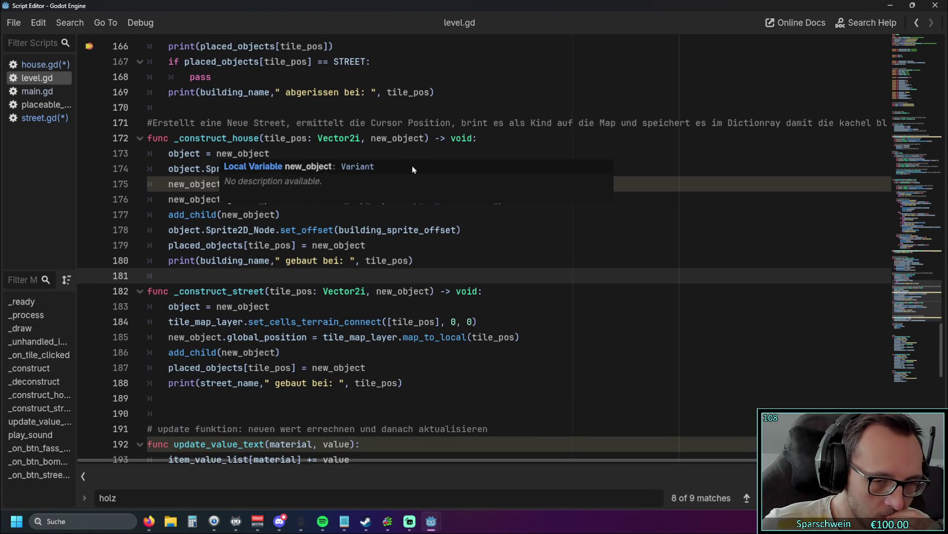
{"action": "left_click", "coordinate": [359, 310]}
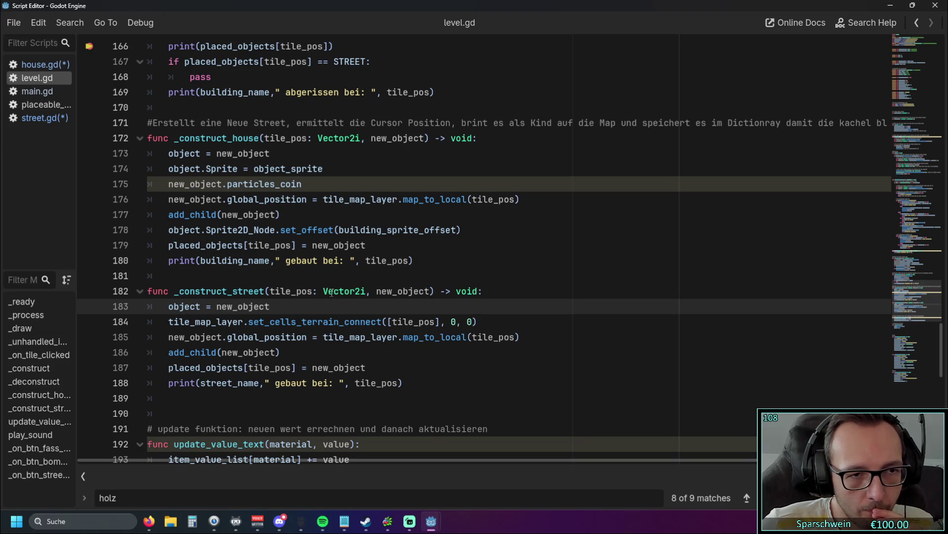
{"action": "scroll", "coordinate": [318, 283], "scroll_direction": "up", "scroll_amount": 1}
{"action": "scroll", "coordinate": [318, 283], "scroll_direction": "up", "scroll_amount": 3}
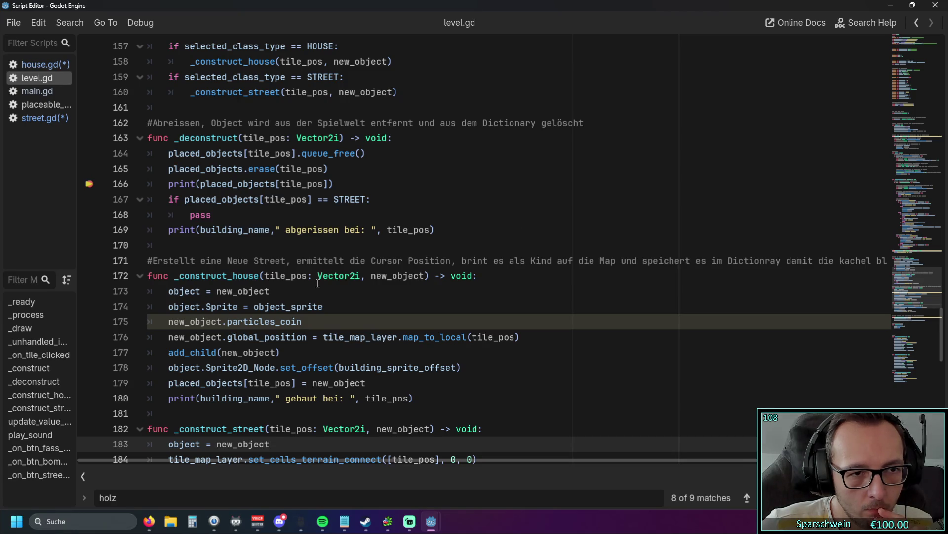
{"action": "scroll", "coordinate": [319, 283], "scroll_direction": "up", "scroll_amount": 1}
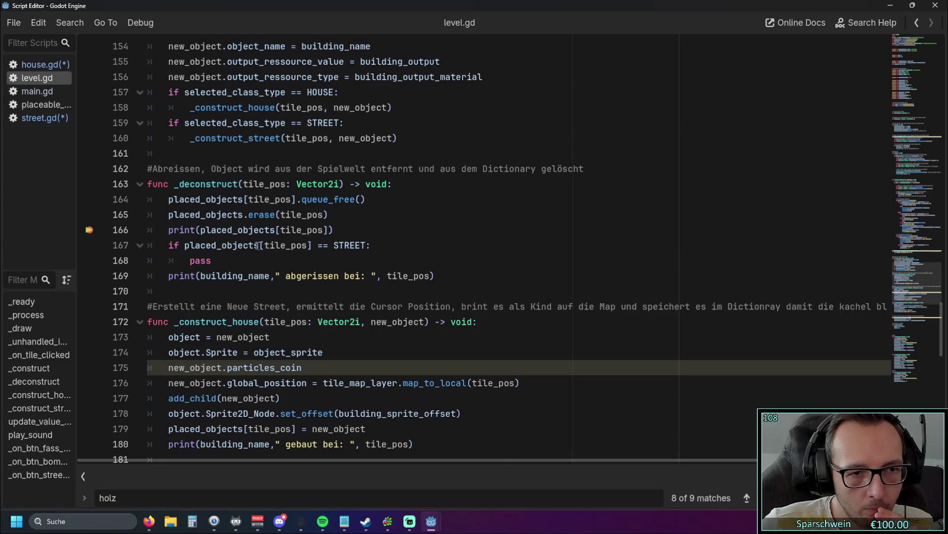
{"action": "left_click_drag", "start_coordinate": [335, 251], "coordinate": [362, 250]}
{"action": "double_click", "coordinate": [363, 247]}
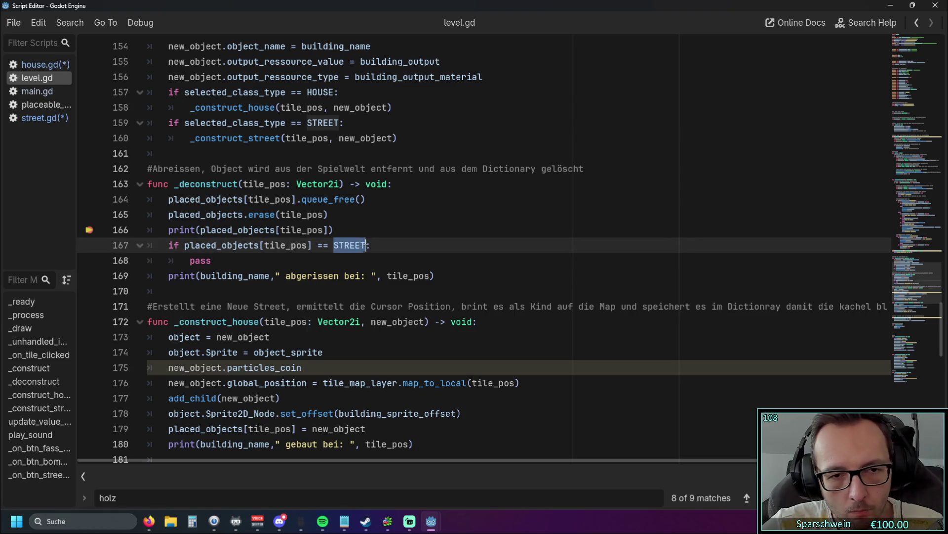
{"action": "type", "text": "Street"}
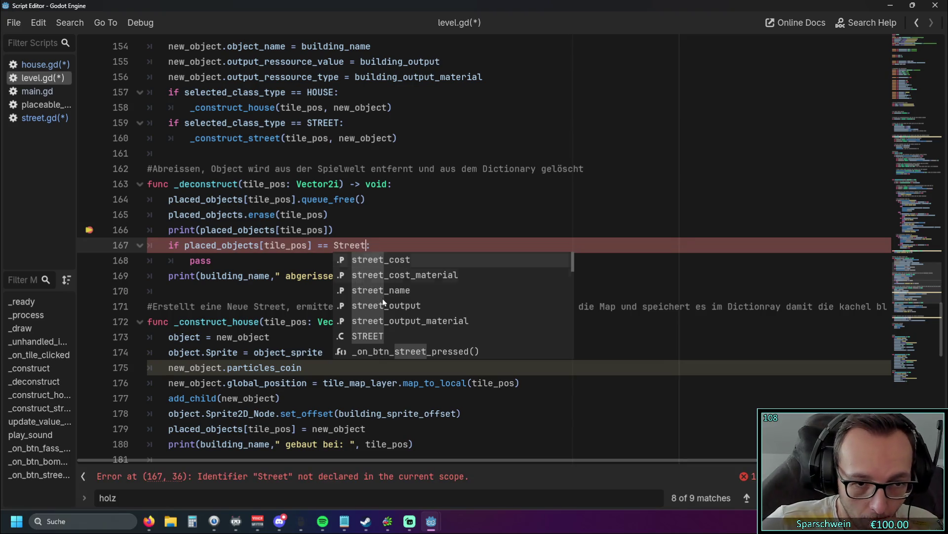
Edit the operator before Street on line 167, leaving a single '=' comparison.
{"action": "scroll", "coordinate": [383, 298], "scroll_direction": "down", "scroll_amount": 5}
{"action": "scroll", "coordinate": [393, 286], "scroll_direction": "up", "scroll_amount": 5}
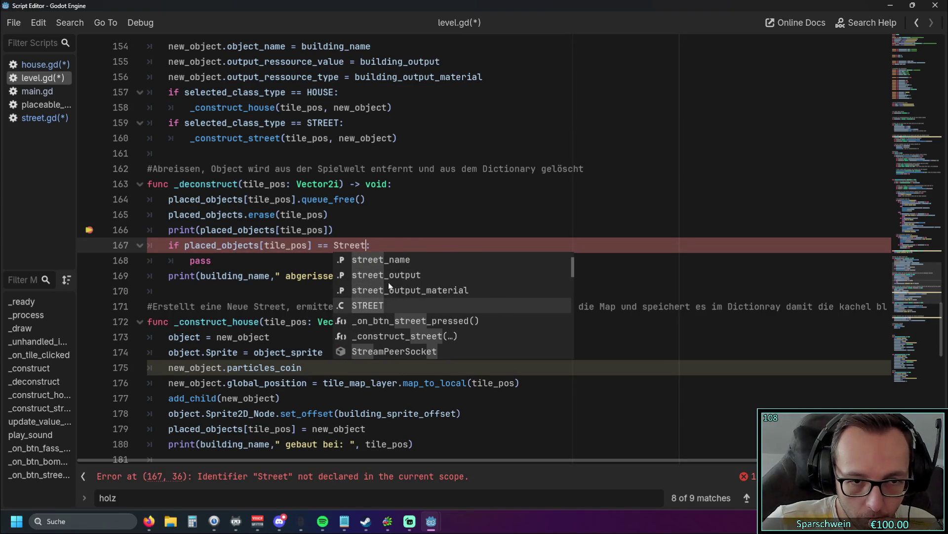
{"action": "left_click", "coordinate": [336, 245]}
{"action": "type", "text": "class"}
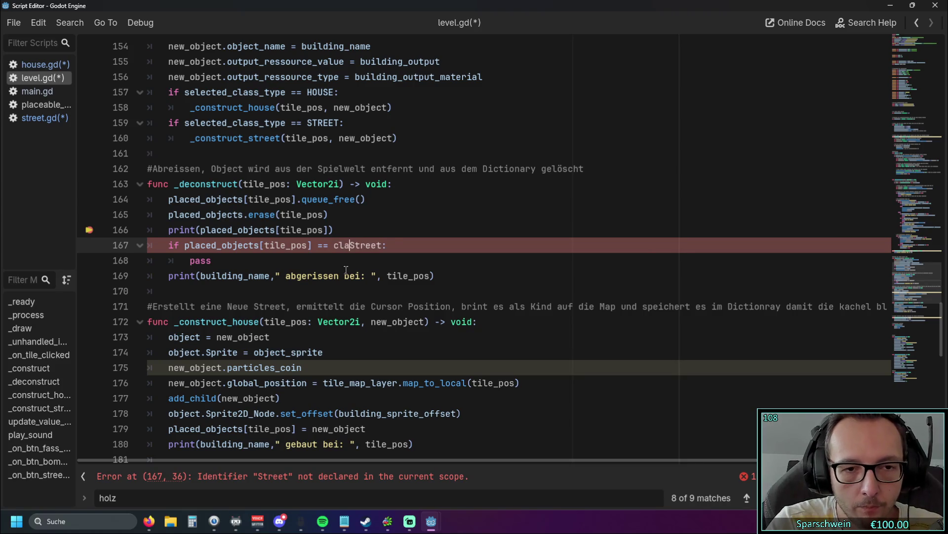
{"action": "left_click", "coordinate": [345, 272]}
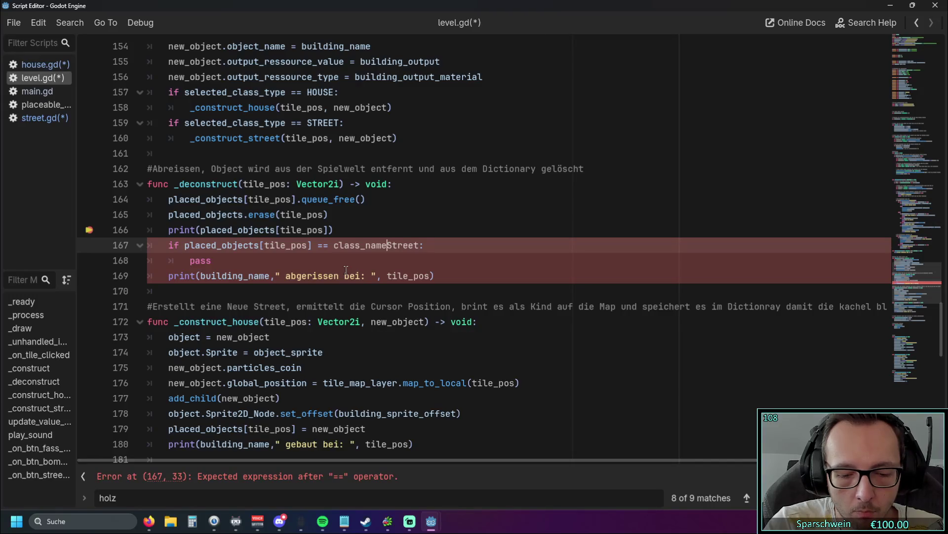
{"action": "key", "text": "BackSpace"}
{"action": "type", "text": ":"}
{"action": "key", "text": "BackSpace"}
{"action": "key", "text": "BackSpace"}
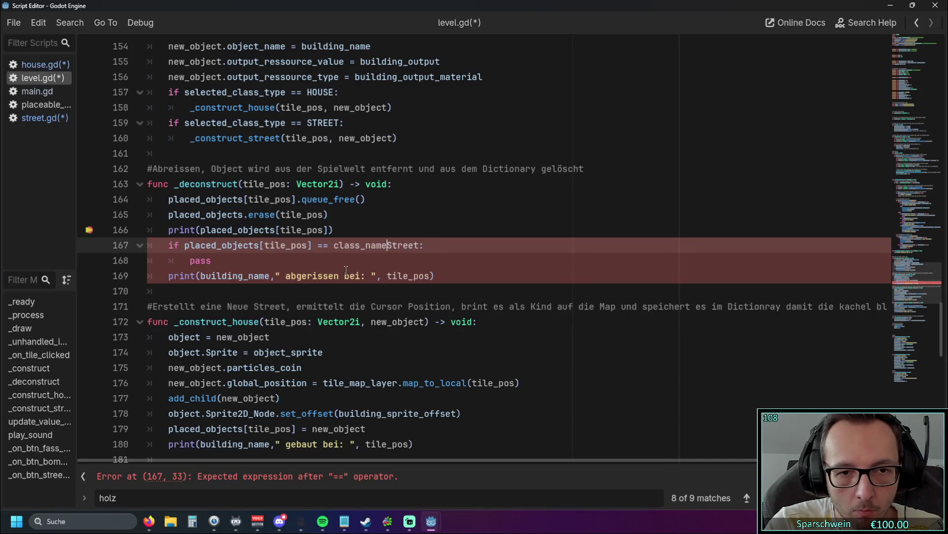
{"action": "type", "text": "="}
{"action": "key", "text": "BackSpace"}
{"action": "key", "text": "BackSpace"}
{"action": "key", "text": "BackSpace"}
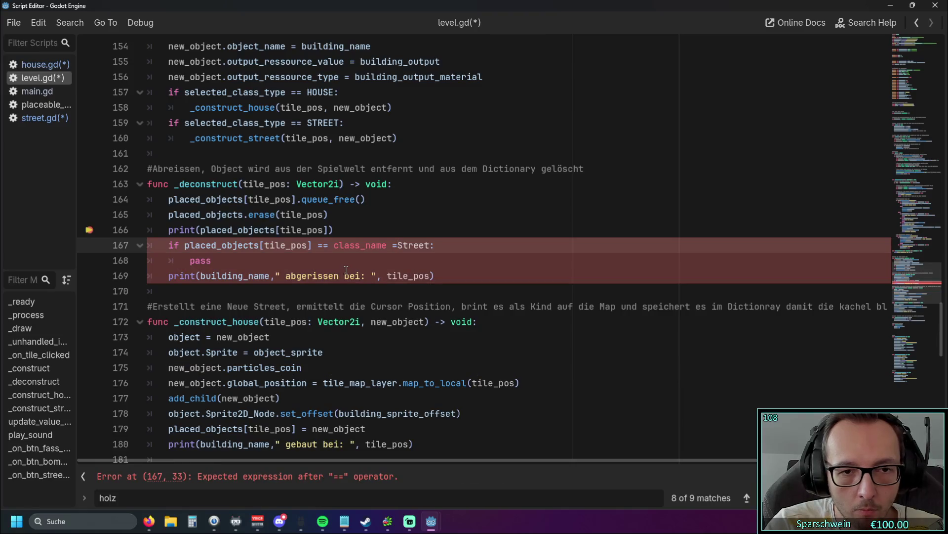
{"action": "key", "text": "BackSpace"}
{"action": "key", "text": "BackSpace"}
{"action": "key", "text": "BackSpace"}
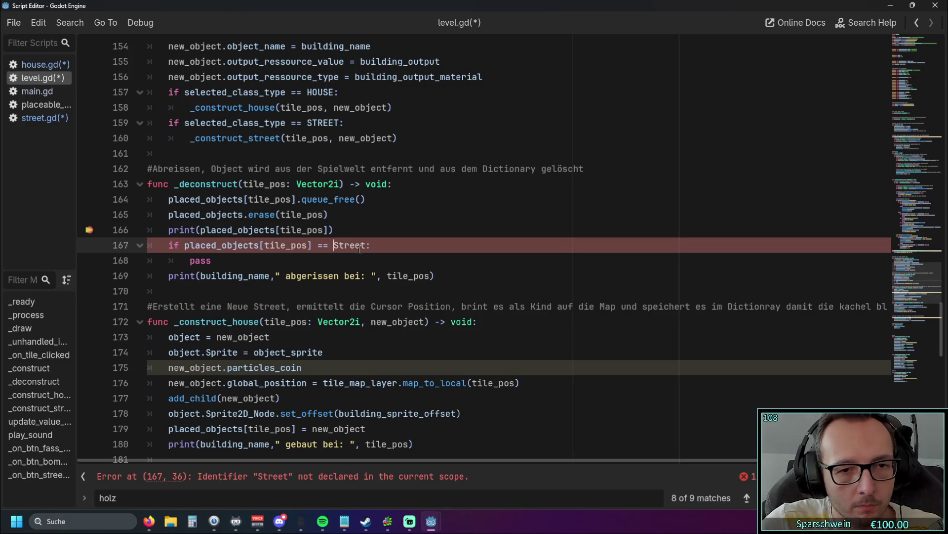
{"action": "key", "text": "BackSpace"}
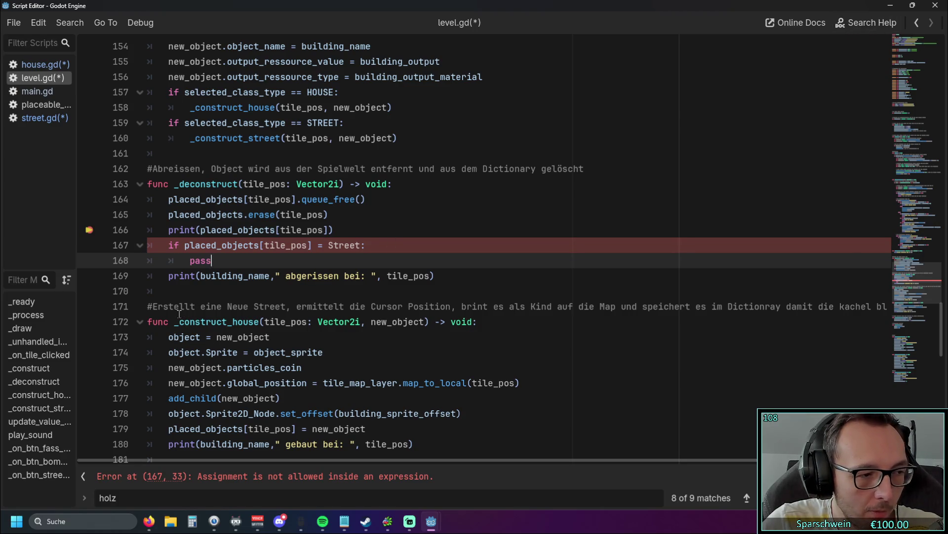
{"action": "left_click_drag", "start_coordinate": [191, 230], "coordinate": [174, 229]}
{"action": "left_click", "coordinate": [420, 229]}
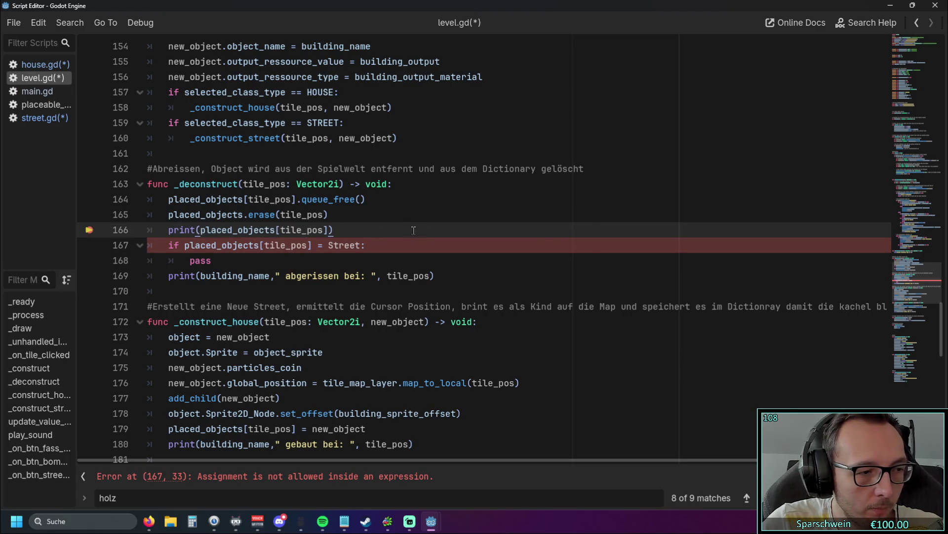
Change line 166 to print(typeof(placed_objects[tile_pos])) and close the floating Script Editor.
{"action": "left_click", "coordinate": [199, 230]}
{"action": "type", "text": "typeof("}
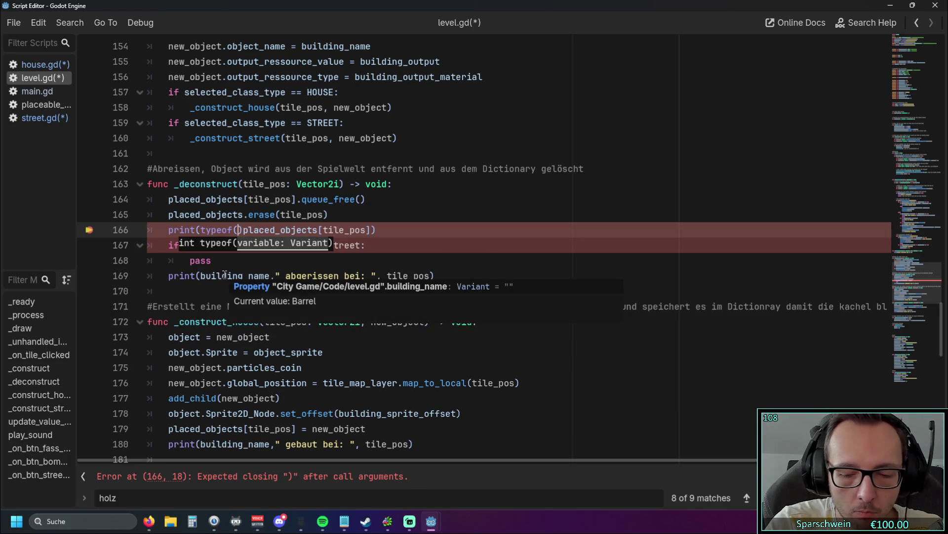
{"action": "key", "text": "Delete"}
{"action": "key", "text": "End"}
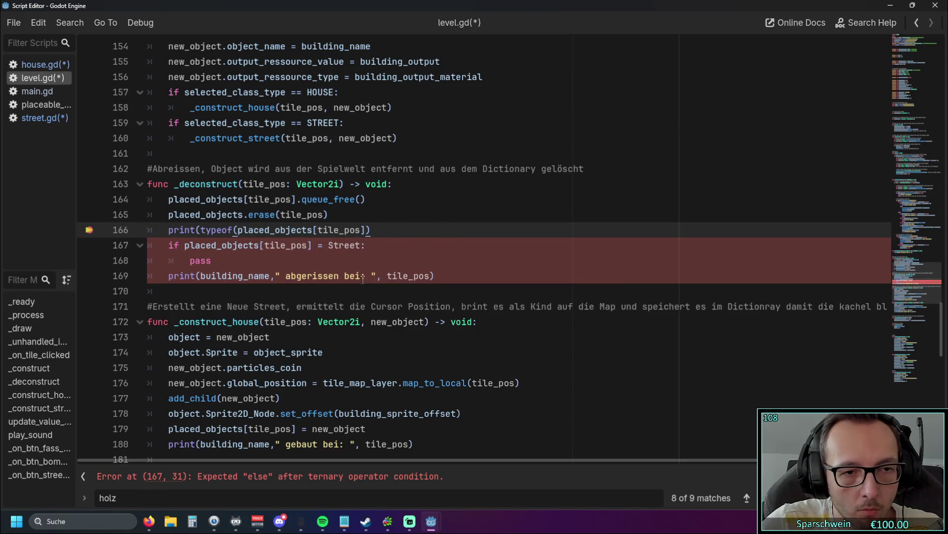
{"action": "left_click", "coordinate": [347, 292]}
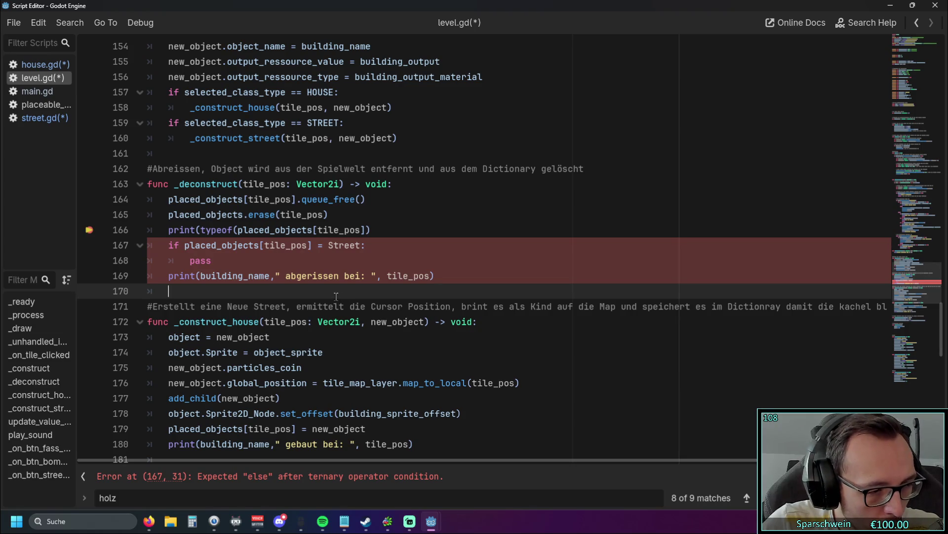
{"action": "left_click", "coordinate": [382, 230]}
{"action": "type", "text": ")"}
{"action": "left_click", "coordinate": [373, 270]}
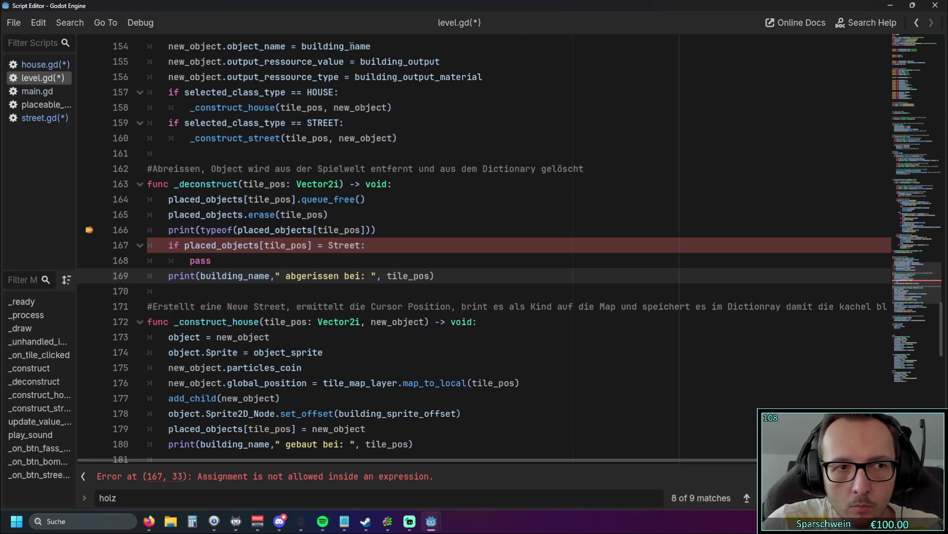
{"action": "left_click", "coordinate": [935, 5]}
{"action": "left_click", "coordinate": [456, 26]}
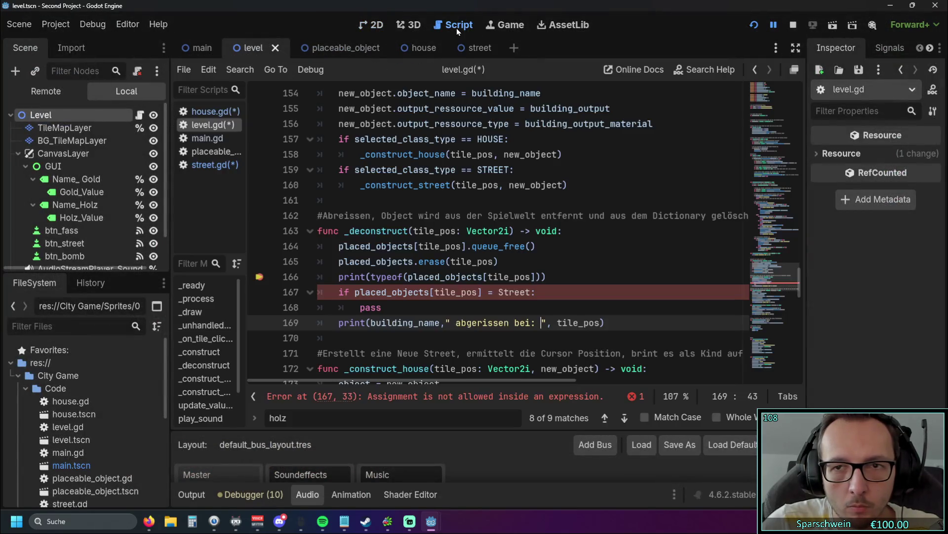
Run the project and jump from the Output log's error to line 167.
{"action": "left_click", "coordinate": [751, 25]}
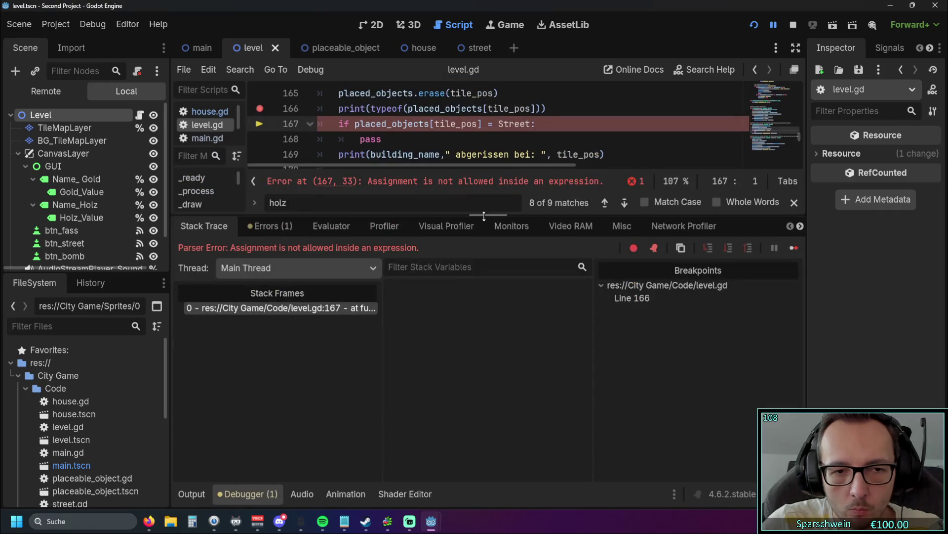
{"action": "left_click", "coordinate": [192, 494]}
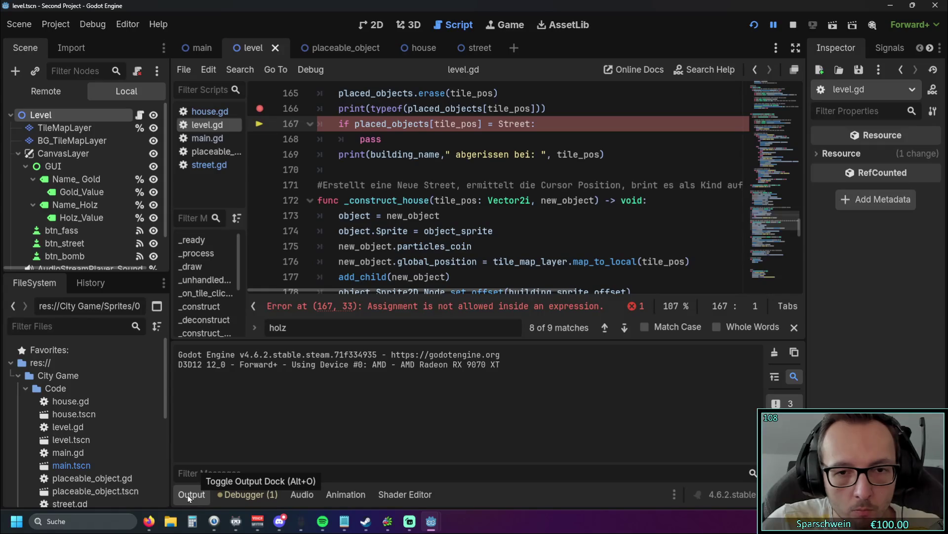
{"action": "left_click", "coordinate": [484, 309]}
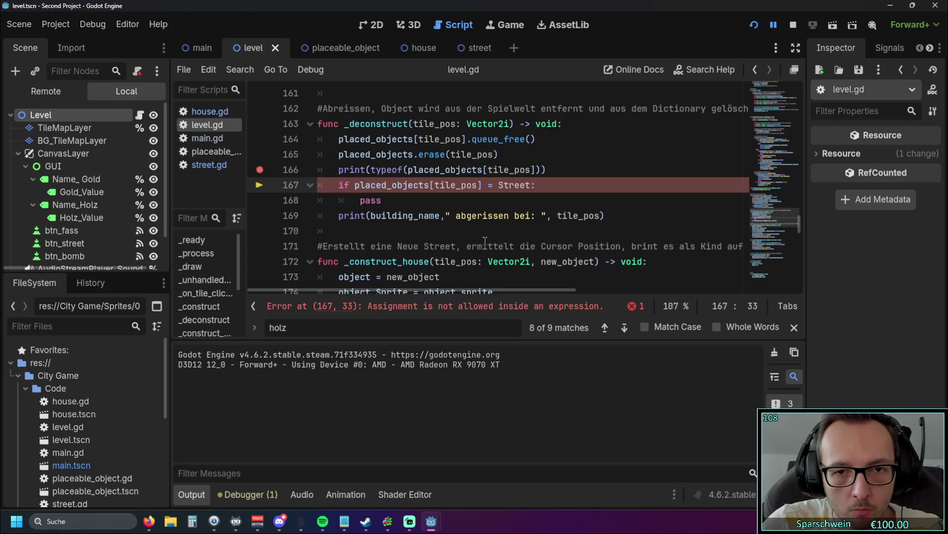
Complete line 167's '== Street' check and launch the game with F5.
{"action": "type", "text": "="}
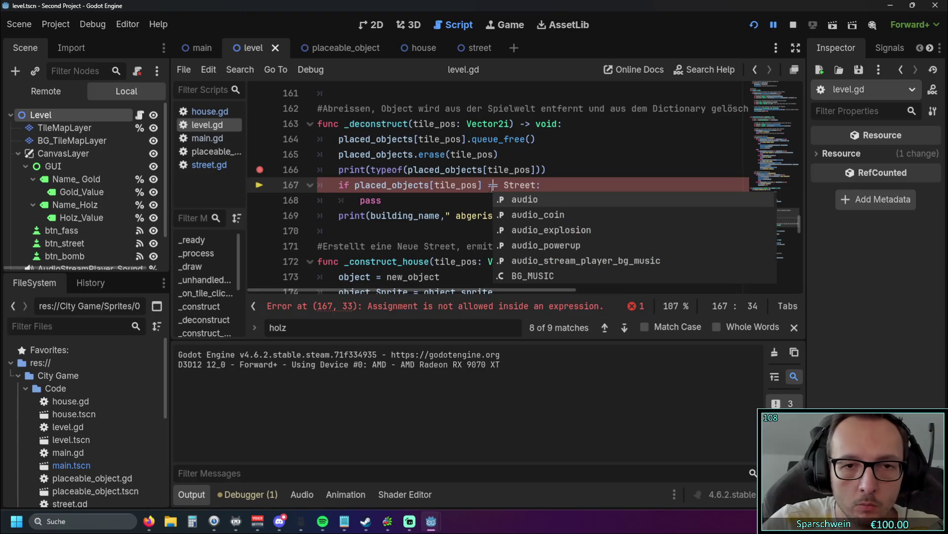
{"action": "left_click", "coordinate": [410, 197]}
{"action": "key", "text": "F5"}
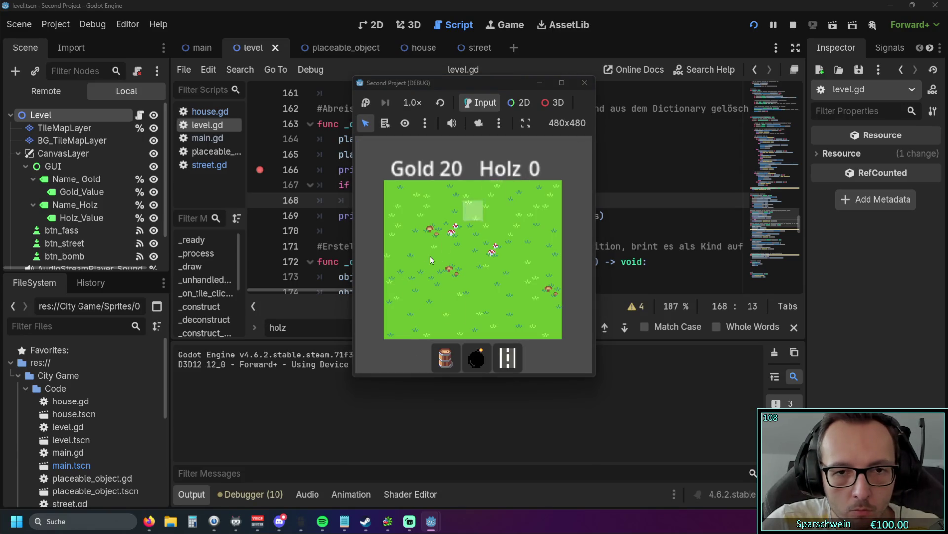
Build and demolish a barrel, then read the log showing it built at (1, 5) and demolished.
{"action": "left_click", "coordinate": [446, 357]}
{"action": "left_click", "coordinate": [416, 287]}
{"action": "left_click", "coordinate": [415, 290]}
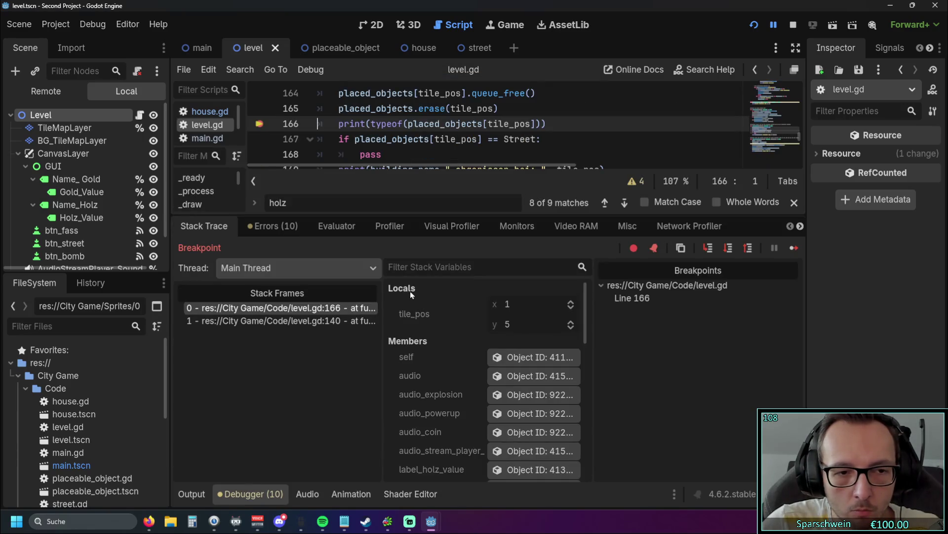
{"action": "left_click", "coordinate": [192, 494]}
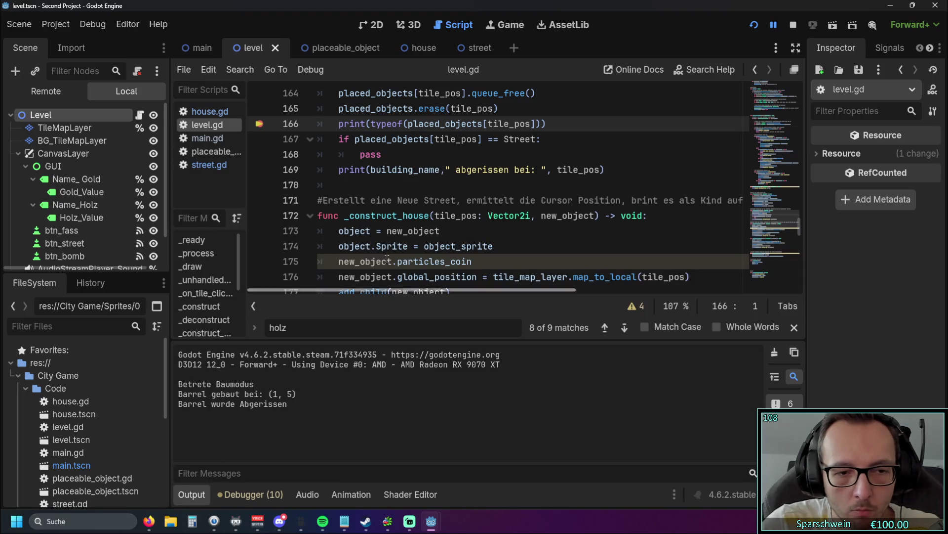
{"action": "scroll", "coordinate": [431, 224], "scroll_direction": "up", "scroll_amount": 1}
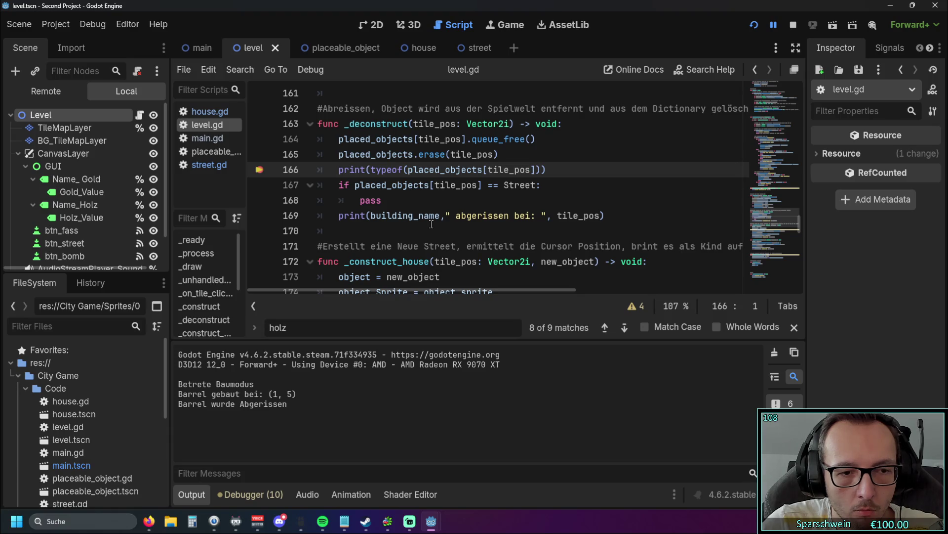
Look over the debugger's stack trace, then return to the output log.
{"action": "left_click", "coordinate": [246, 495]}
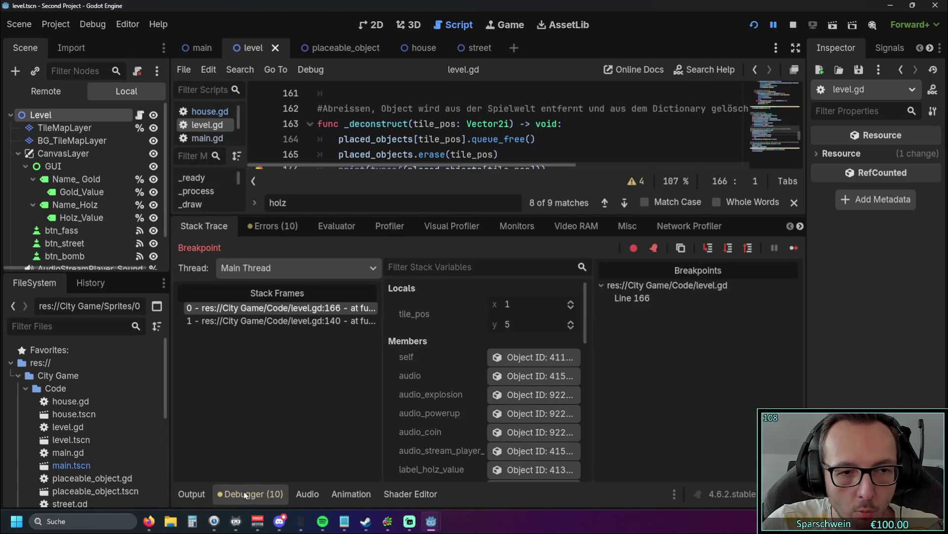
{"action": "left_click", "coordinate": [190, 496]}
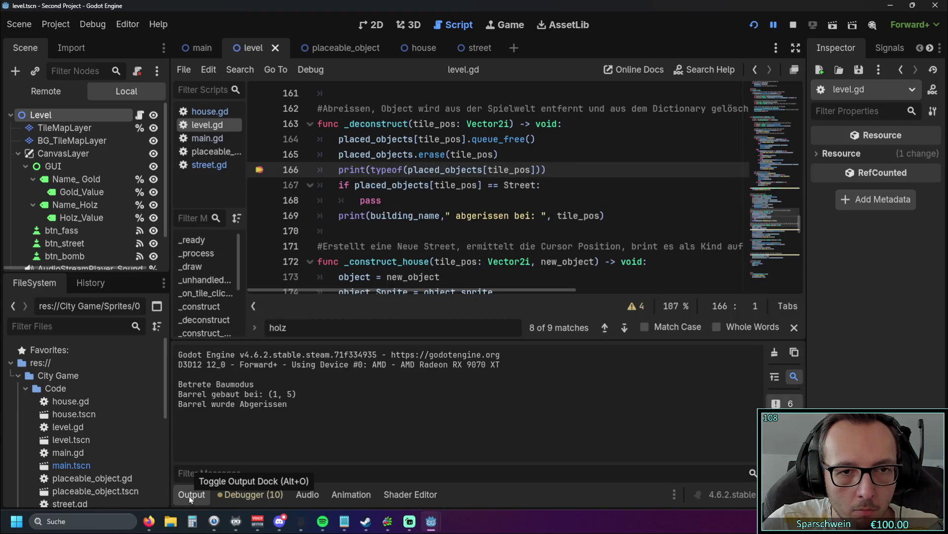
{"action": "right_click", "coordinate": [263, 170]}
{"action": "key", "text": "Escape"}
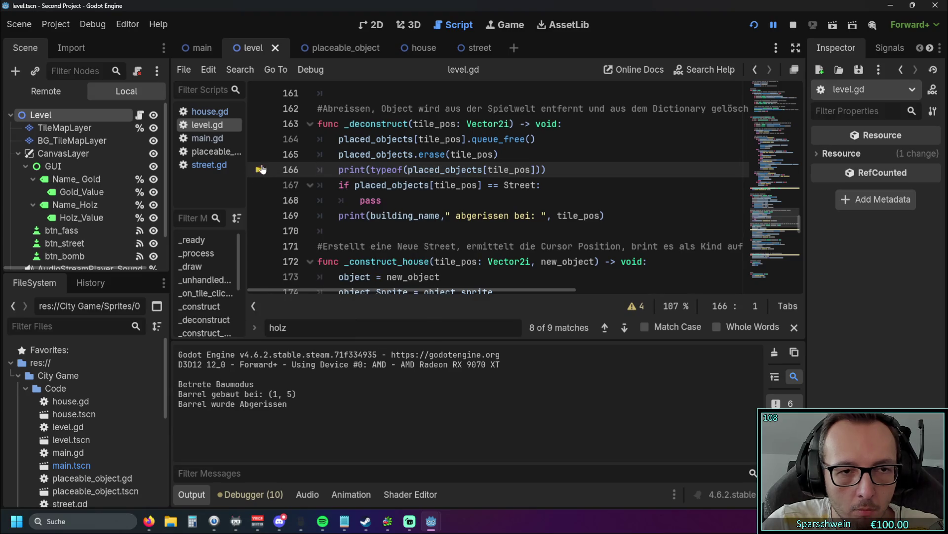
Run the project, place a barrel on the grass, and review the output log.
{"action": "left_click", "coordinate": [754, 25]}
{"action": "left_click", "coordinate": [436, 369]}
{"action": "left_click", "coordinate": [427, 294]}
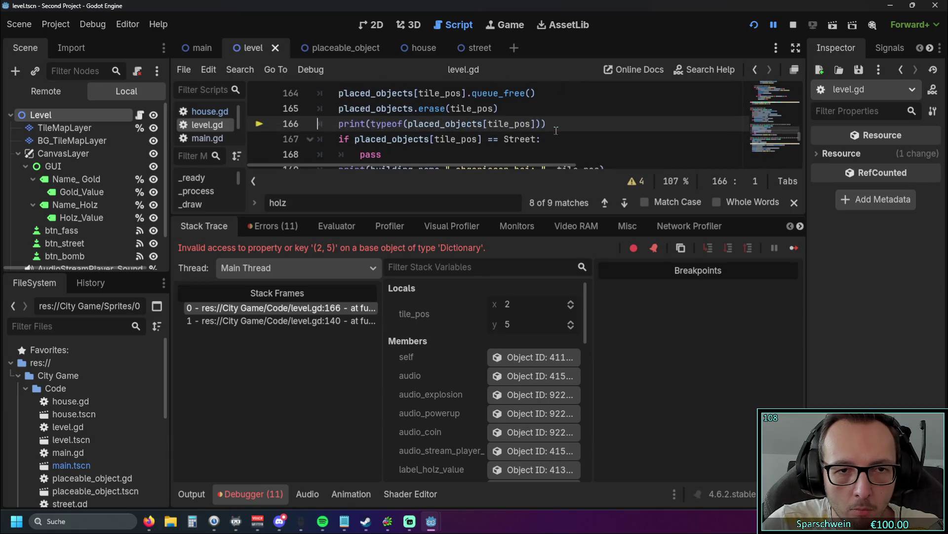
{"action": "left_click", "coordinate": [192, 494]}
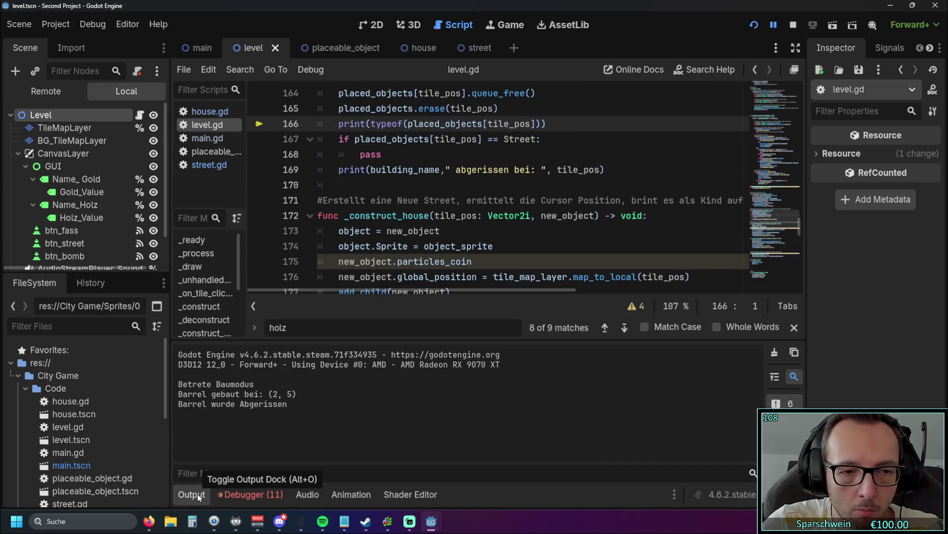
{"action": "scroll", "coordinate": [406, 257], "scroll_direction": "up", "scroll_amount": 1}
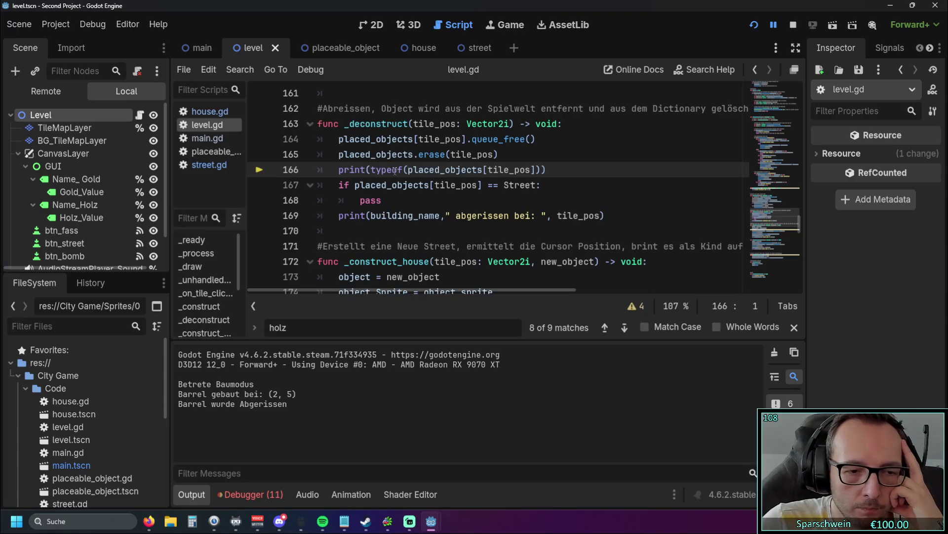
Inspect the invalid Dictionary key '(2, 5)' error at line 166, selecting placed_objects[tile_pos] in the print.
{"action": "left_click", "coordinate": [255, 495]}
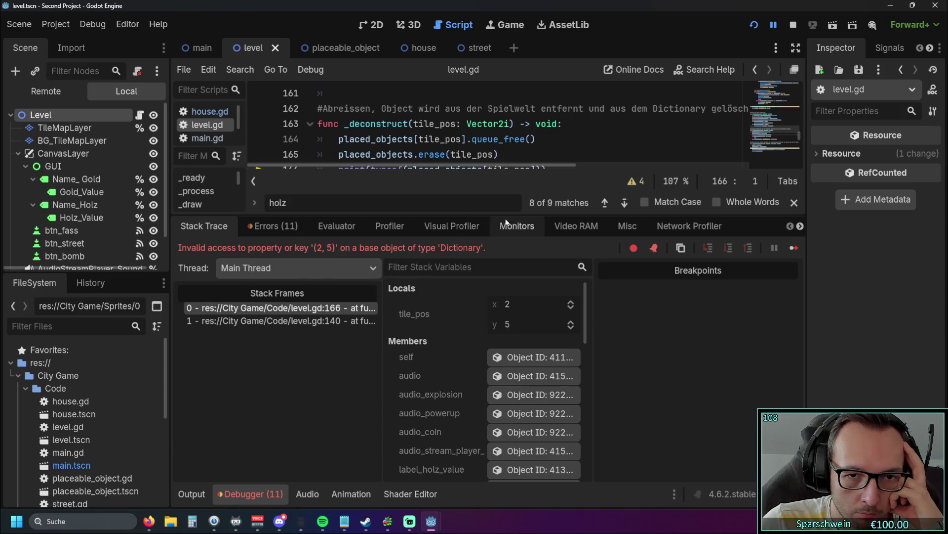
{"action": "left_click_drag", "start_coordinate": [488, 216], "coordinate": [488, 330]}
{"action": "scroll", "coordinate": [399, 231], "scroll_direction": "up", "scroll_amount": 1}
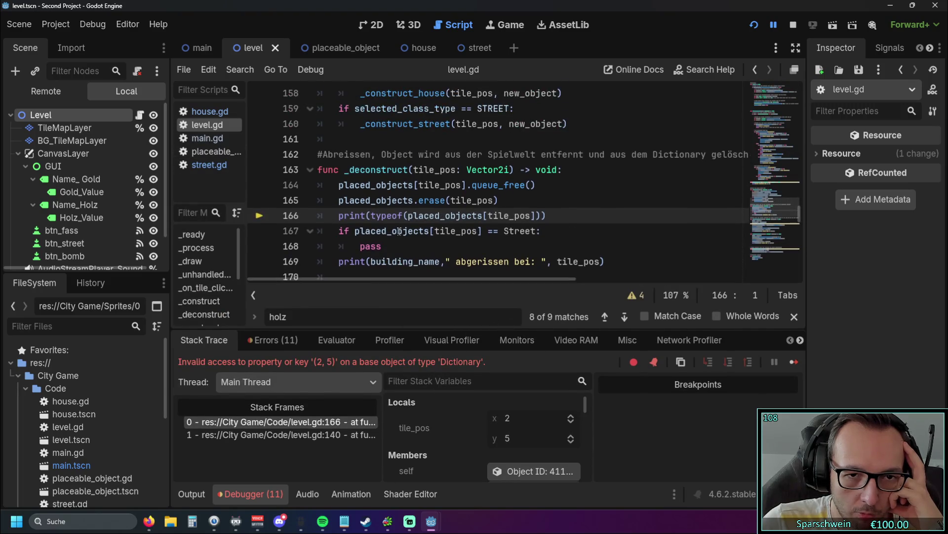
{"action": "mouse_move", "coordinate": [399, 231]}
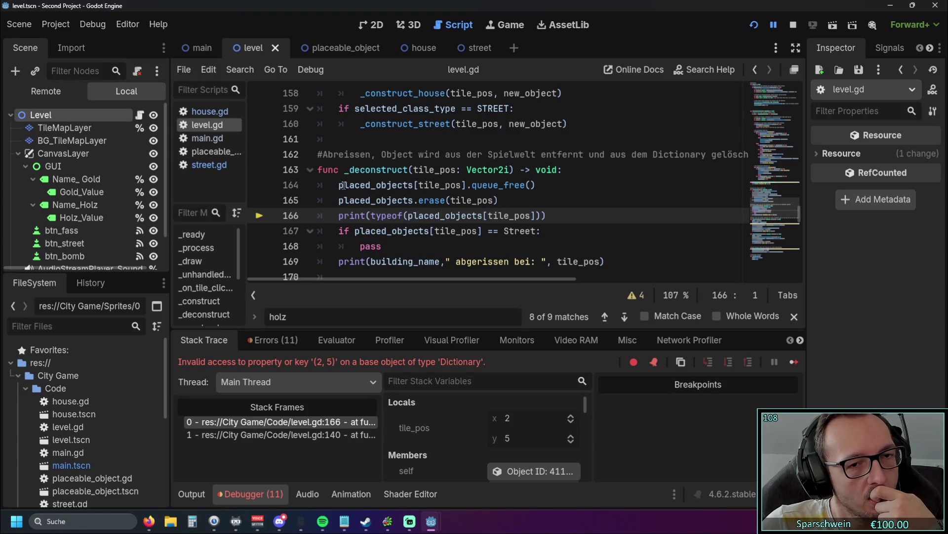
{"action": "mouse_move", "coordinate": [344, 185]}
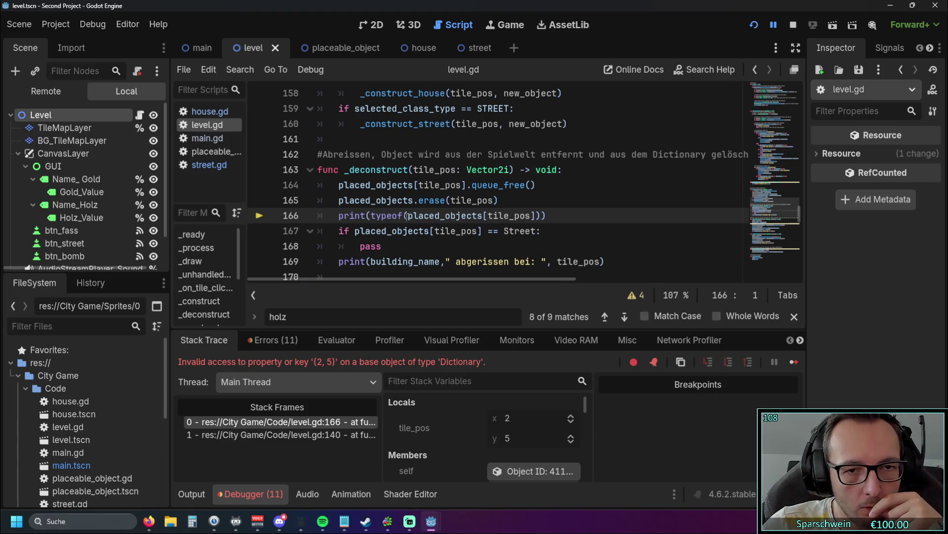
{"action": "left_click_drag", "start_coordinate": [408, 216], "coordinate": [440, 216]}
{"action": "left_click_drag", "start_coordinate": [533, 216], "coordinate": [536, 216]}
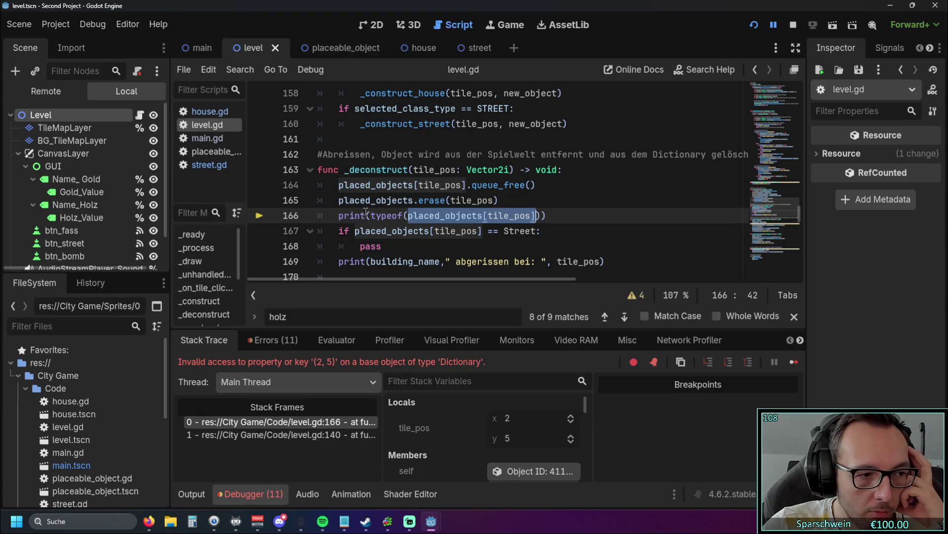
{"action": "left_click", "coordinate": [521, 199]}
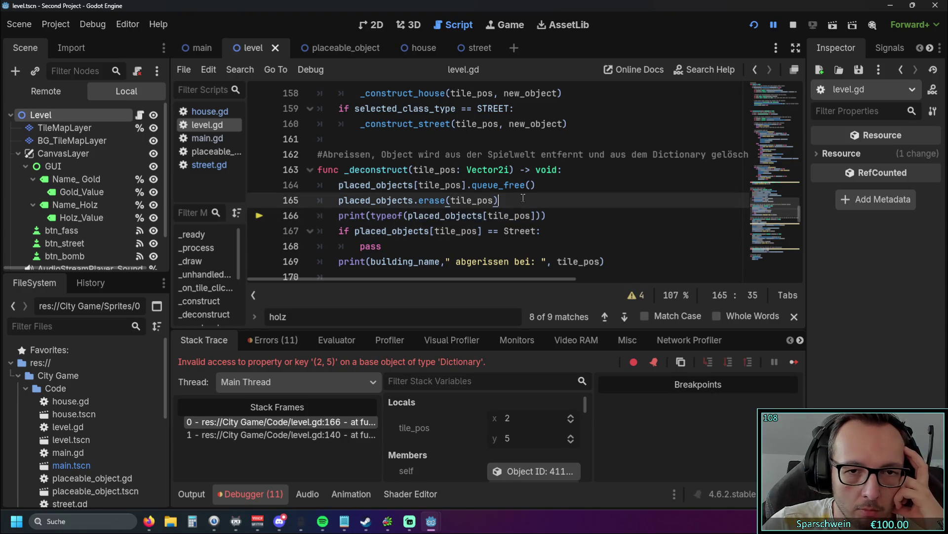
Move the queue_free line from line 164 below the pass line and dedent it.
{"action": "left_click", "coordinate": [554, 182]}
{"action": "left_click", "coordinate": [277, 185]}
{"action": "key", "text": "BackSpace"}
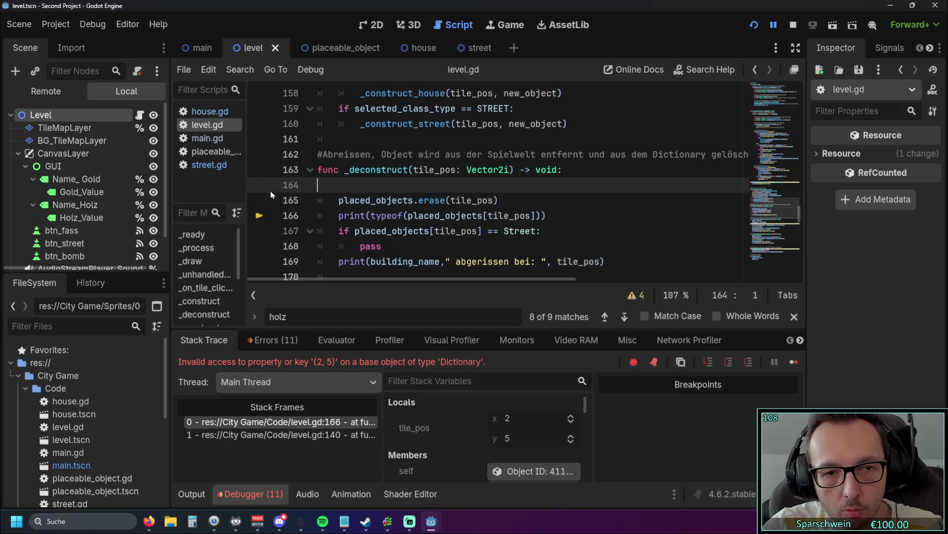
{"action": "key", "text": "BackSpace"}
{"action": "left_click", "coordinate": [434, 231]}
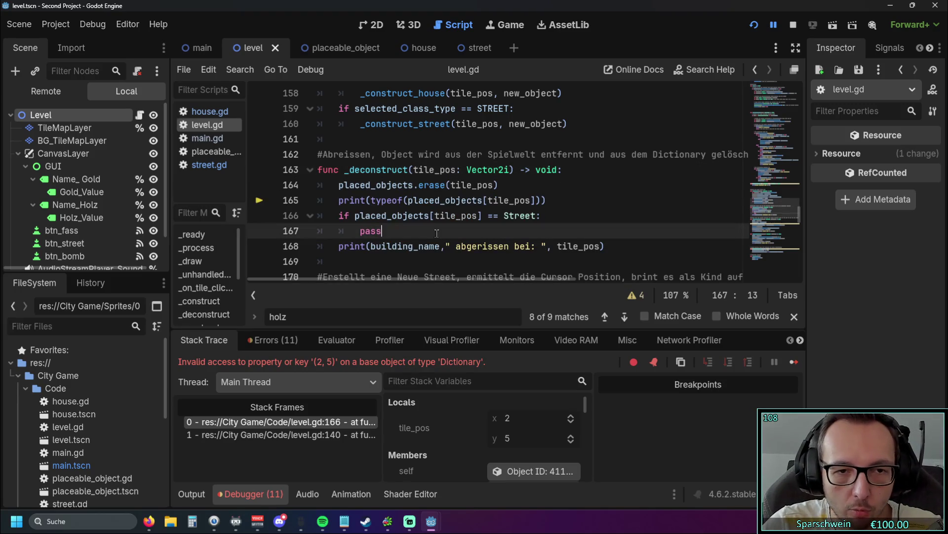
{"action": "key", "text": "Return"}
{"action": "type", "text": "placed_objects[tile_pos].queue_free()"}
{"action": "left_click", "coordinate": [378, 245]}
{"action": "key", "text": "BackSpace"}
{"action": "key", "text": "BackSpace"}
{"action": "left_click", "coordinate": [451, 228]}
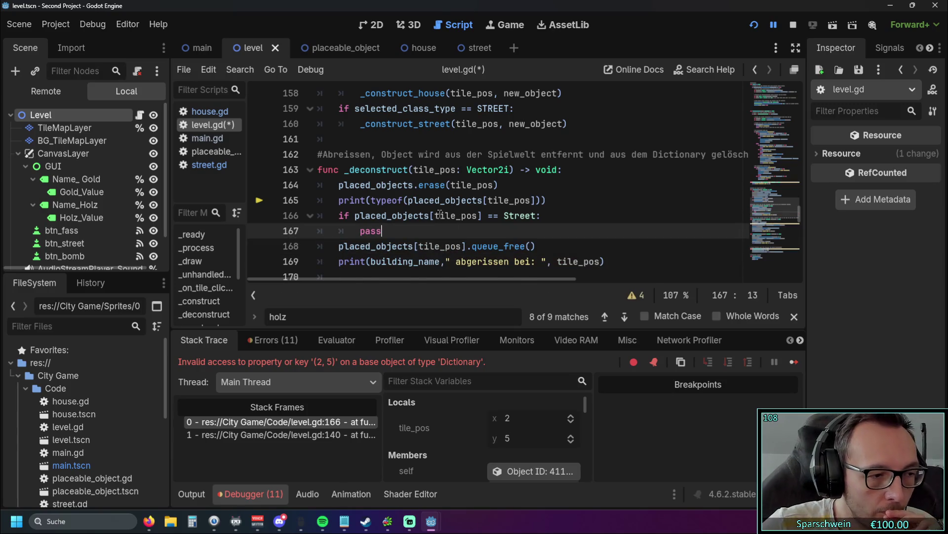
Relaunch the game and build, then demolish, a barrel at tile (1, 5).
{"action": "left_click", "coordinate": [557, 200]}
{"action": "left_click", "coordinate": [751, 26]}
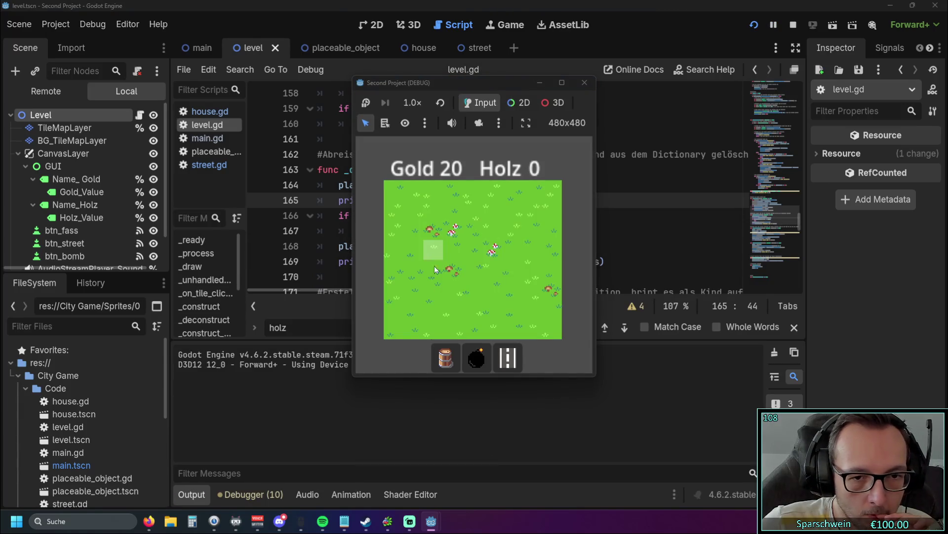
{"action": "left_click", "coordinate": [413, 287]}
{"action": "right_click", "coordinate": [413, 287]}
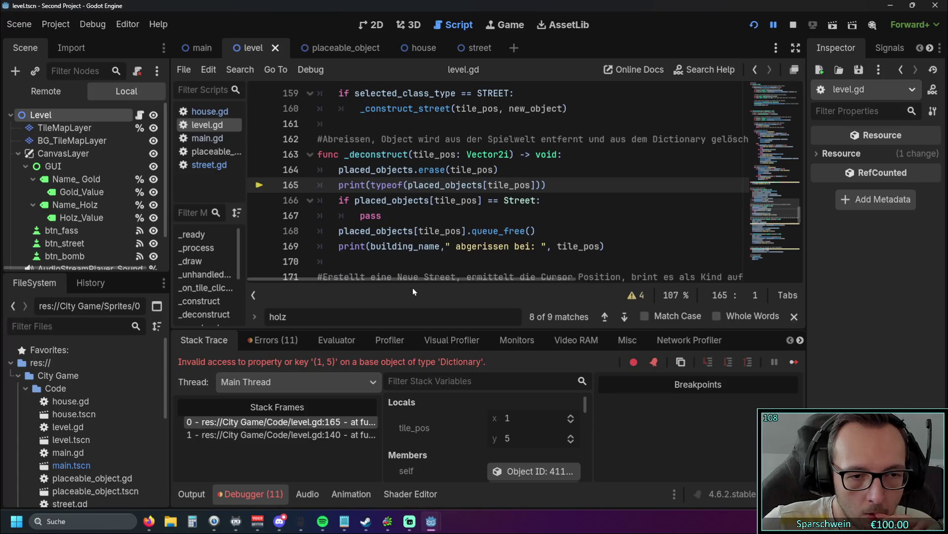
Move the placed_objects.erase(tile_pos) line below pass and dedent it out of the if block.
{"action": "mouse_move", "coordinate": [450, 198]}
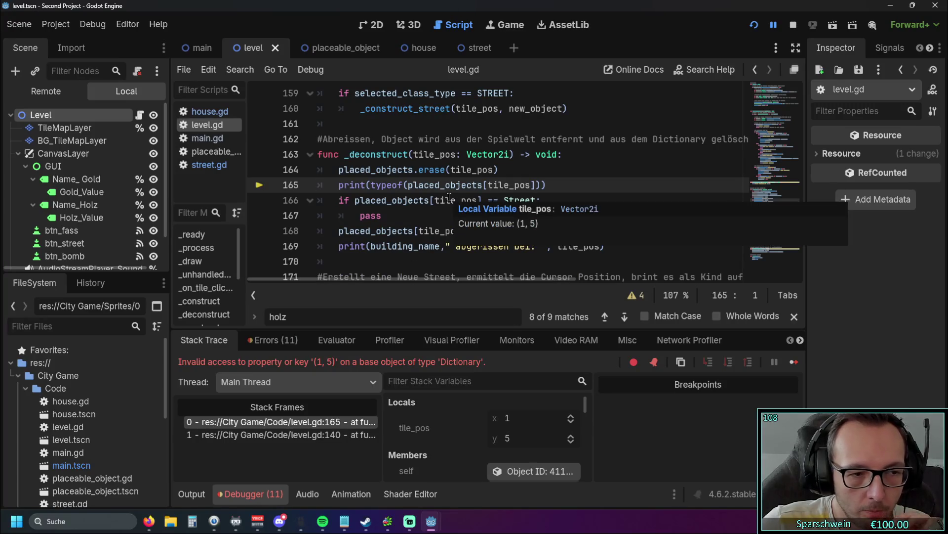
{"action": "left_click_drag", "start_coordinate": [499, 170], "coordinate": [271, 170]}
{"action": "key", "text": "ctrl+c"}
{"action": "key", "text": "BackSpace"}
{"action": "key", "text": "BackSpace"}
{"action": "key", "text": "BackSpace"}
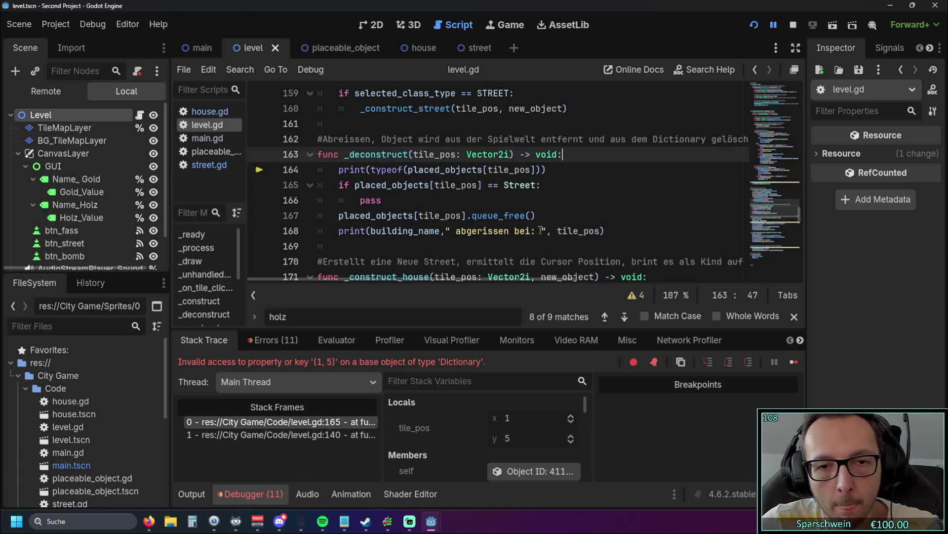
{"action": "left_click", "coordinate": [538, 203]}
{"action": "key", "text": "Return"}
{"action": "key", "text": "ctrl+v"}
{"action": "key", "text": "Home"}
{"action": "key", "text": "End"}
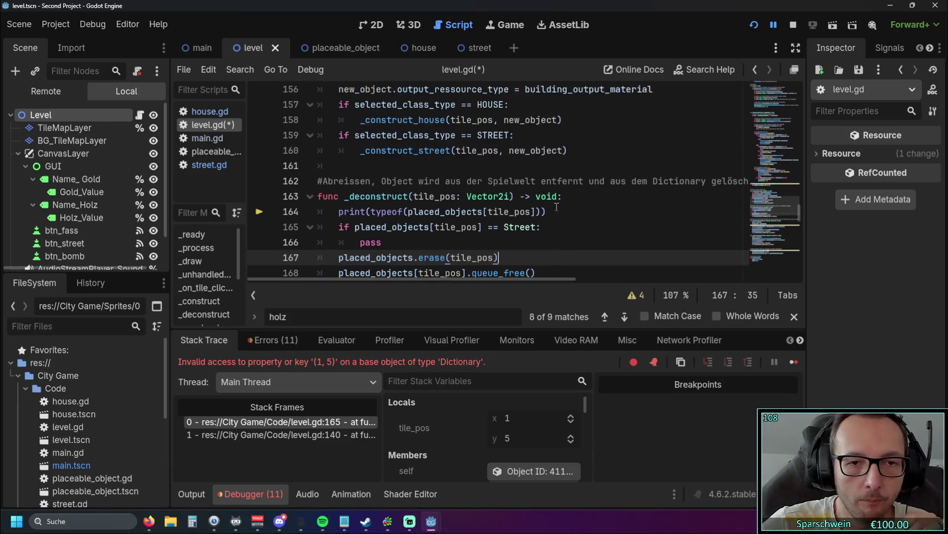
Rerun the game and build, then demolish, a barrel on the grass.
{"action": "left_click", "coordinate": [754, 26]}
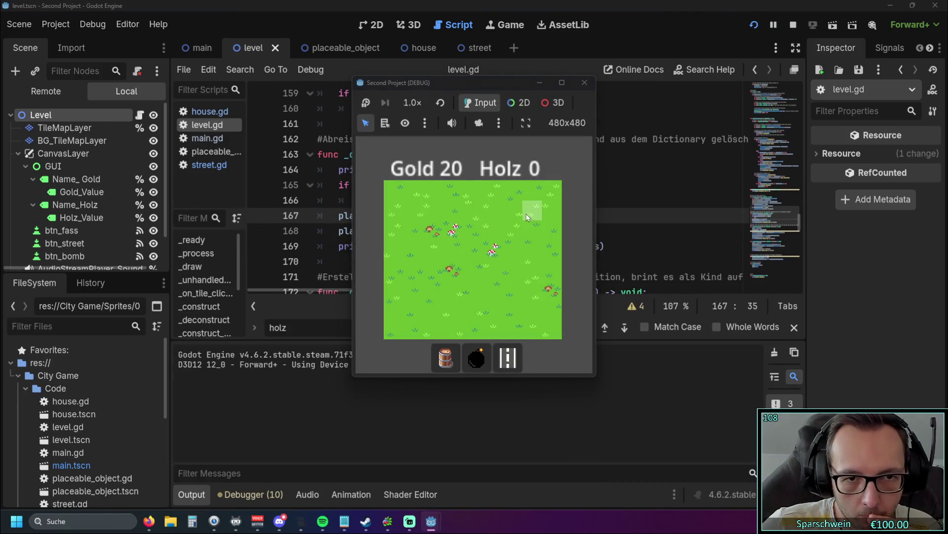
{"action": "left_click", "coordinate": [453, 345]}
{"action": "left_click", "coordinate": [419, 292]}
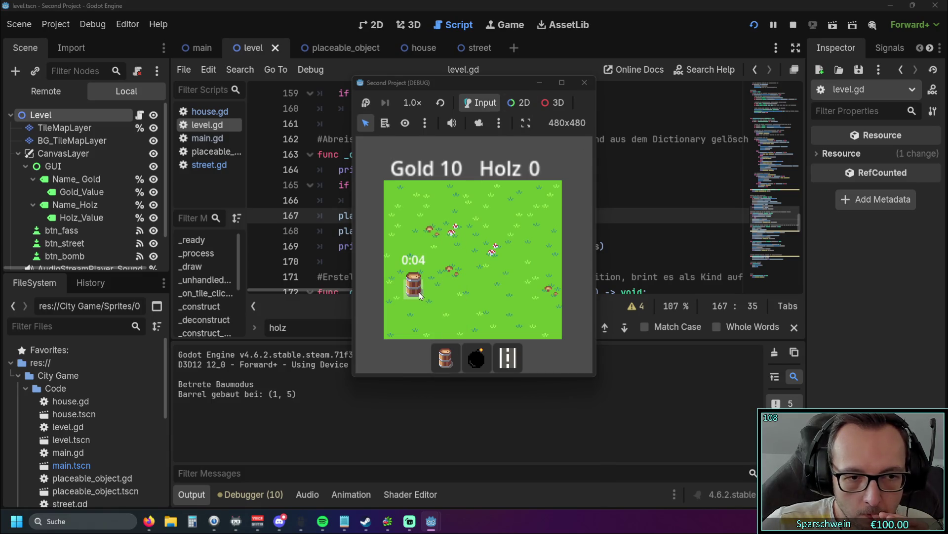
{"action": "right_click", "coordinate": [418, 291]}
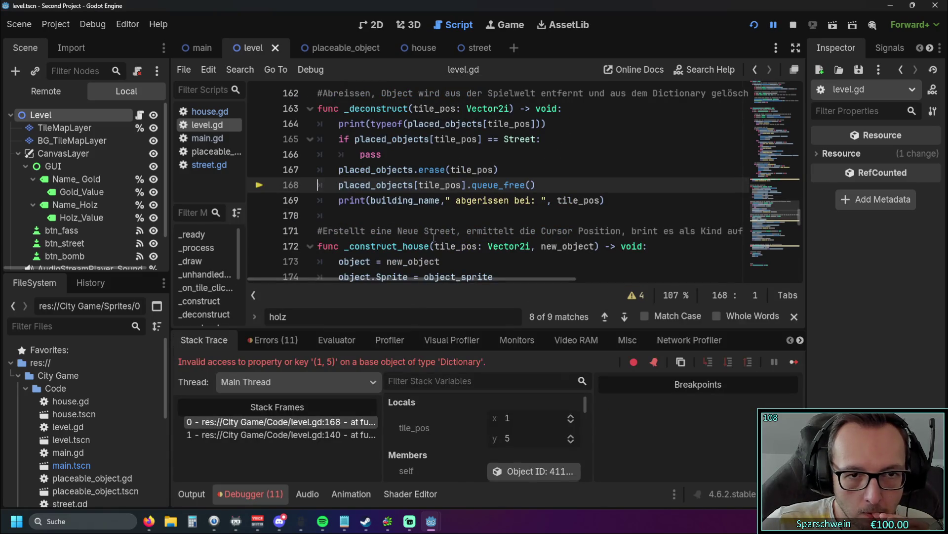
{"action": "scroll", "coordinate": [432, 233], "scroll_direction": "up", "scroll_amount": 1}
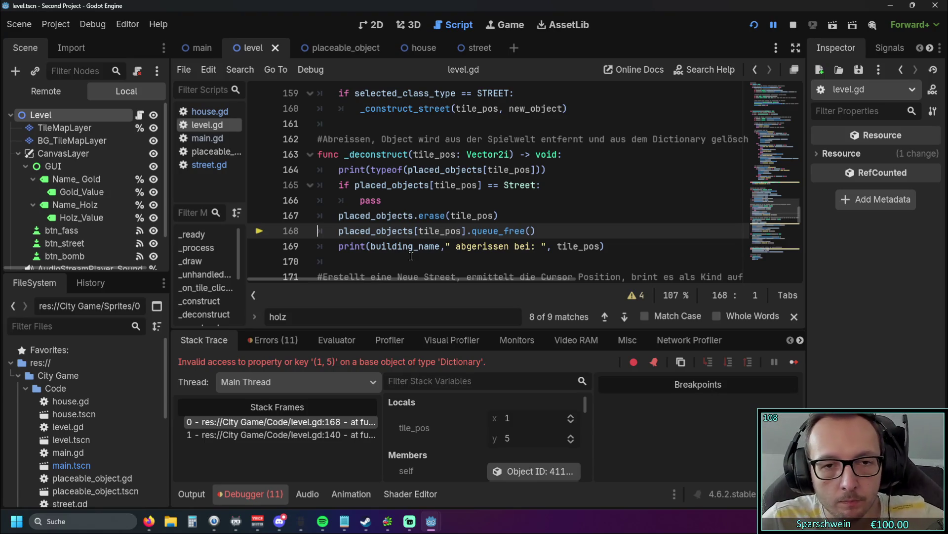
Move queue_free above the placed_objects.erase call, dedent it, and save and relaunch the game.
{"action": "left_click_drag", "start_coordinate": [533, 231], "coordinate": [317, 231]}
{"action": "key", "text": "ctrl+c"}
{"action": "key", "text": "BackSpace"}
{"action": "left_click", "coordinate": [406, 206]}
{"action": "key", "text": "Return"}
{"action": "key", "text": "ctrl+v"}
{"action": "left_click", "coordinate": [383, 216]}
{"action": "key", "text": "shift+Tab"}
{"action": "key", "text": "Down"}
{"action": "key", "text": "Down"}
{"action": "key", "text": "BackSpace"}
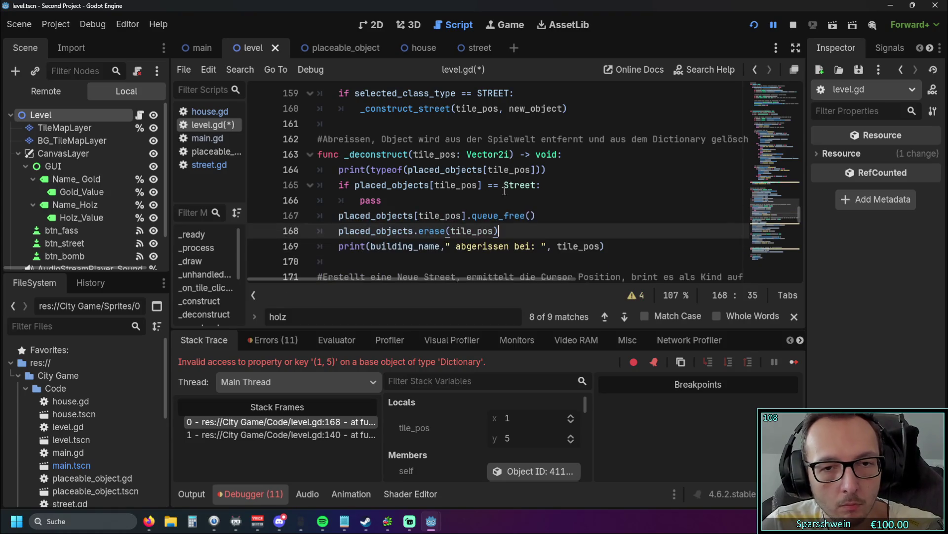
{"action": "left_click", "coordinate": [751, 30]}
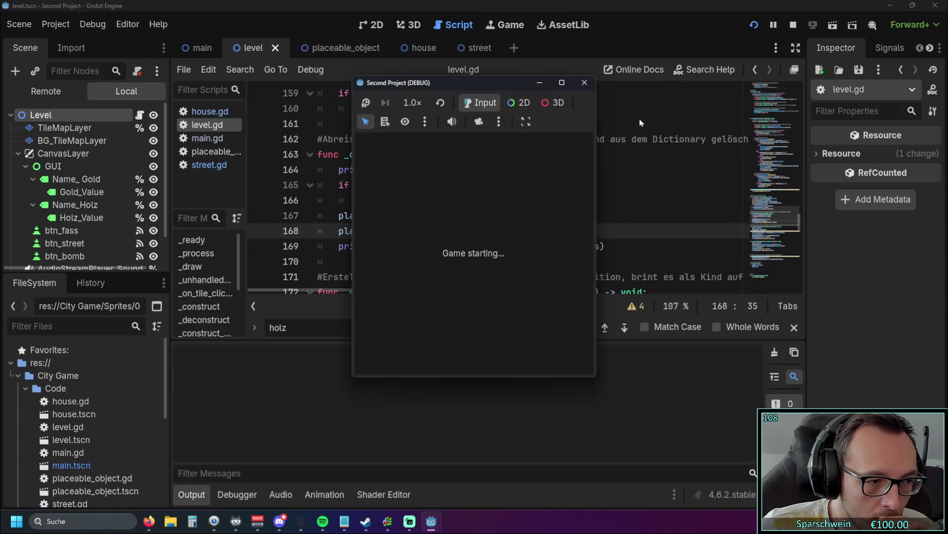
Build and demolish a barrel twice on one tile, try more placements without gold, then close the game.
{"action": "left_click", "coordinate": [448, 366]}
{"action": "left_click", "coordinate": [416, 294]}
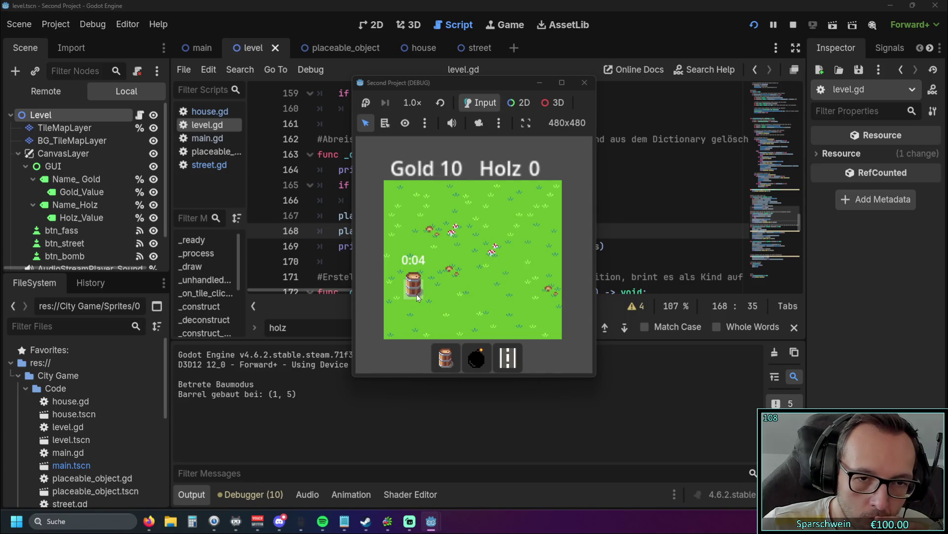
{"action": "left_click", "coordinate": [414, 291]}
{"action": "left_click", "coordinate": [414, 291]}
{"action": "left_click", "coordinate": [414, 292]}
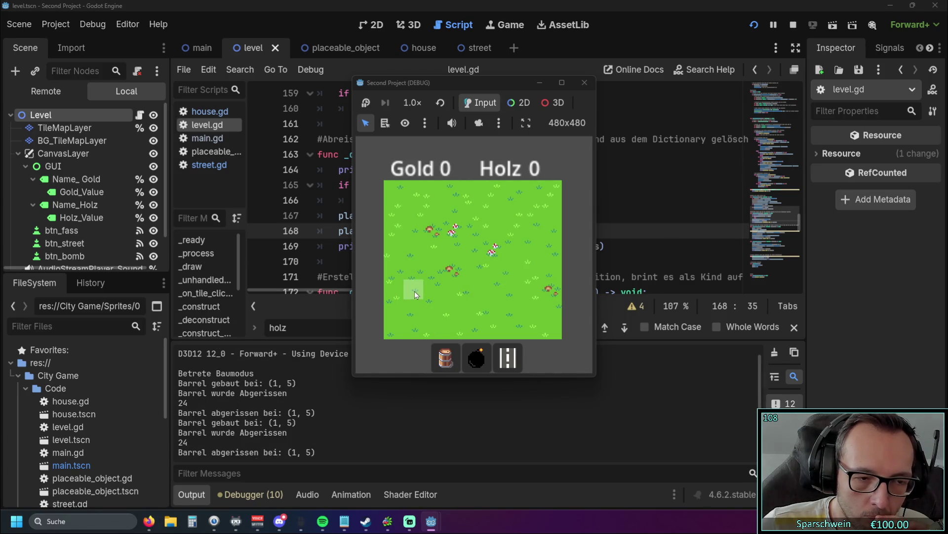
{"action": "left_click", "coordinate": [414, 291]}
{"action": "left_click", "coordinate": [421, 285]}
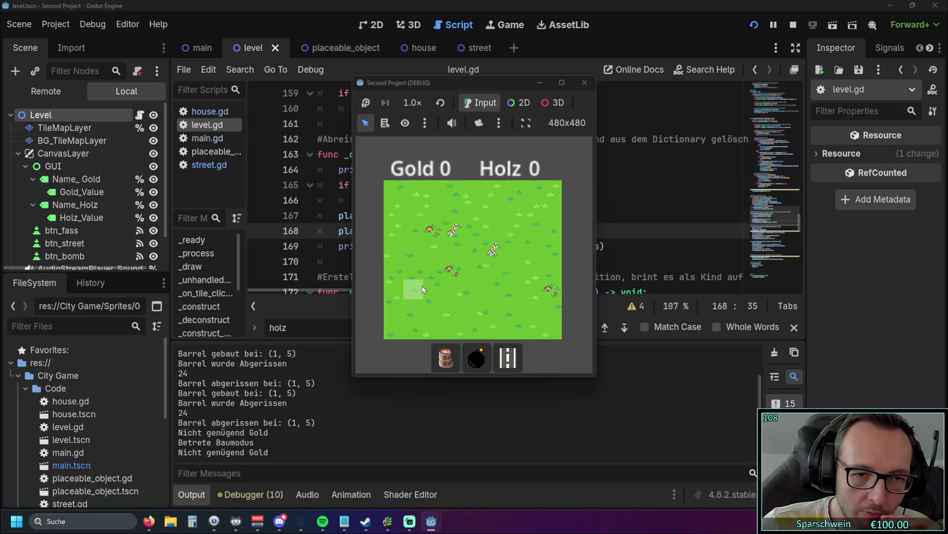
{"action": "left_click", "coordinate": [411, 292]}
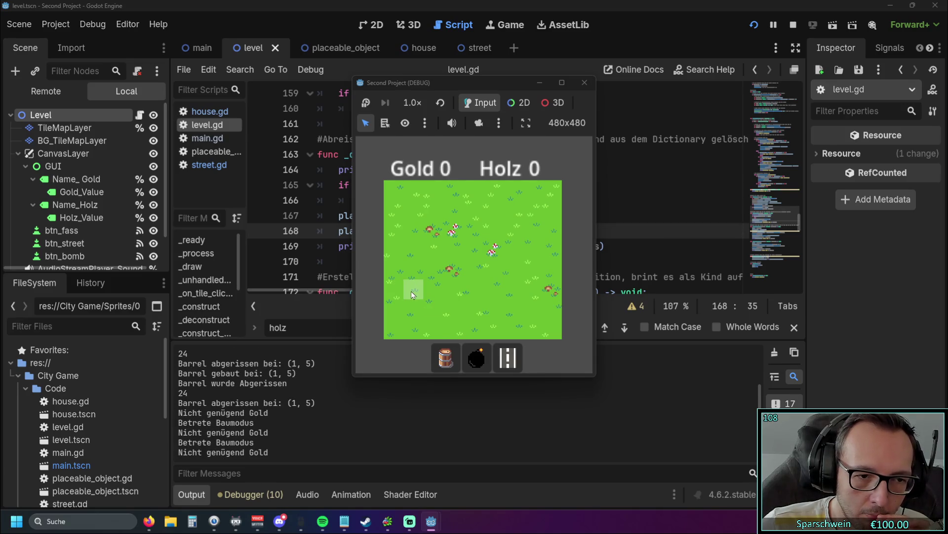
{"action": "left_click", "coordinate": [583, 83]}
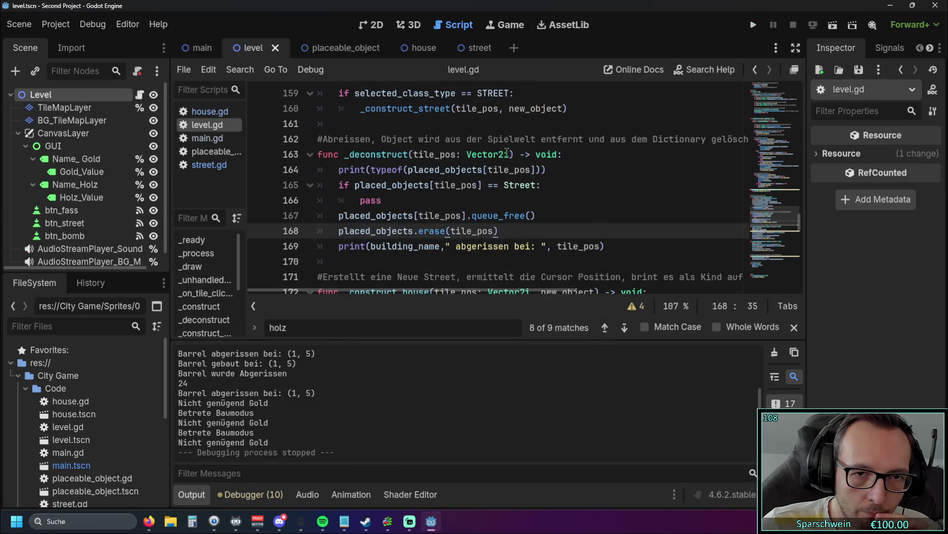
{"action": "scroll", "coordinate": [245, 393], "scroll_direction": "up", "scroll_amount": 2}
{"action": "scroll", "coordinate": [245, 393], "scroll_direction": "up", "scroll_amount": 2}
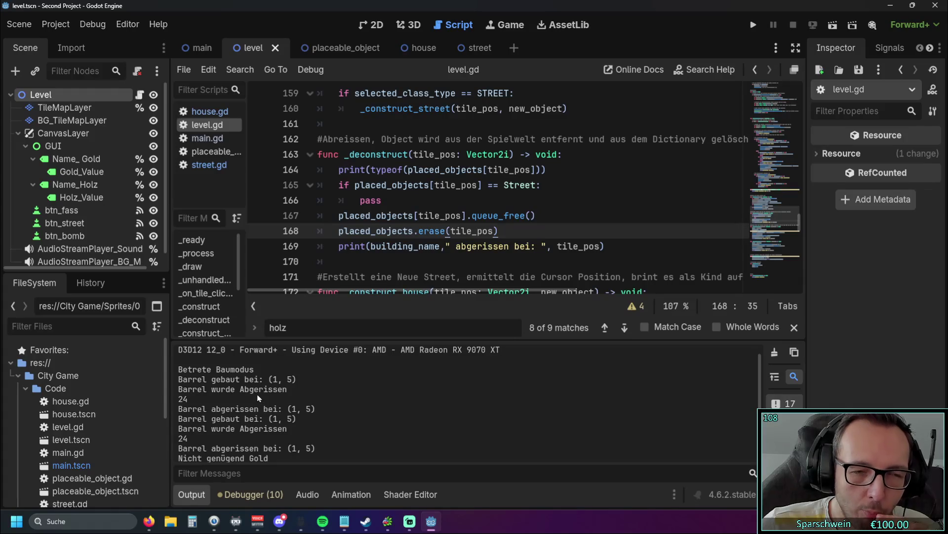
Rerun, build and demolish barrels at (5, 5) and (5, 1), stop, and select line 164's print argument.
{"action": "left_click", "coordinate": [760, 26]}
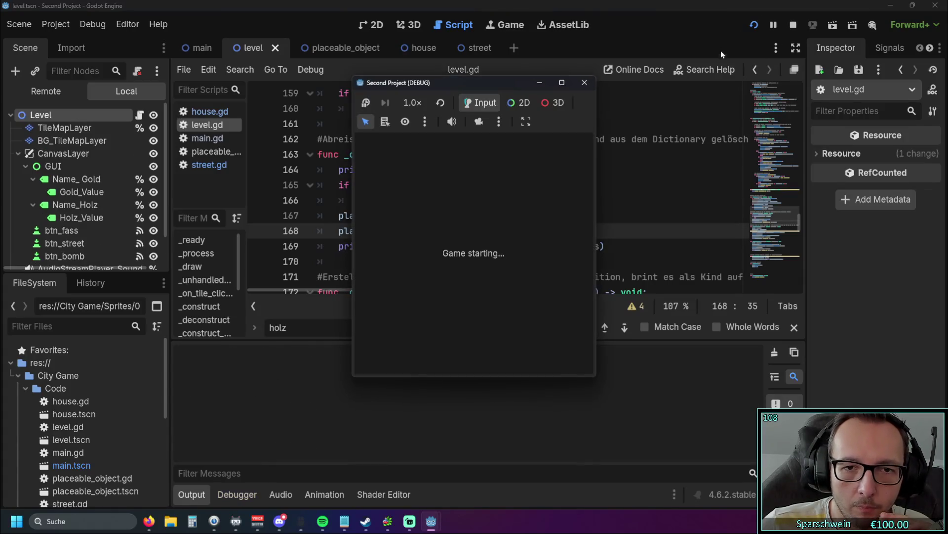
{"action": "left_click", "coordinate": [449, 345]}
{"action": "left_click", "coordinate": [494, 289]}
{"action": "left_click", "coordinate": [494, 289]}
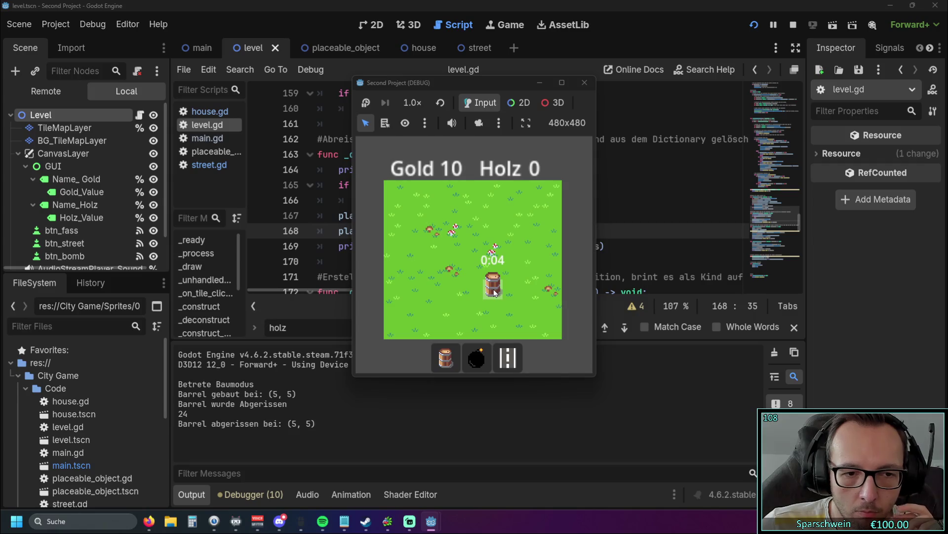
{"action": "left_click", "coordinate": [445, 358]}
{"action": "left_click", "coordinate": [502, 210]}
{"action": "left_click", "coordinate": [499, 207]}
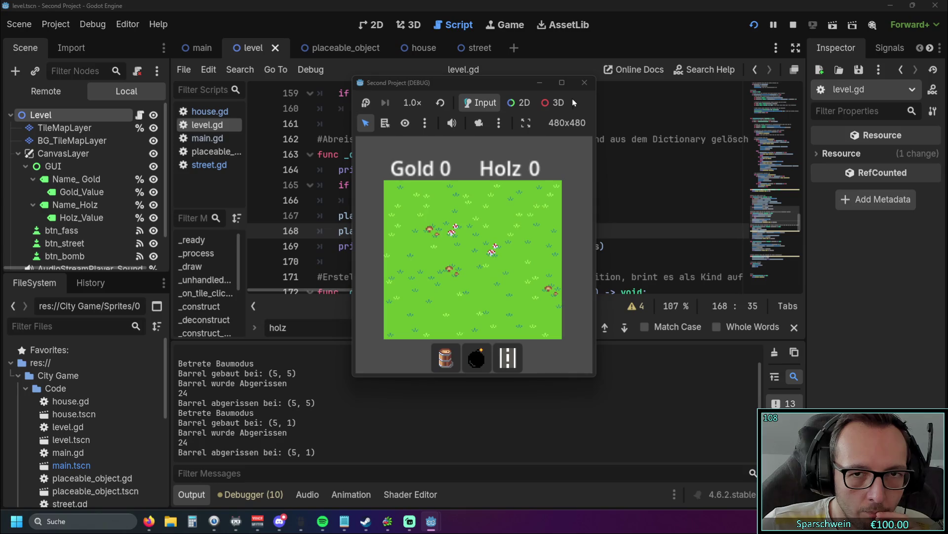
{"action": "left_click", "coordinate": [587, 85]}
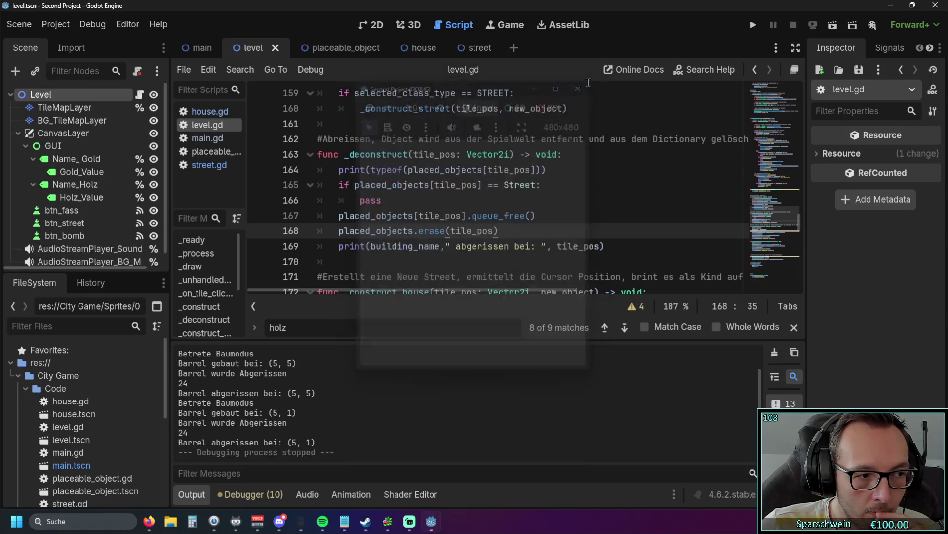
{"action": "scroll", "coordinate": [439, 219], "scroll_direction": "up", "scroll_amount": 1}
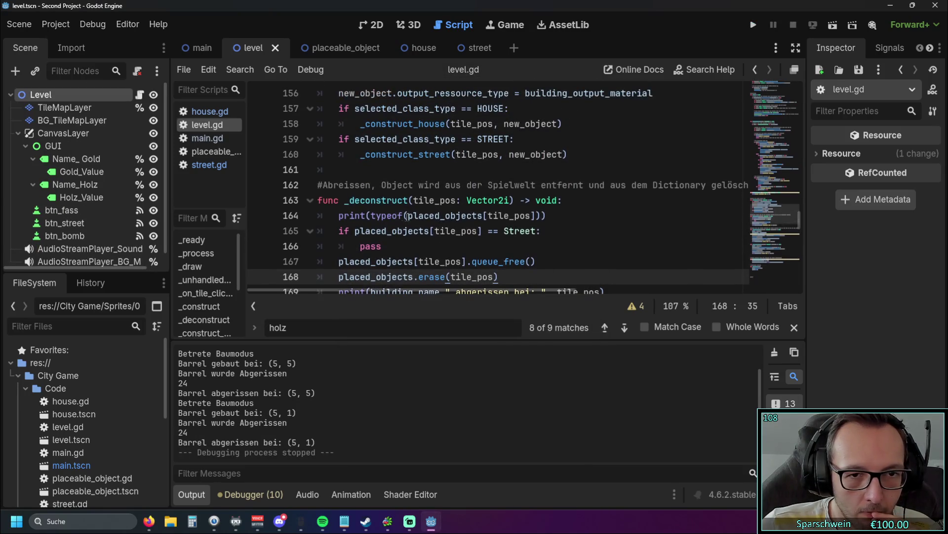
{"action": "left_click_drag", "start_coordinate": [413, 215], "coordinate": [540, 216]}
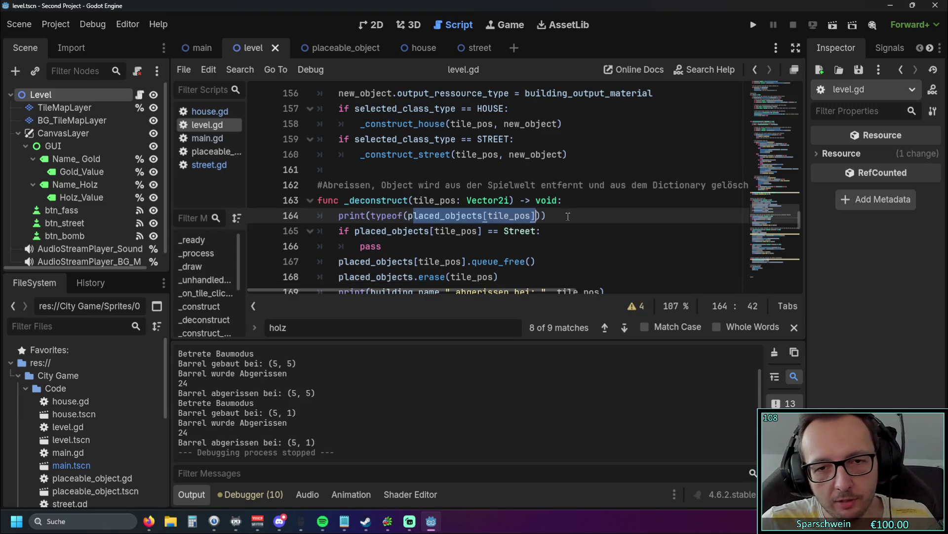
{"action": "left_click", "coordinate": [543, 216]}
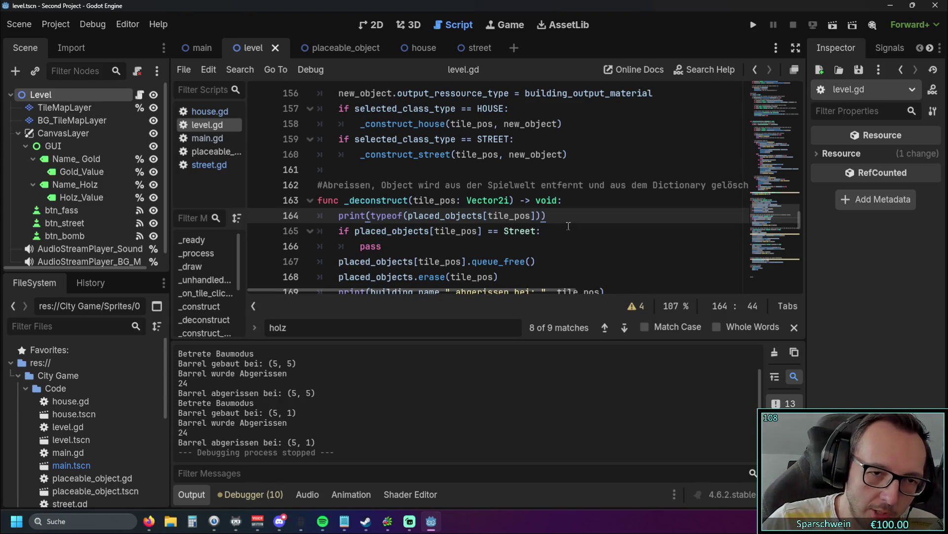
{"action": "scroll", "coordinate": [569, 226], "scroll_direction": "down", "scroll_amount": 1}
{"action": "left_click", "coordinate": [410, 203]}
{"action": "left_click_drag", "start_coordinate": [344, 185], "coordinate": [465, 203]}
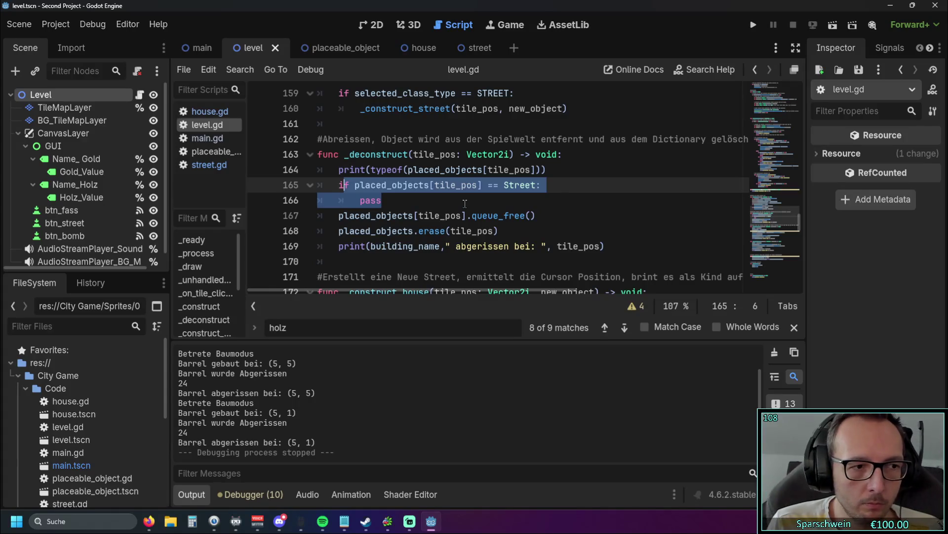
{"action": "left_click", "coordinate": [754, 25]}
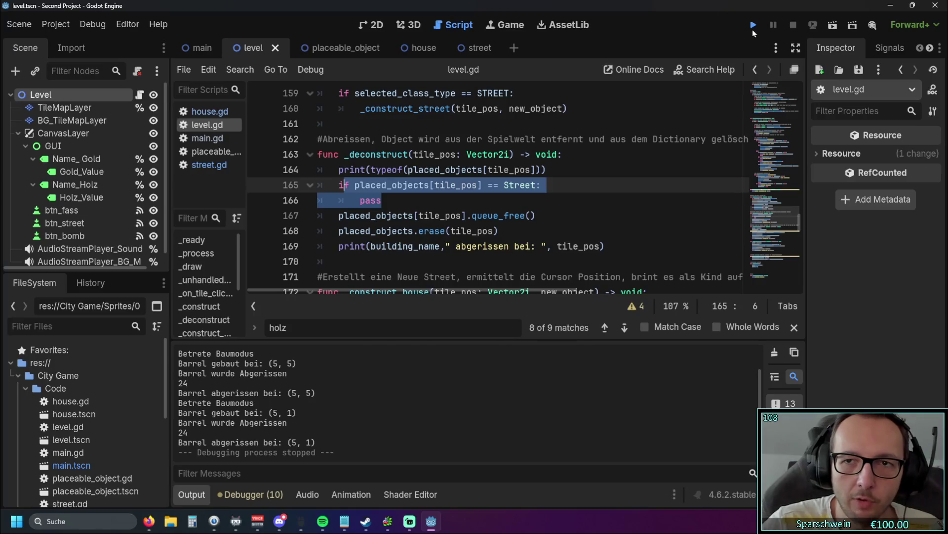
Build barrels at (2, 5) and (5, 5), then demolish both.
{"action": "left_click", "coordinate": [446, 359]}
{"action": "left_click", "coordinate": [428, 294]}
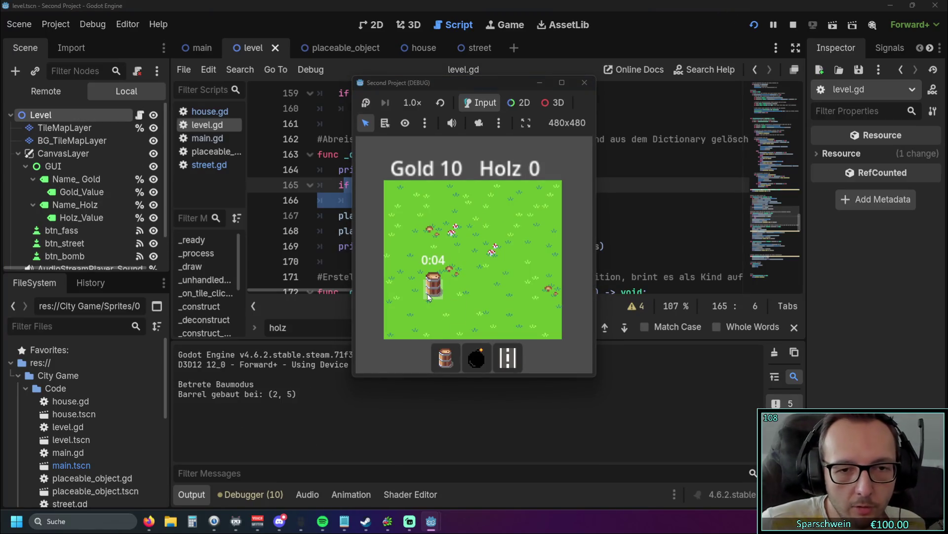
{"action": "left_click", "coordinate": [487, 288]}
{"action": "right_click", "coordinate": [439, 291]}
{"action": "right_click", "coordinate": [490, 291]}
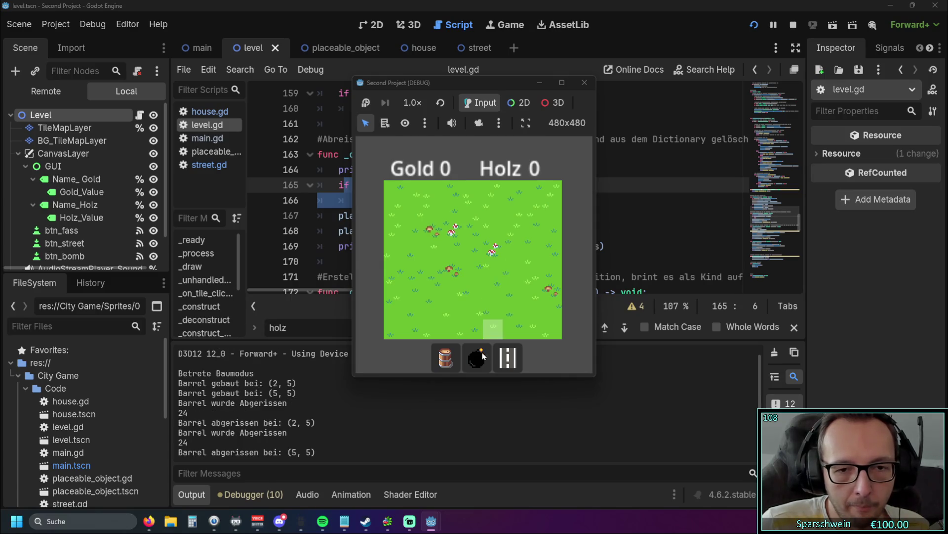
Restart, build barrels at (1, 5) and (3, 5), and collect gold from them repeatedly.
{"action": "left_click", "coordinate": [754, 24]}
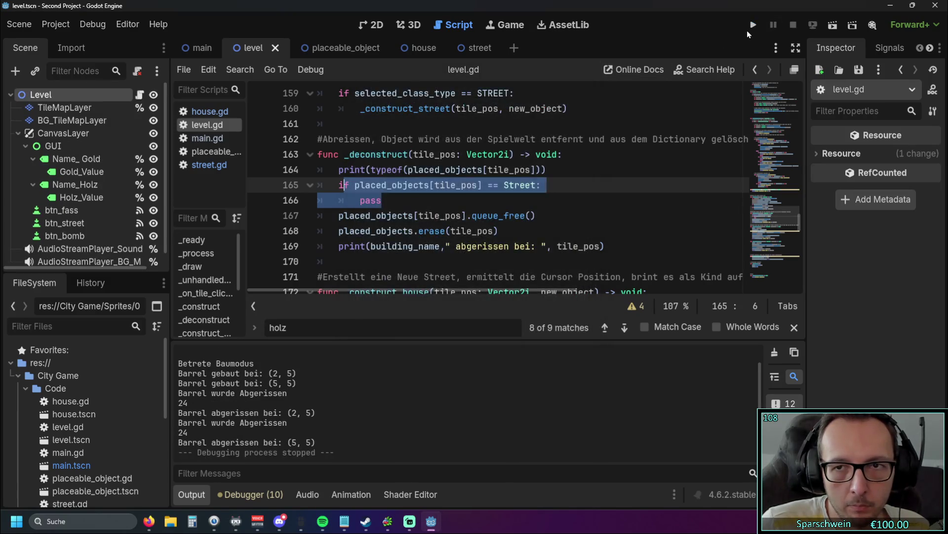
{"action": "left_click", "coordinate": [435, 359]}
{"action": "left_click", "coordinate": [421, 289]}
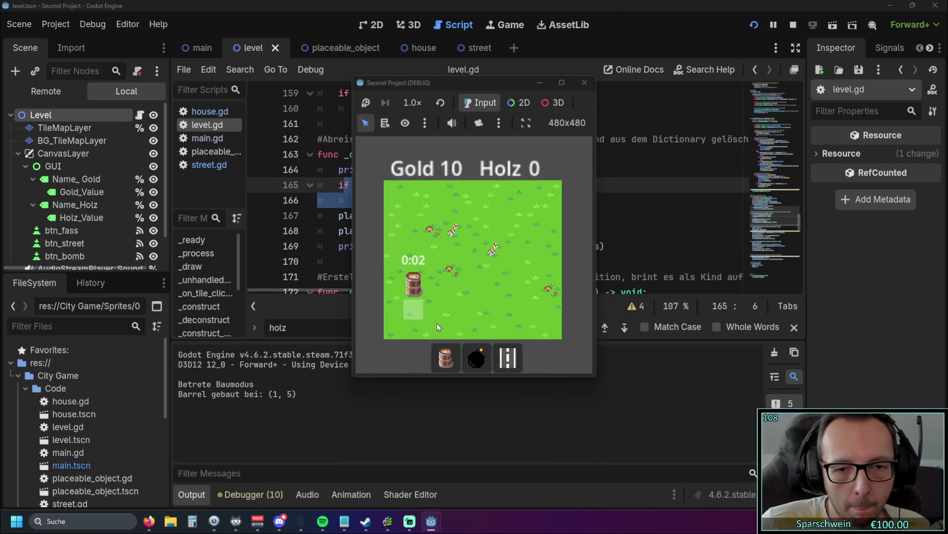
{"action": "left_click", "coordinate": [452, 289]}
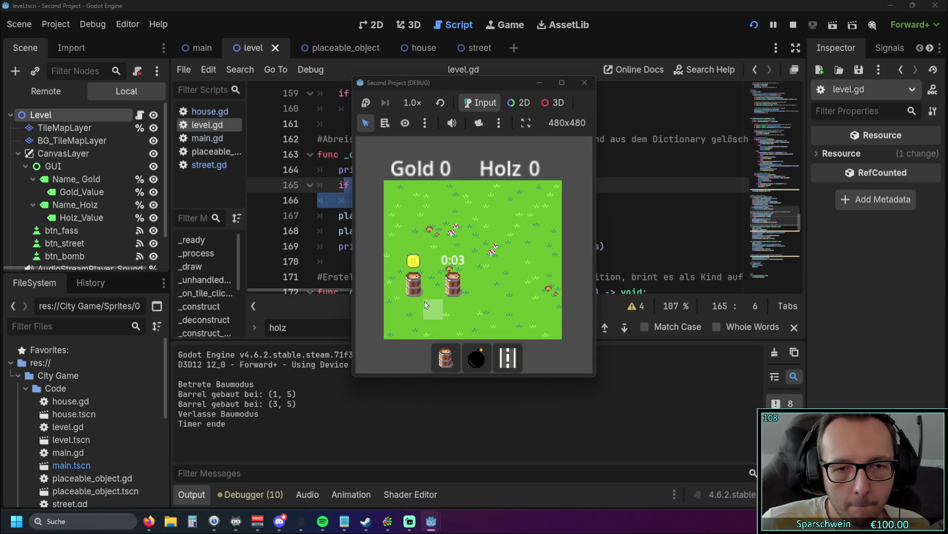
{"action": "left_click", "coordinate": [420, 294]}
{"action": "left_click", "coordinate": [452, 290]}
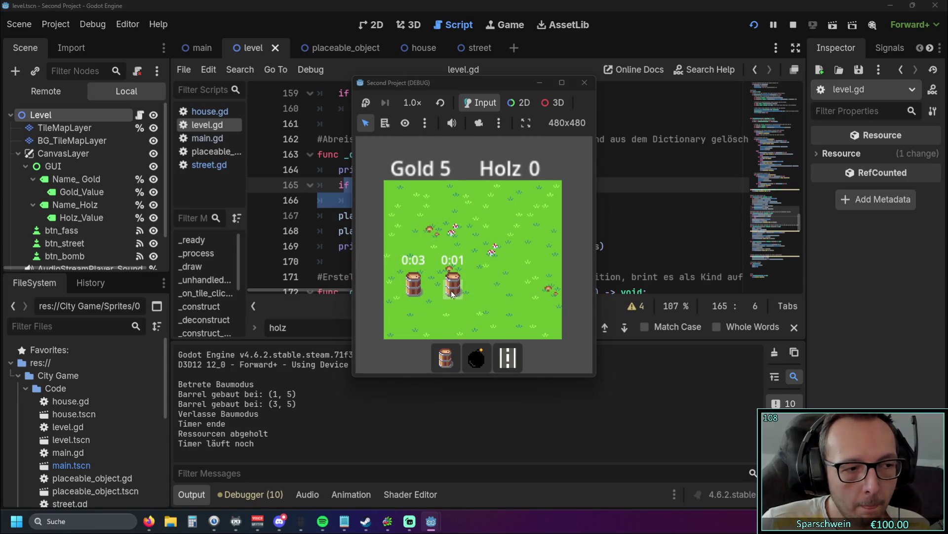
{"action": "left_click", "coordinate": [451, 291]}
{"action": "left_click", "coordinate": [452, 291]}
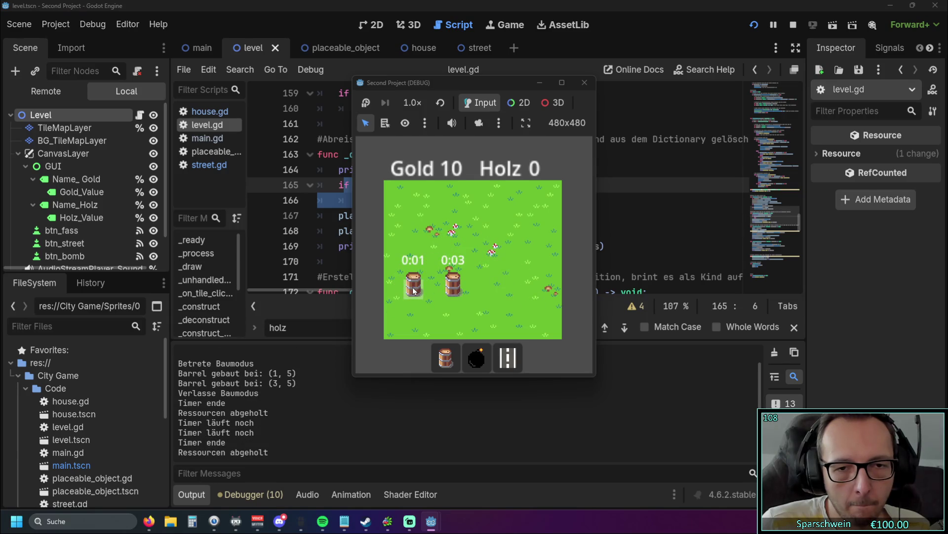
{"action": "left_click", "coordinate": [414, 290]}
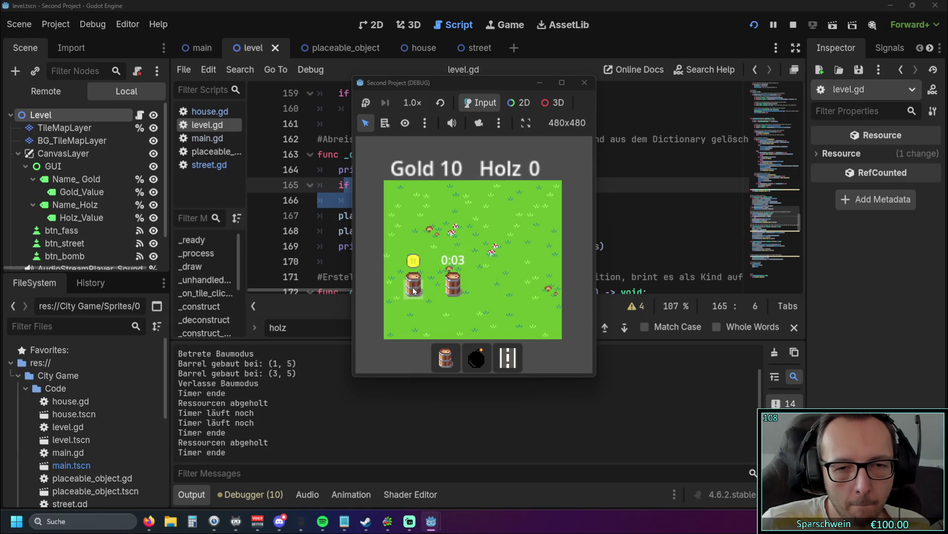
{"action": "left_click", "coordinate": [451, 292]}
Place and remove a bomb and a street at (5, 4), demolish both barrels, and close the game.
{"action": "left_click", "coordinate": [477, 358]}
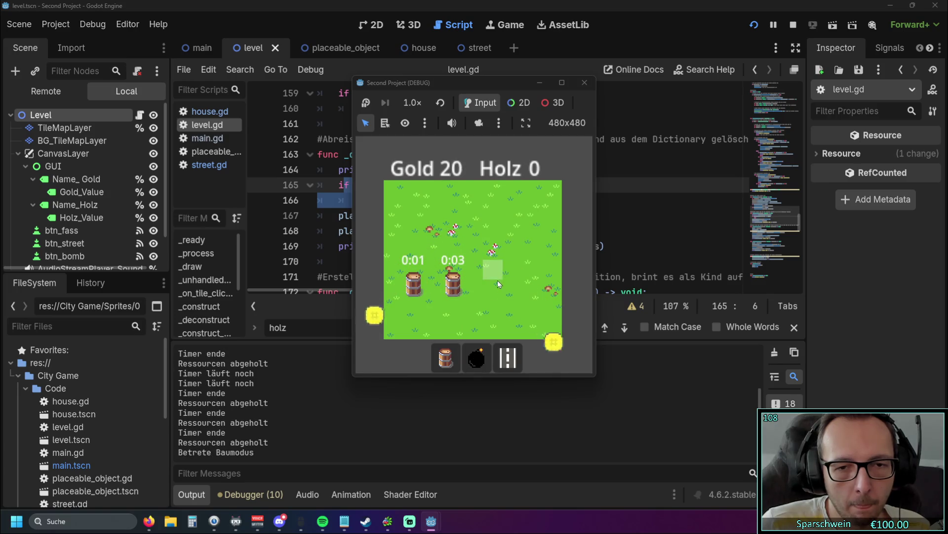
{"action": "left_click", "coordinate": [497, 272]}
{"action": "left_click", "coordinate": [494, 271]}
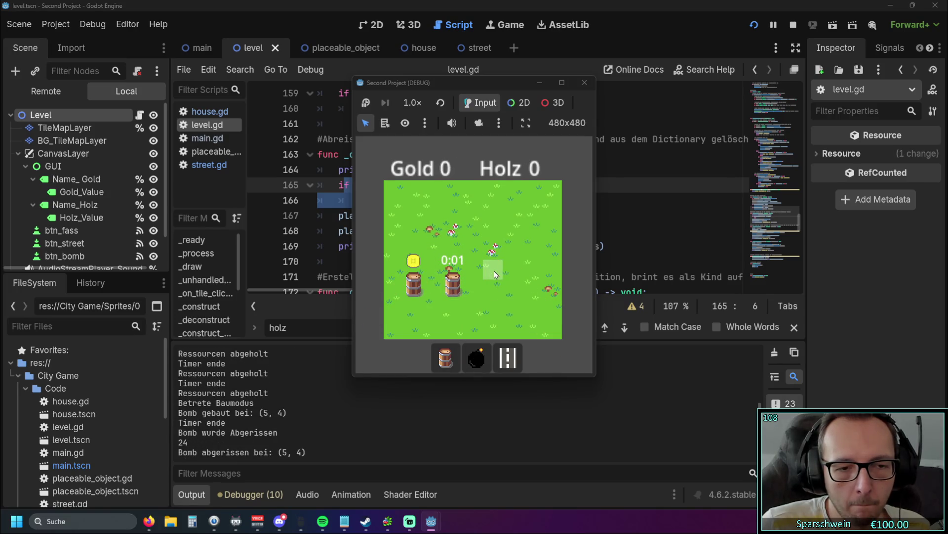
{"action": "left_click", "coordinate": [453, 287]}
{"action": "left_click", "coordinate": [508, 357]}
{"action": "left_click", "coordinate": [493, 271]}
{"action": "left_click", "coordinate": [493, 274]}
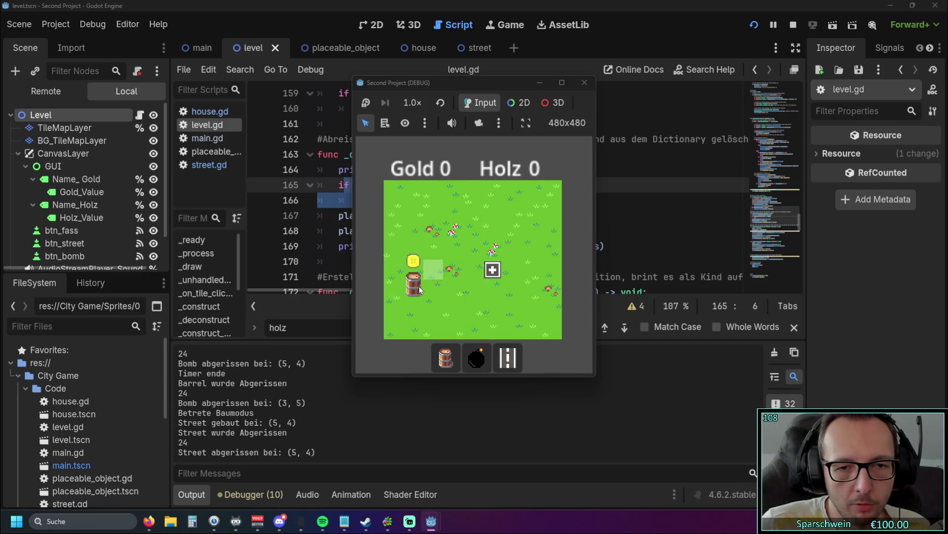
{"action": "left_click", "coordinate": [414, 287]}
{"action": "right_click", "coordinate": [493, 271]}
{"action": "left_click", "coordinate": [584, 84]}
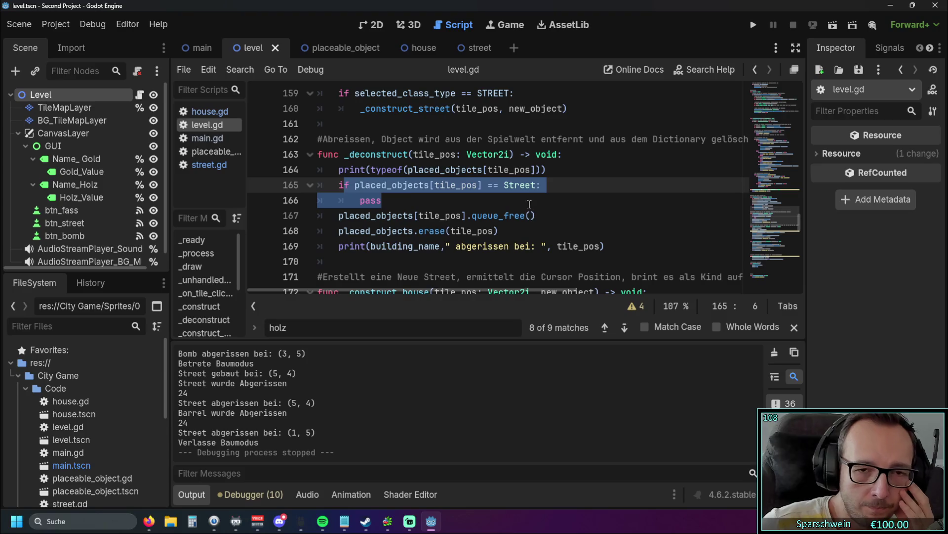
Read the Street and tile_pos tooltips on line 165, then scroll up to _construct.
{"action": "left_click", "coordinate": [523, 216]}
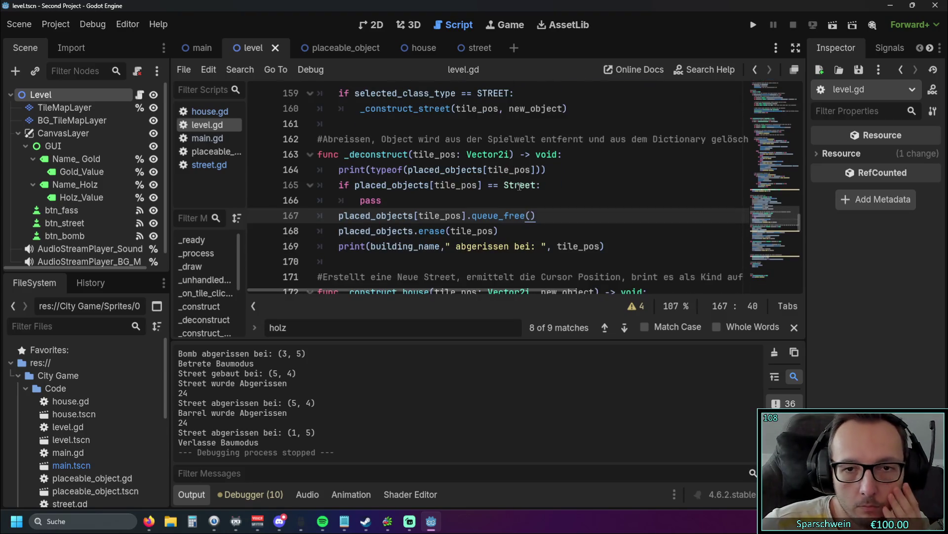
{"action": "mouse_move", "coordinate": [520, 186]}
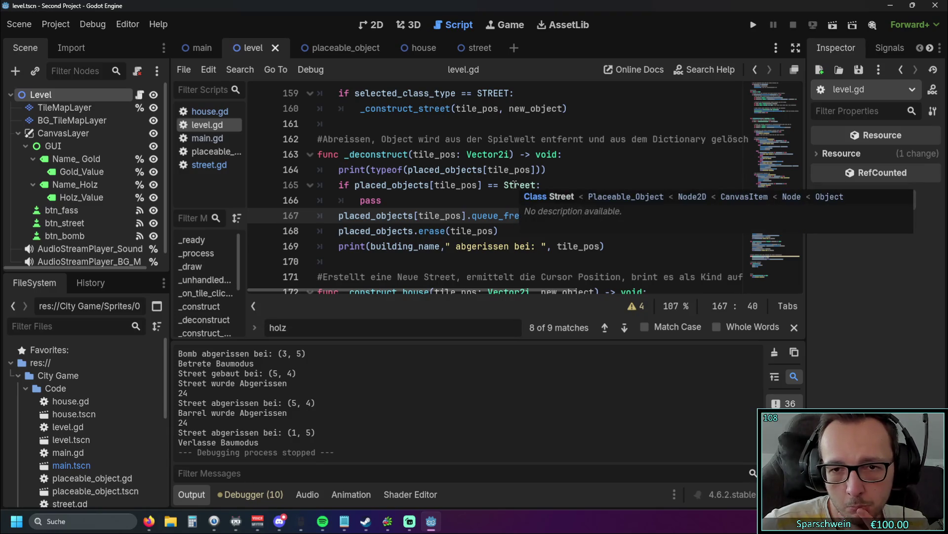
{"action": "mouse_move", "coordinate": [463, 192]}
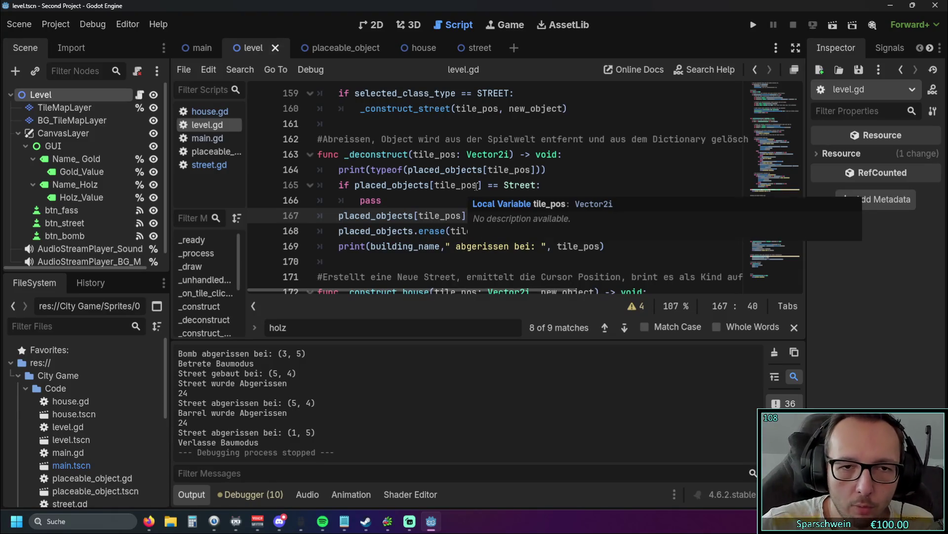
{"action": "scroll", "coordinate": [464, 190], "scroll_direction": "up", "scroll_amount": 4}
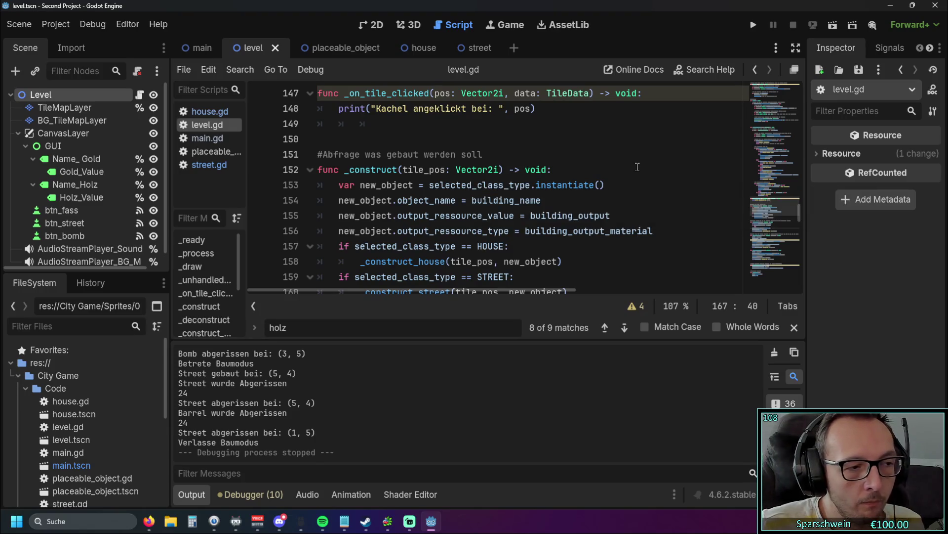
{"action": "scroll", "coordinate": [637, 167], "scroll_direction": "up", "scroll_amount": 1}
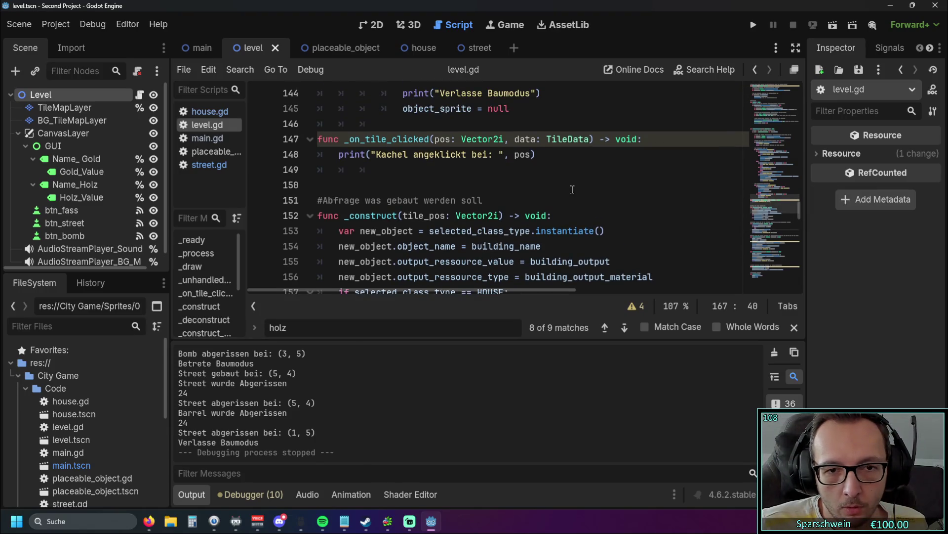
{"action": "scroll", "coordinate": [571, 191], "scroll_direction": "down", "scroll_amount": 1}
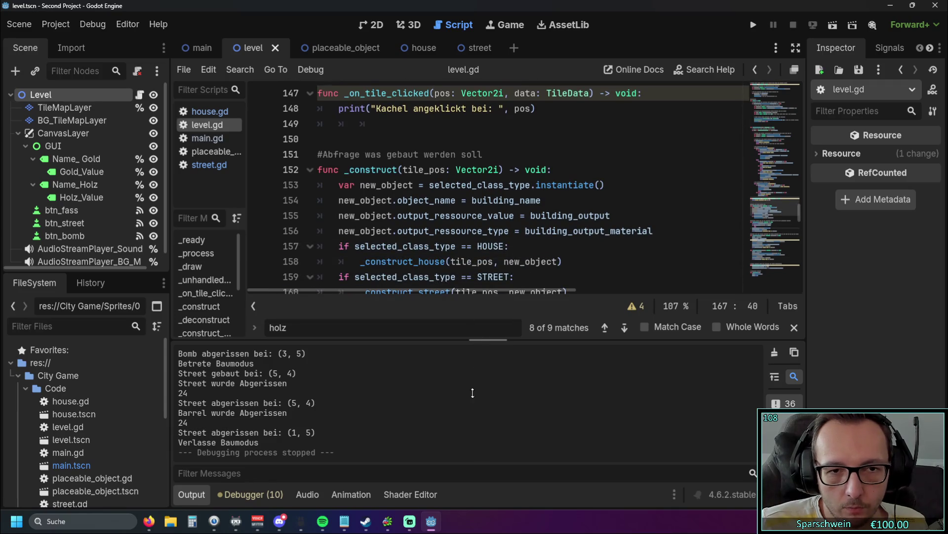
{"action": "left_click", "coordinate": [360, 185]}
{"action": "double_click", "coordinate": [361, 185]}
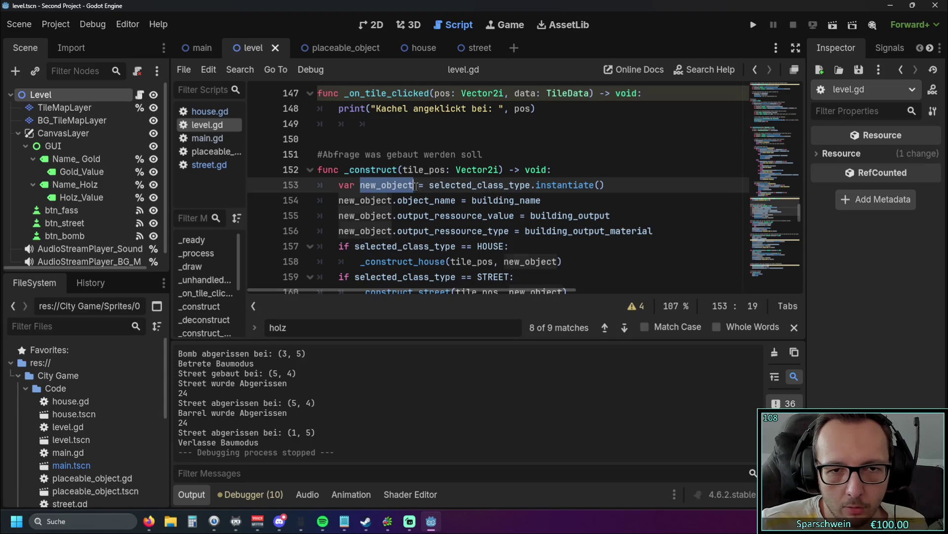
{"action": "left_click", "coordinate": [439, 200]}
{"action": "left_click_drag", "start_coordinate": [430, 185], "coordinate": [605, 185]}
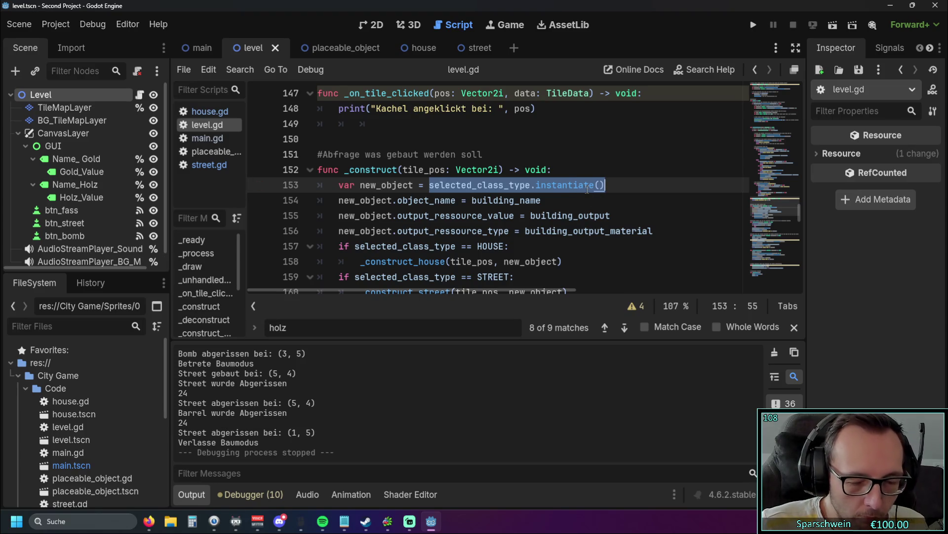
{"action": "left_click_drag", "start_coordinate": [604, 185], "coordinate": [428, 184]}
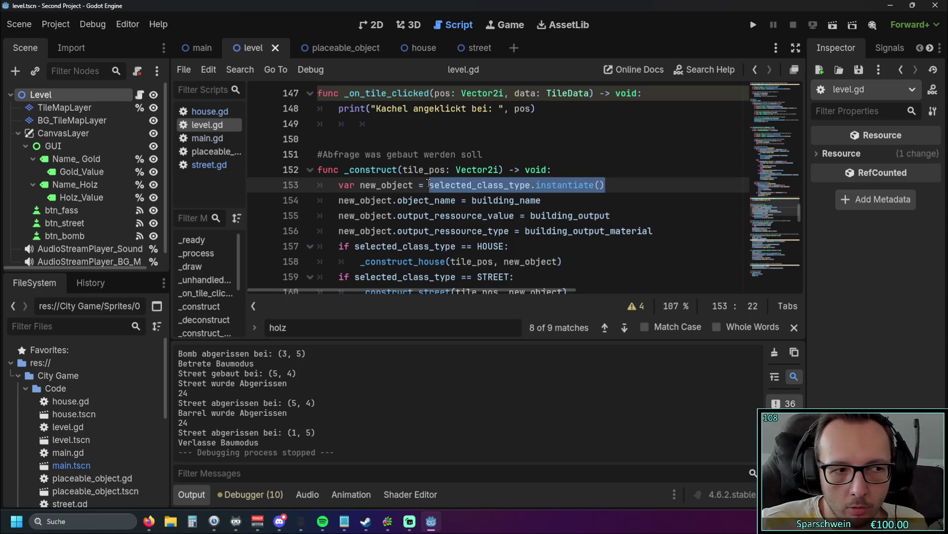
{"action": "left_click_drag", "start_coordinate": [605, 185], "coordinate": [429, 188]}
{"action": "left_click", "coordinate": [397, 189]}
{"action": "double_click", "coordinate": [414, 187]}
{"action": "left_click", "coordinate": [496, 195]}
{"action": "left_click_drag", "start_coordinate": [429, 184], "coordinate": [605, 185]}
{"action": "left_click", "coordinate": [543, 200]}
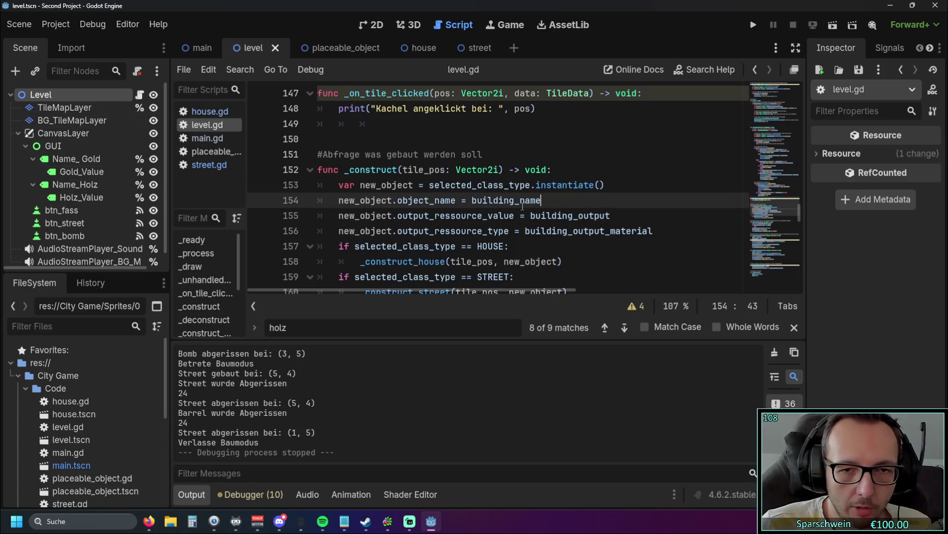
{"action": "scroll", "coordinate": [542, 201], "scroll_direction": "down", "scroll_amount": 3}
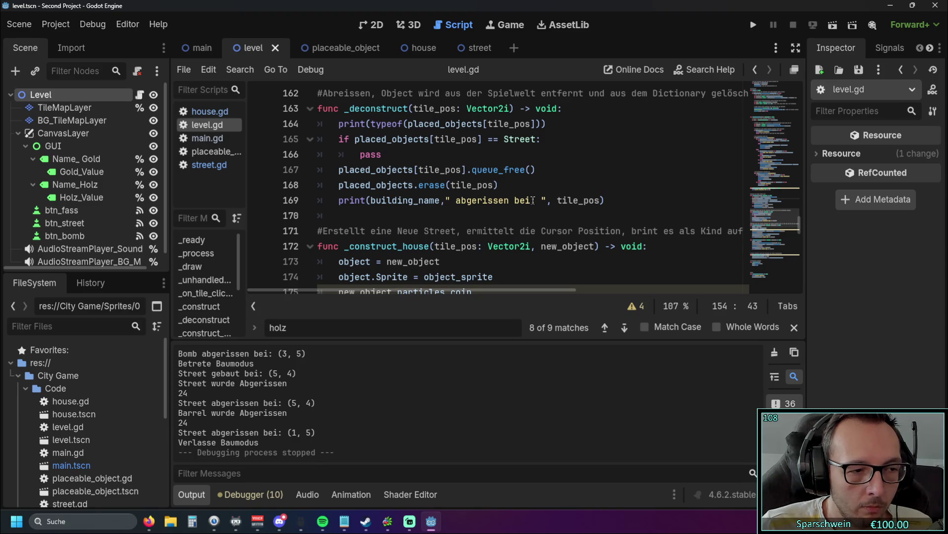
{"action": "scroll", "coordinate": [533, 200], "scroll_direction": "down", "scroll_amount": 1}
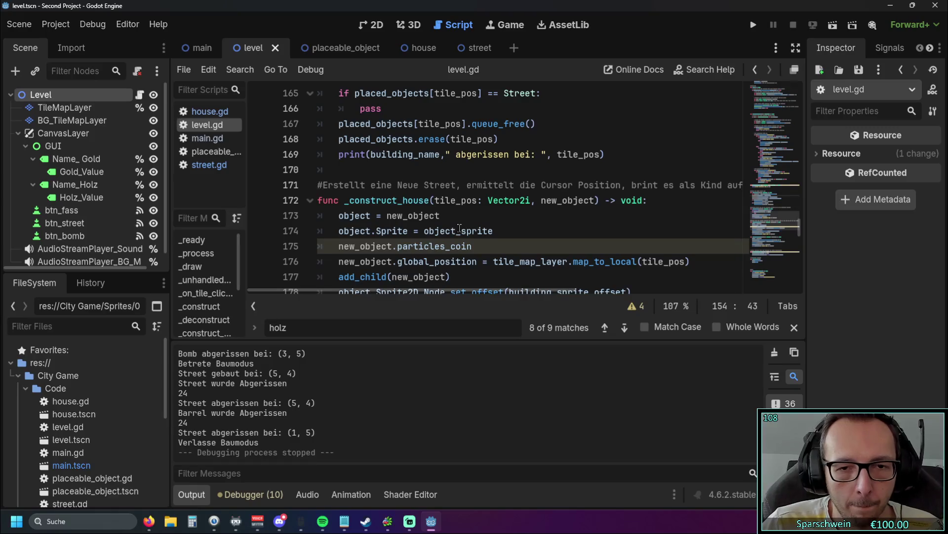
{"action": "scroll", "coordinate": [460, 228], "scroll_direction": "down", "scroll_amount": 1}
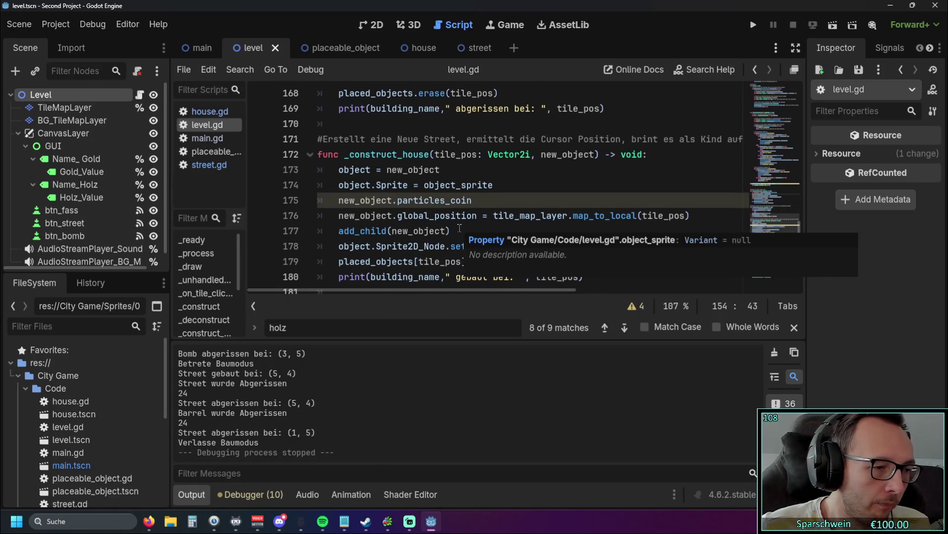
{"action": "scroll", "coordinate": [459, 228], "scroll_direction": "down", "scroll_amount": 2}
{"action": "scroll", "coordinate": [422, 192], "scroll_direction": "up", "scroll_amount": 3}
{"action": "scroll", "coordinate": [417, 191], "scroll_direction": "up", "scroll_amount": 2}
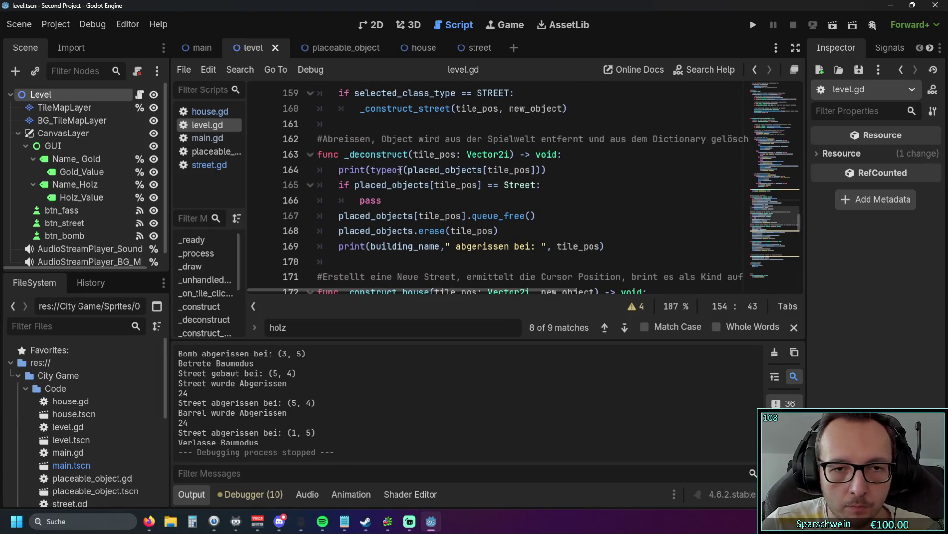
Change line 164's print from typeof(...) to printing whether the object 'is House'.
{"action": "double_click", "coordinate": [401, 170]}
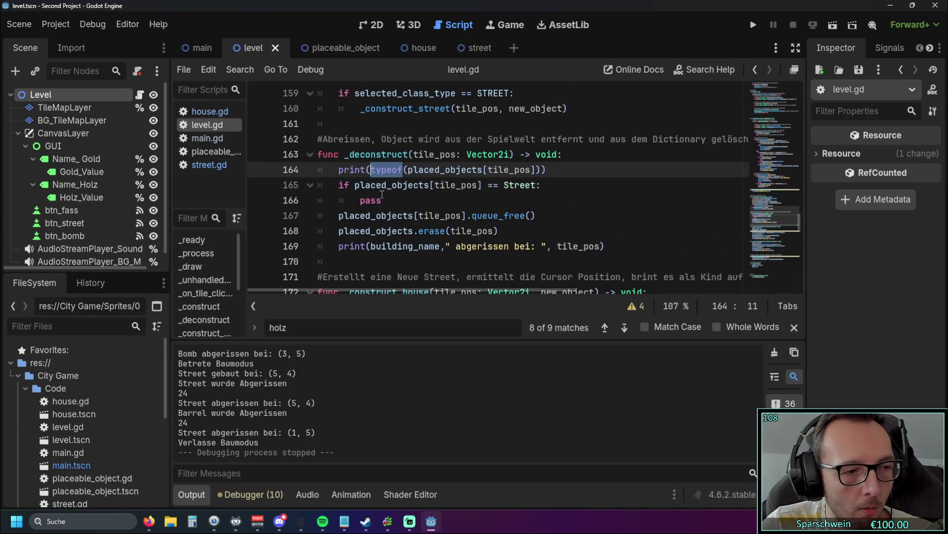
{"action": "key", "text": "Delete"}
{"action": "key", "text": "Delete"}
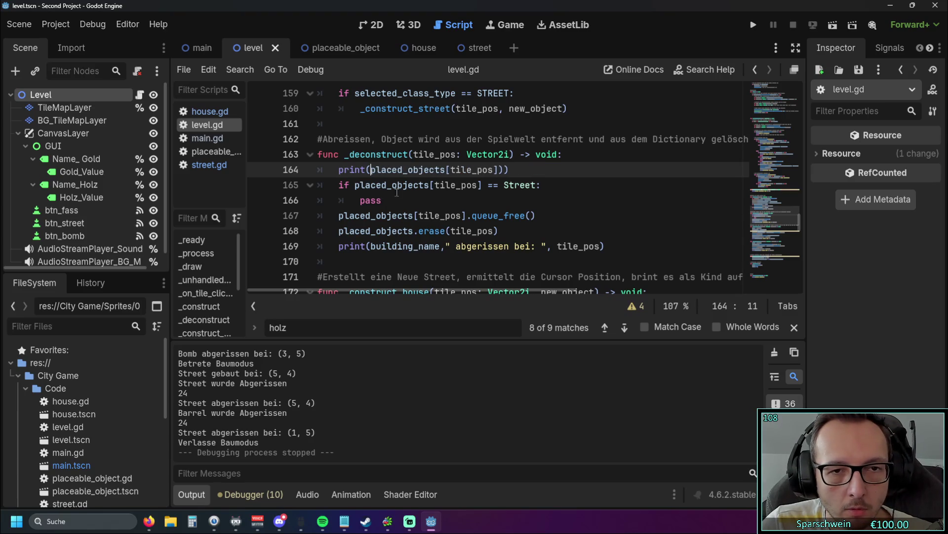
{"action": "left_click", "coordinate": [498, 170]}
{"action": "key", "text": "Delete"}
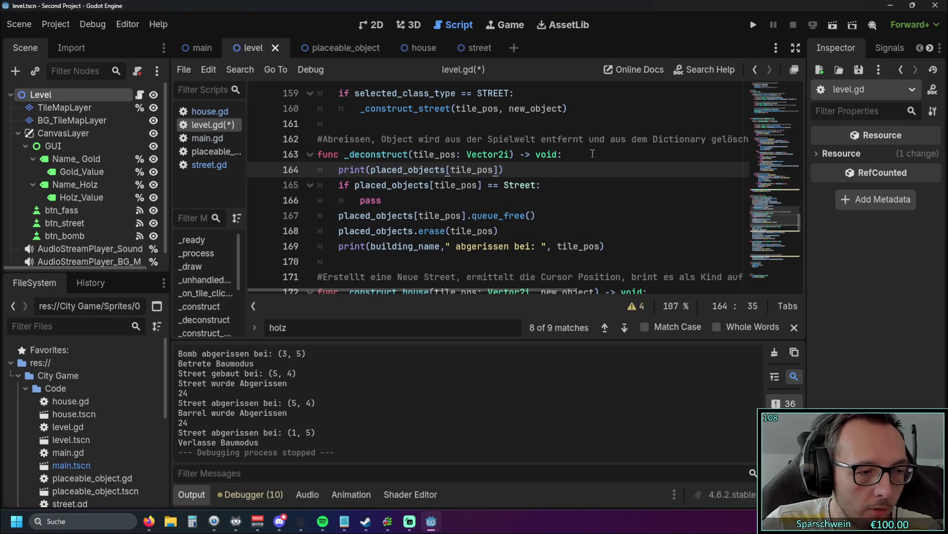
{"action": "type", "text": "is House"}
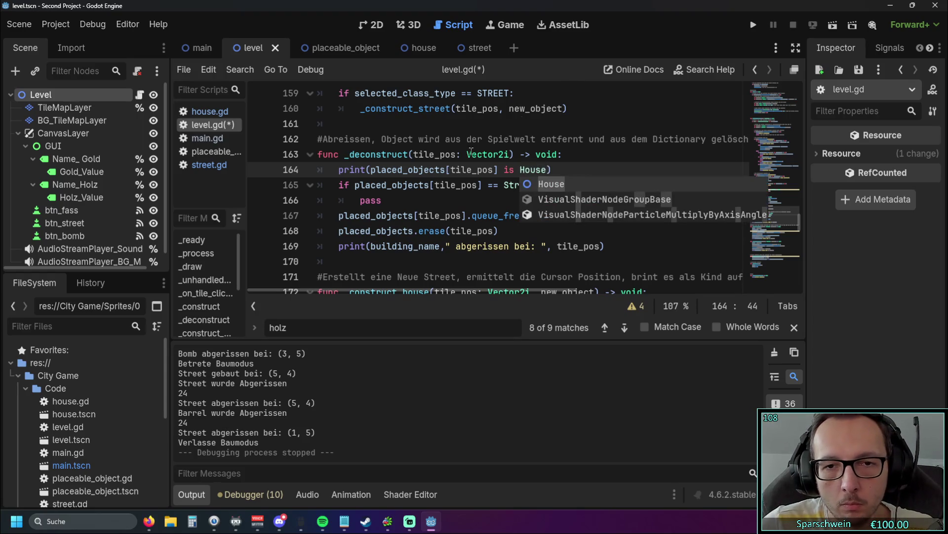
{"action": "left_click", "coordinate": [586, 185]}
Run the game and build then demolish a barrel and a street, logging true then false.
{"action": "left_click", "coordinate": [753, 26]}
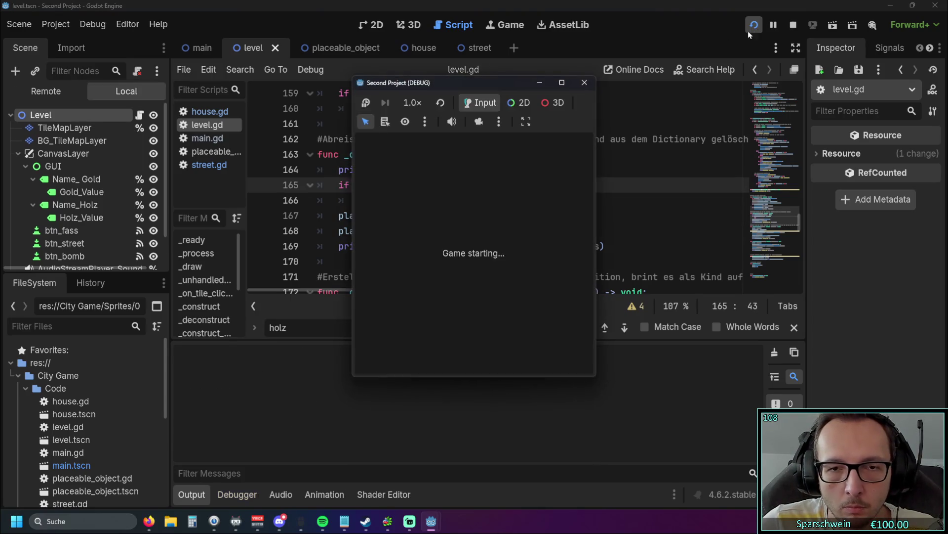
{"action": "left_click", "coordinate": [445, 356]}
{"action": "left_click", "coordinate": [425, 295]}
{"action": "right_click", "coordinate": [425, 295]}
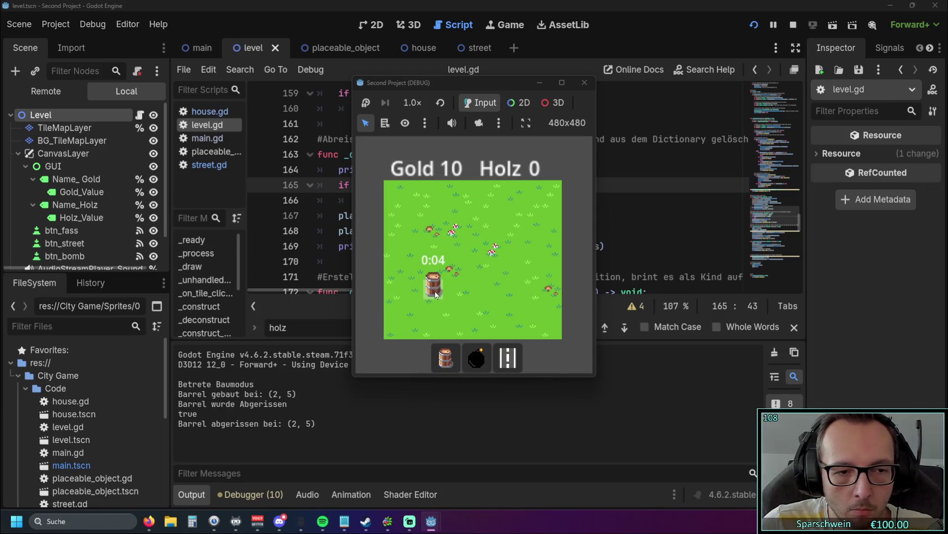
{"action": "left_click", "coordinate": [508, 357]}
{"action": "left_click", "coordinate": [434, 291]}
{"action": "right_click", "coordinate": [434, 290]}
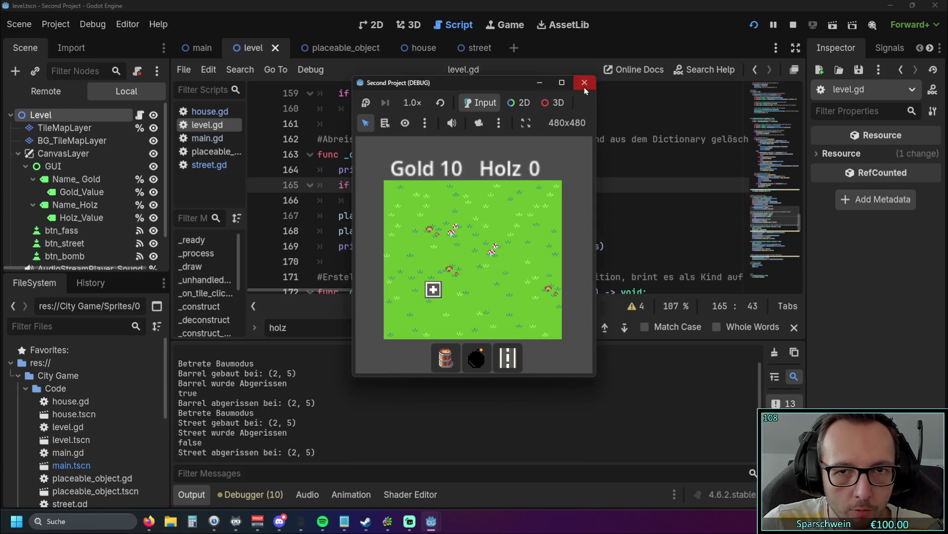
{"action": "left_click", "coordinate": [584, 83]}
{"action": "left_click", "coordinate": [490, 215]}
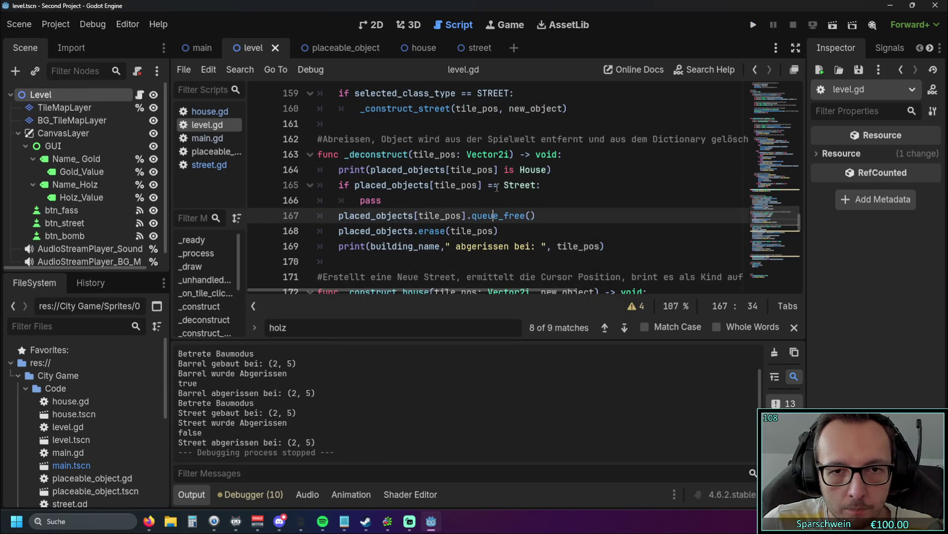
Change line 165 to 'is Street' and delete the debug print line 164.
{"action": "double_click", "coordinate": [496, 185]}
{"action": "type", "text": "is"}
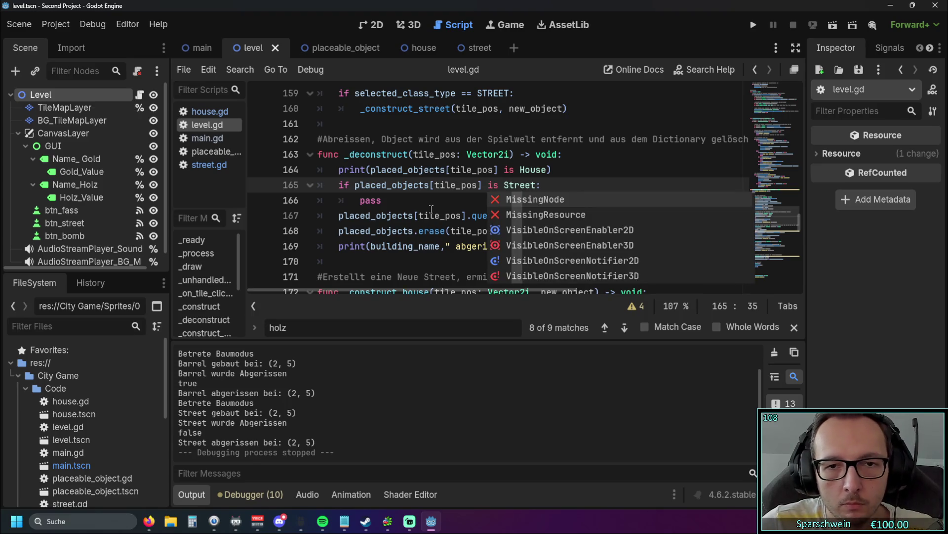
{"action": "left_click", "coordinate": [431, 210]}
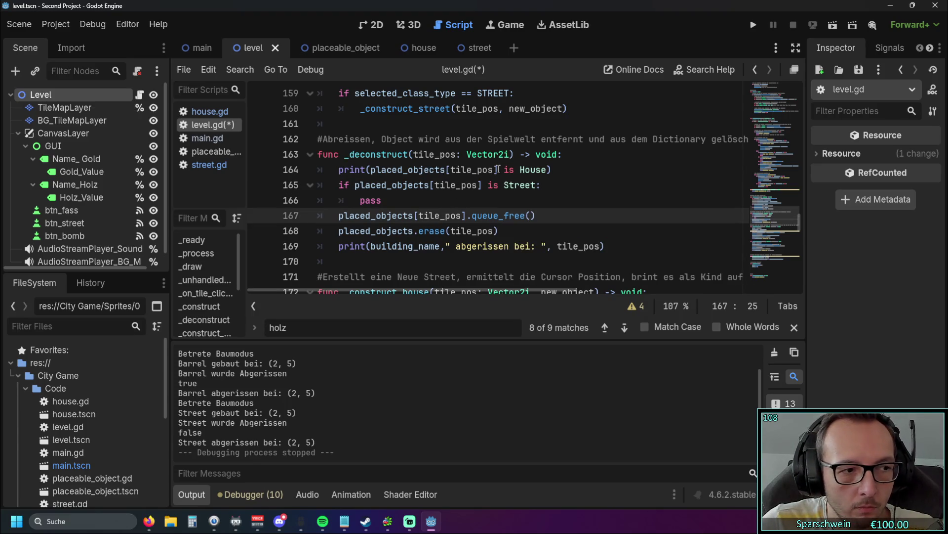
{"action": "left_click_drag", "start_coordinate": [556, 170], "coordinate": [307, 172]}
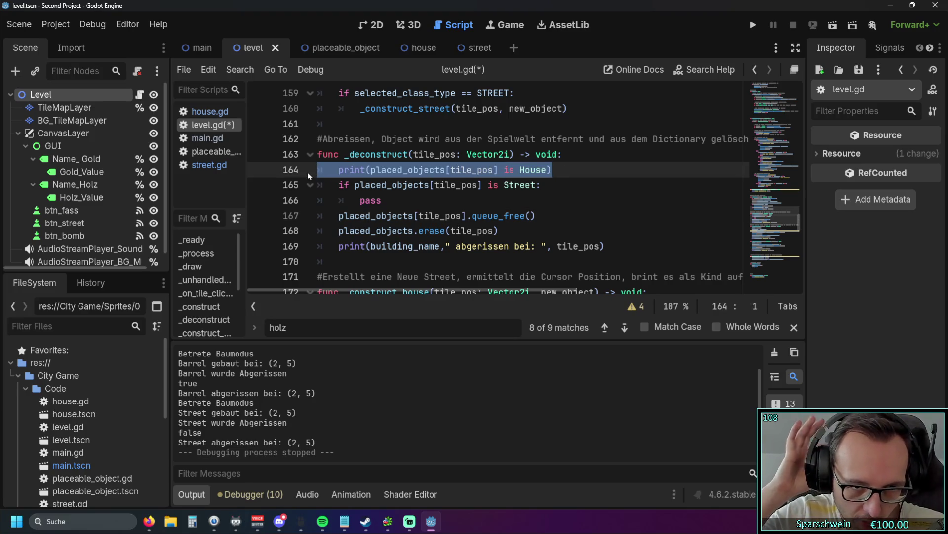
{"action": "key", "text": "ctrl+shift+k"}
Save and run the game twice, closing the debug window each time.
{"action": "key", "text": "F5"}
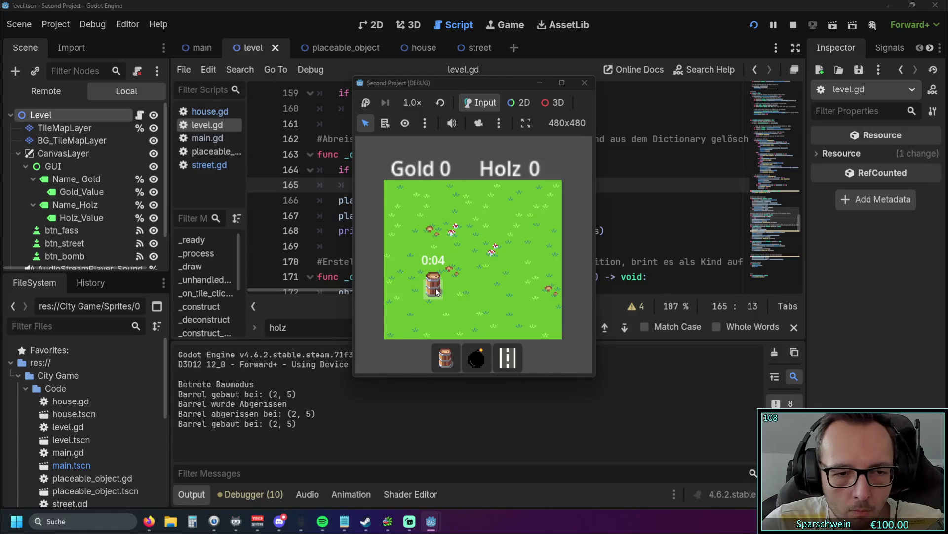
{"action": "left_click", "coordinate": [585, 83]}
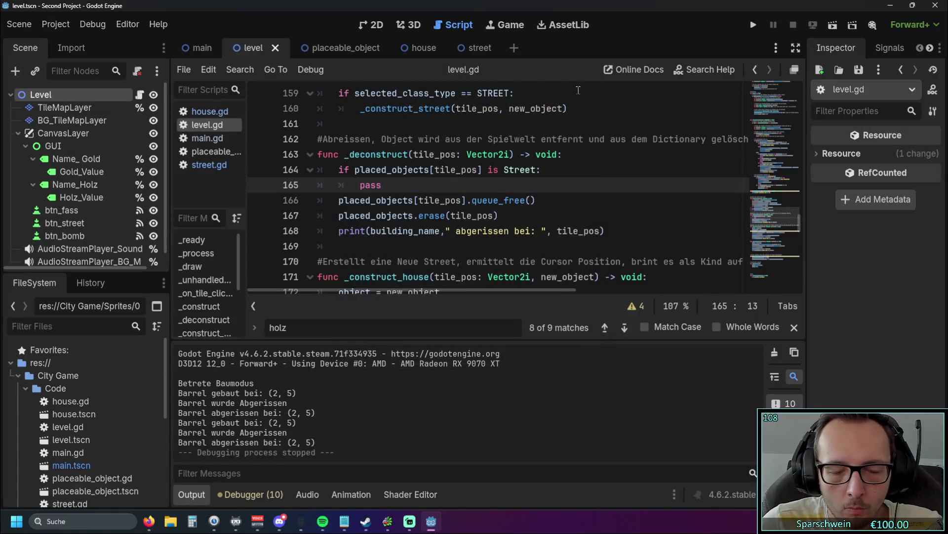
{"action": "left_click", "coordinate": [751, 26]}
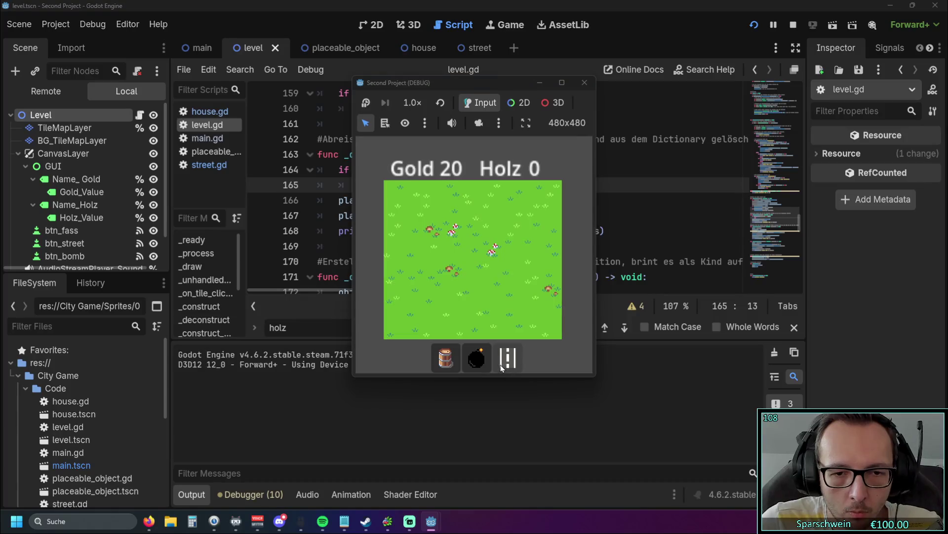
{"action": "left_click", "coordinate": [585, 83]}
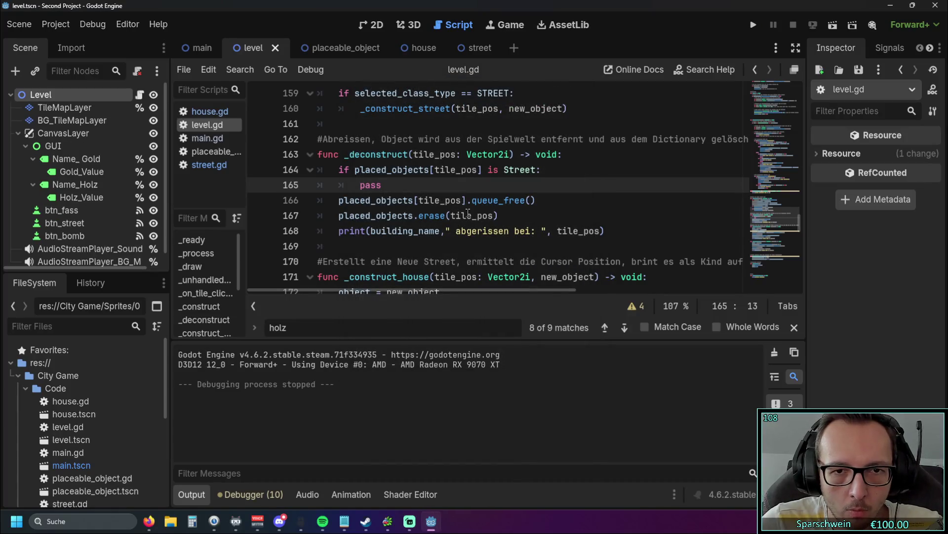
{"action": "left_click", "coordinate": [548, 171]}
{"action": "left_click_drag", "start_coordinate": [402, 185], "coordinate": [360, 184]}
{"action": "left_click", "coordinate": [460, 184]}
{"action": "scroll", "coordinate": [458, 180], "scroll_direction": "down", "scroll_amount": 4}
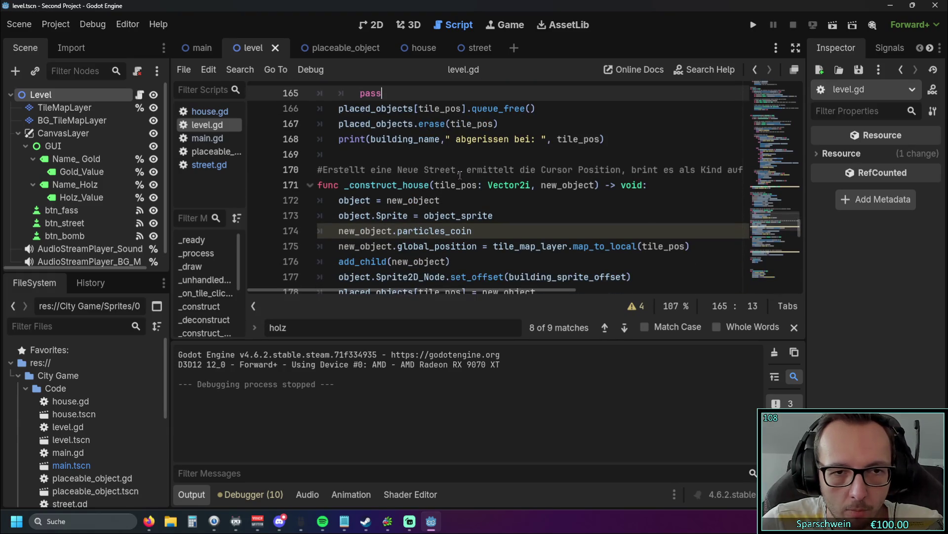
{"action": "scroll", "coordinate": [457, 175], "scroll_direction": "down", "scroll_amount": 3}
{"action": "scroll", "coordinate": [454, 182], "scroll_direction": "up", "scroll_amount": 1}
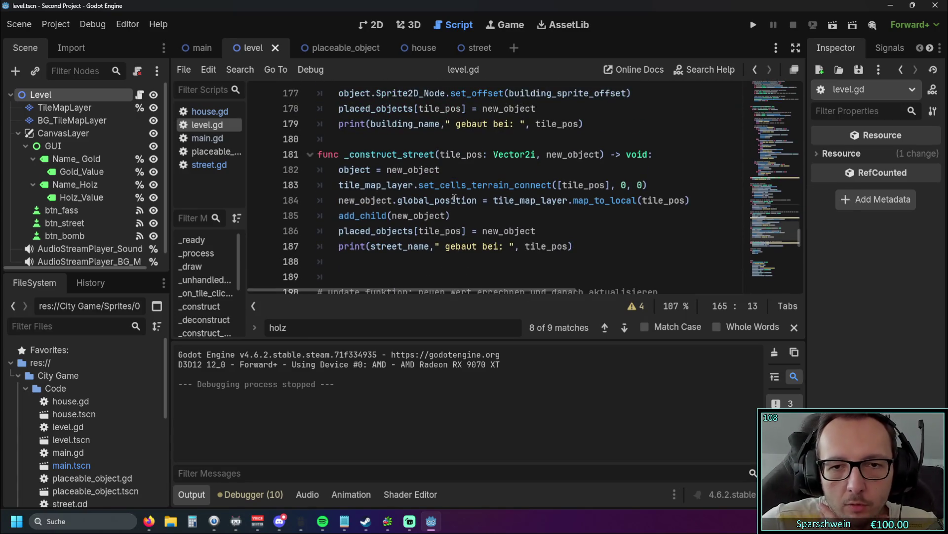
{"action": "scroll", "coordinate": [462, 203], "scroll_direction": "up", "scroll_amount": 1}
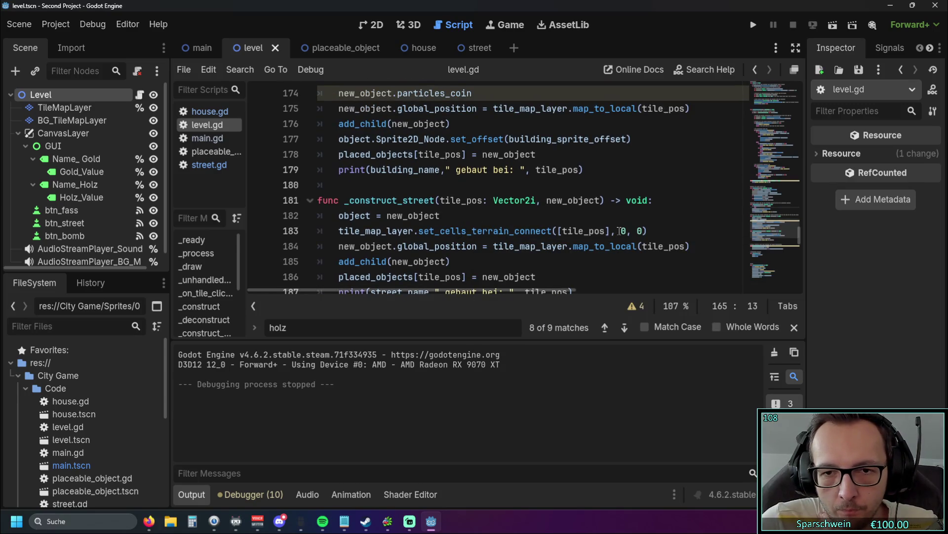
{"action": "mouse_move", "coordinate": [494, 228]}
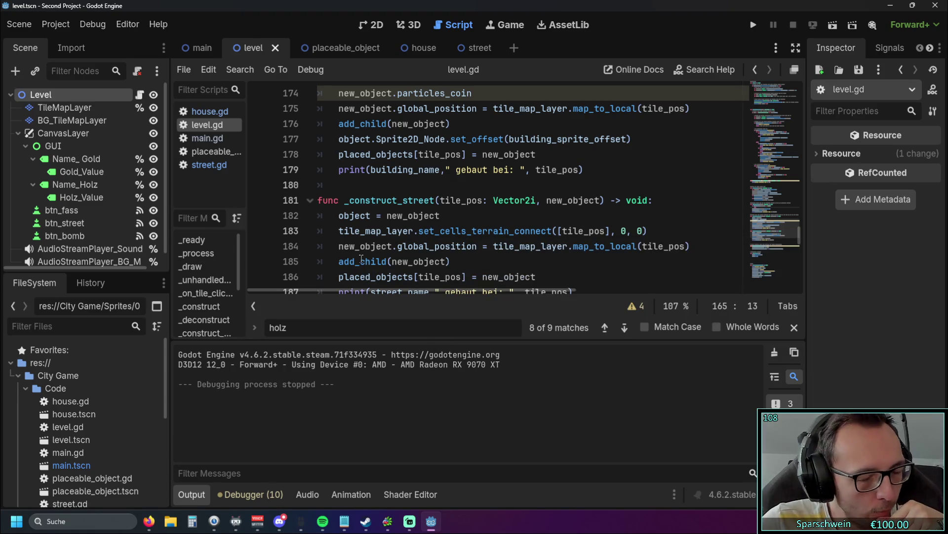
{"action": "mouse_move", "coordinate": [362, 258]}
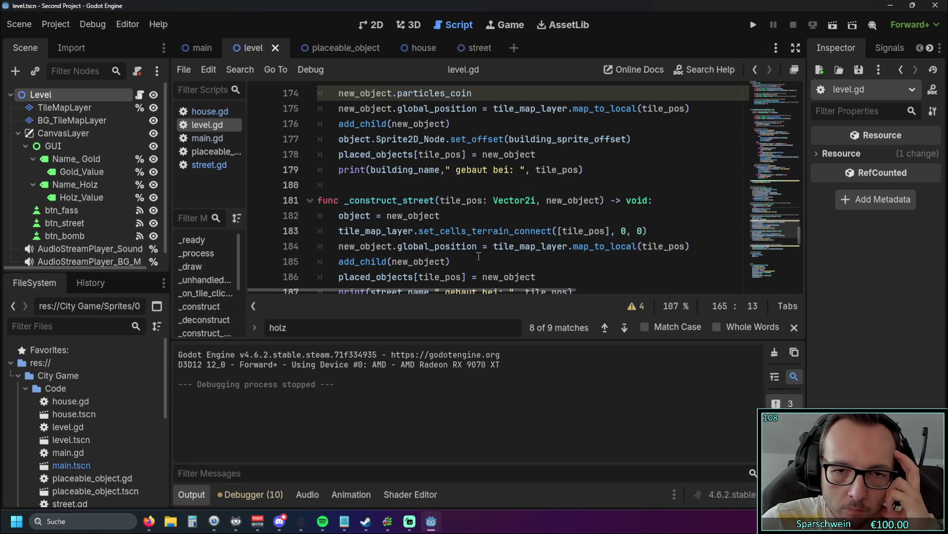
{"action": "scroll", "coordinate": [475, 237], "scroll_direction": "down", "scroll_amount": 1}
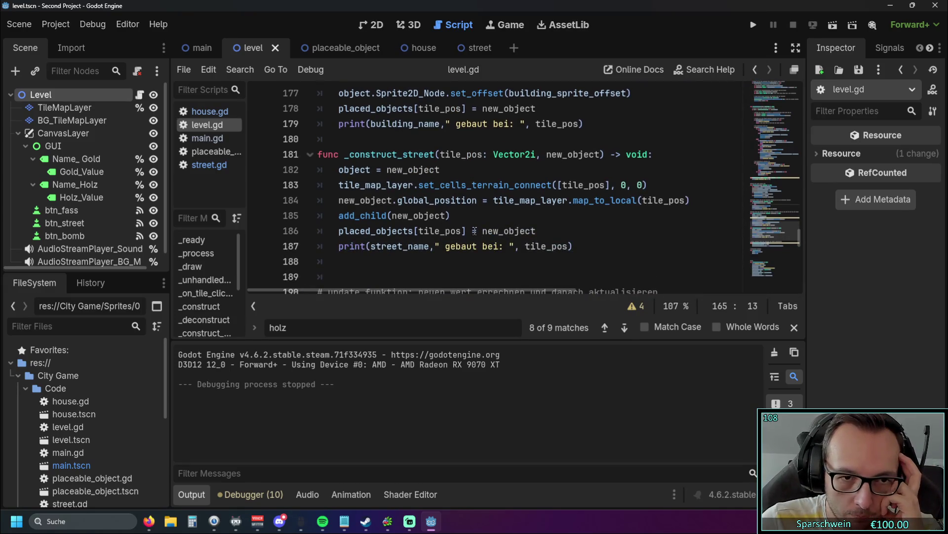
{"action": "scroll", "coordinate": [494, 225], "scroll_direction": "up", "scroll_amount": 1}
{"action": "scroll", "coordinate": [514, 217], "scroll_direction": "down", "scroll_amount": 1}
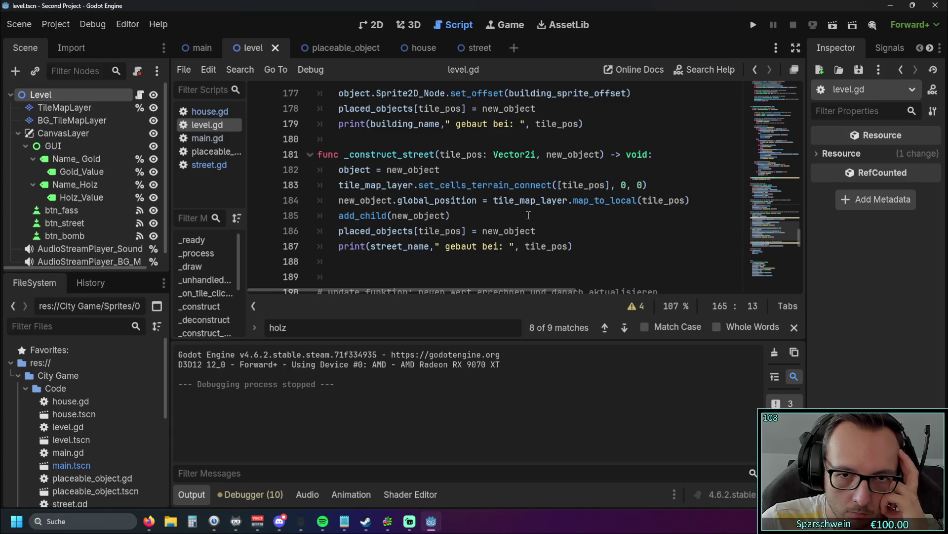
{"action": "scroll", "coordinate": [528, 215], "scroll_direction": "up", "scroll_amount": 1}
{"action": "left_click_drag", "start_coordinate": [341, 229], "coordinate": [651, 233]}
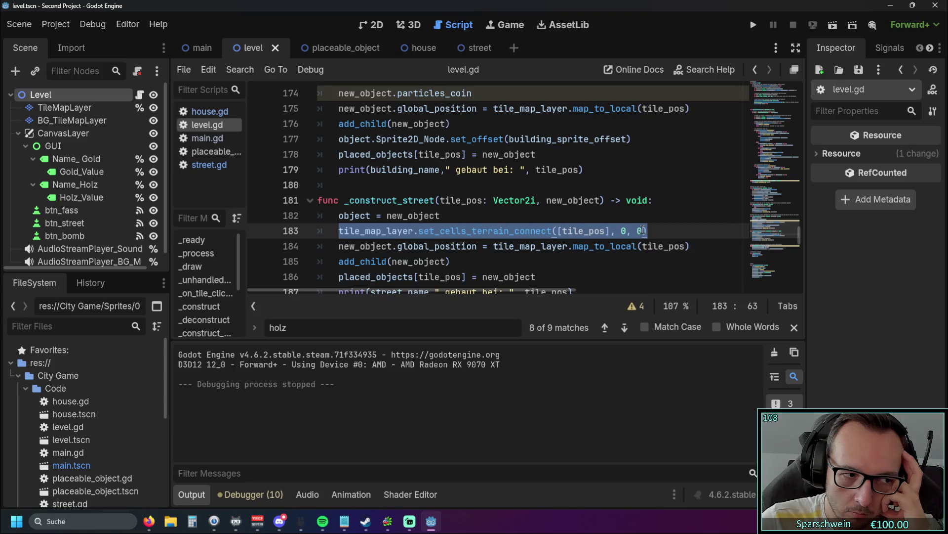
{"action": "left_click", "coordinate": [492, 246]}
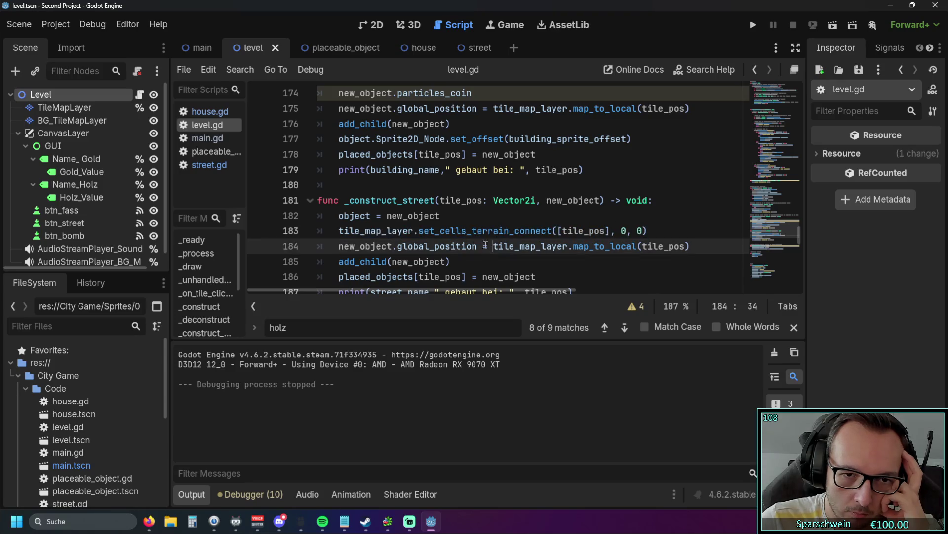
{"action": "right_click", "coordinate": [450, 235]}
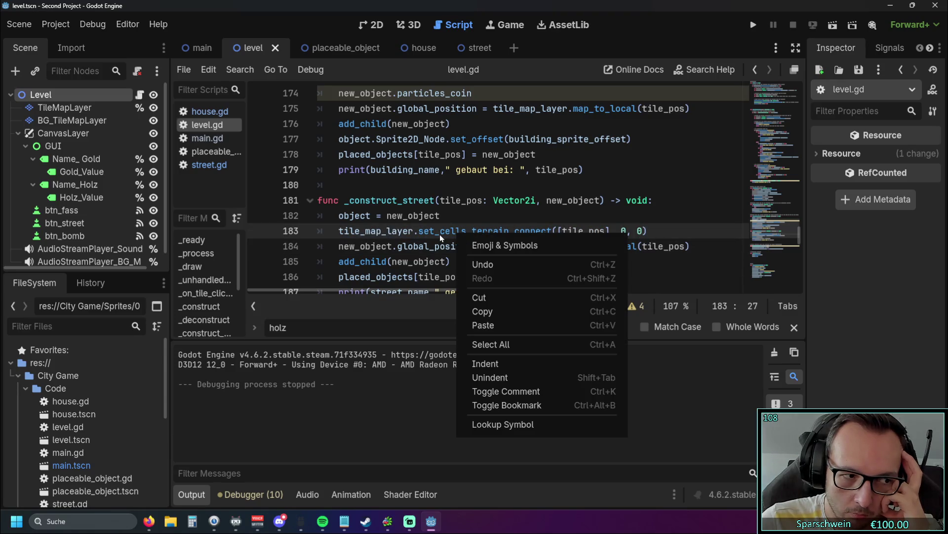
{"action": "left_click", "coordinate": [455, 235]}
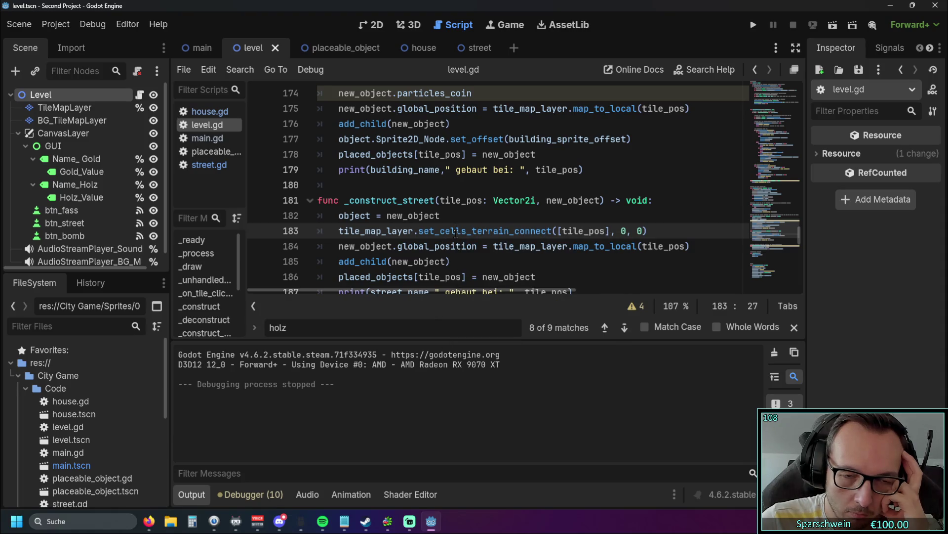
{"action": "mouse_move", "coordinate": [455, 236]}
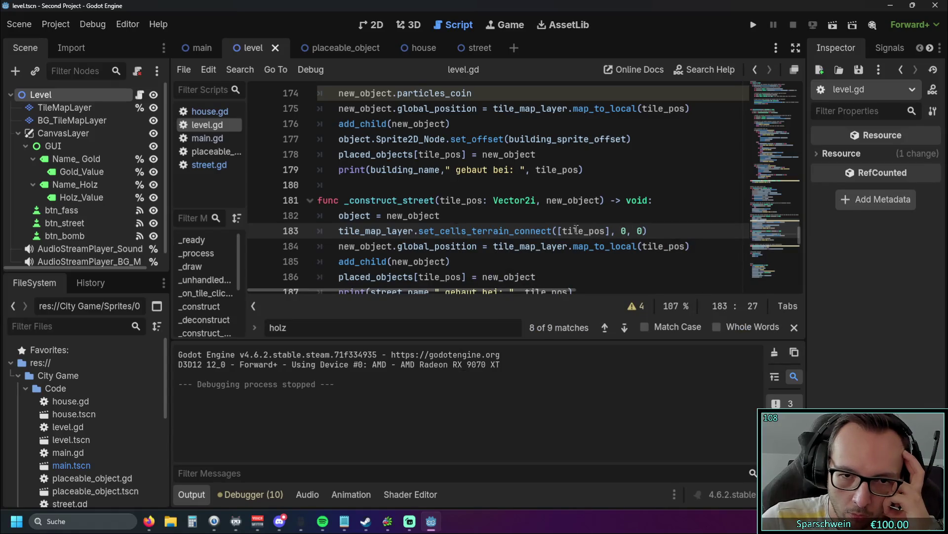
{"action": "right_click", "coordinate": [452, 230]}
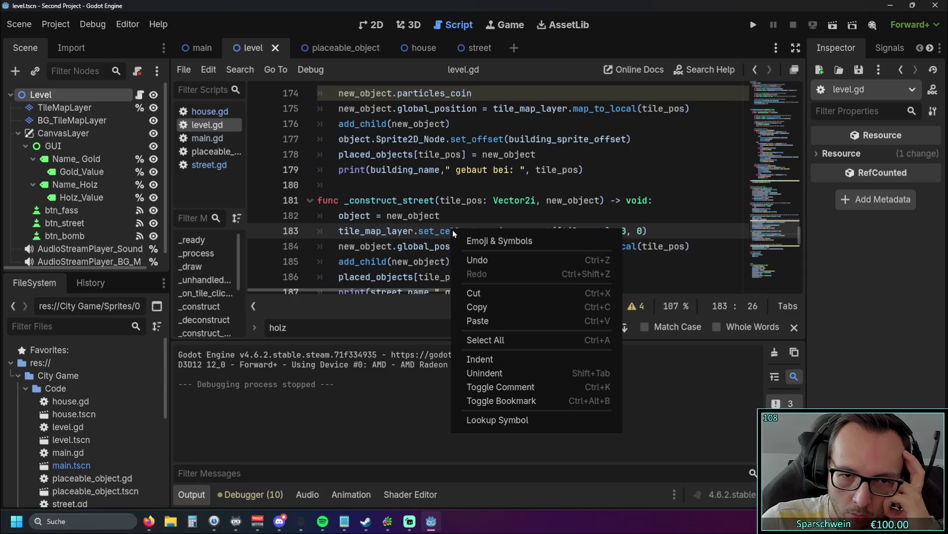
{"action": "key", "text": "Escape"}
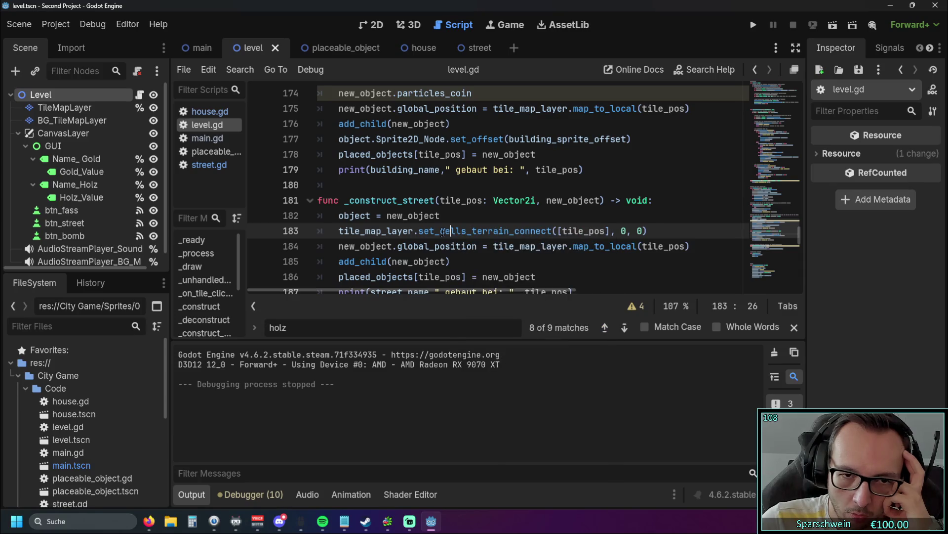
{"action": "key", "text": "F1"}
Look up set_cells_terrain_connect in Search Help, read its TileMap docs, then return to level.gd.
{"action": "mouse_move", "coordinate": [485, 164]}
{"action": "left_mouse_down"}
{"action": "mouse_move", "coordinate": [586, 283]}
{"action": "mouse_move", "coordinate": [520, 254]}
{"action": "left_mouse_up"}
{"action": "type", "text": "s"}
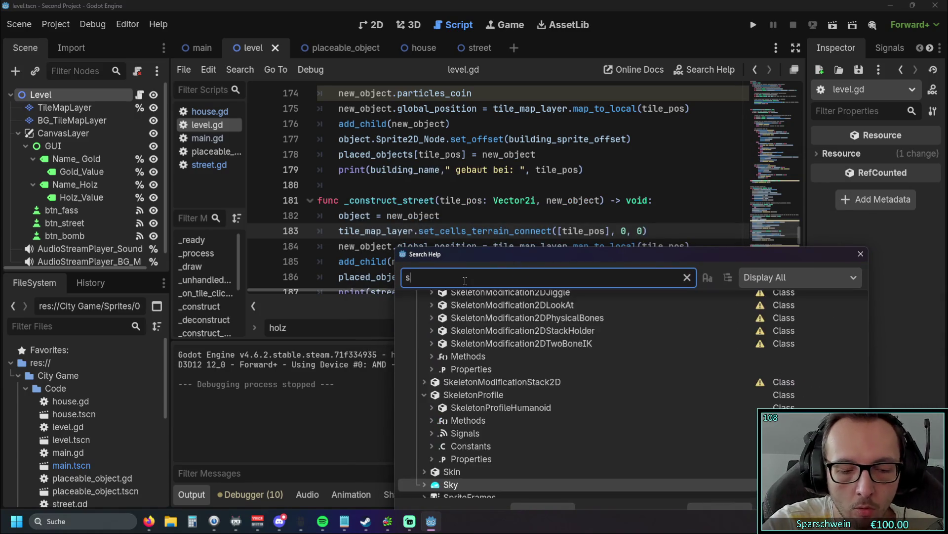
{"action": "type", "text": "et_cells"}
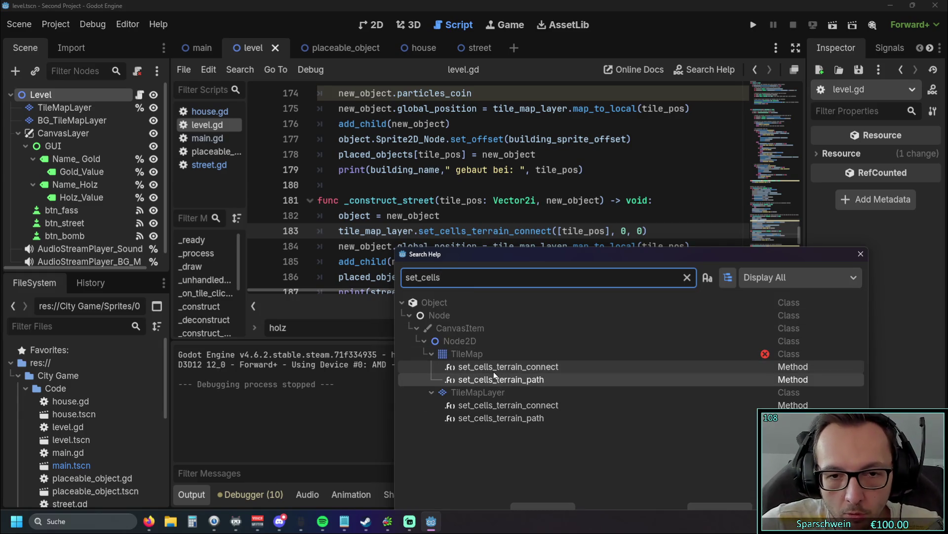
{"action": "double_click", "coordinate": [494, 368]}
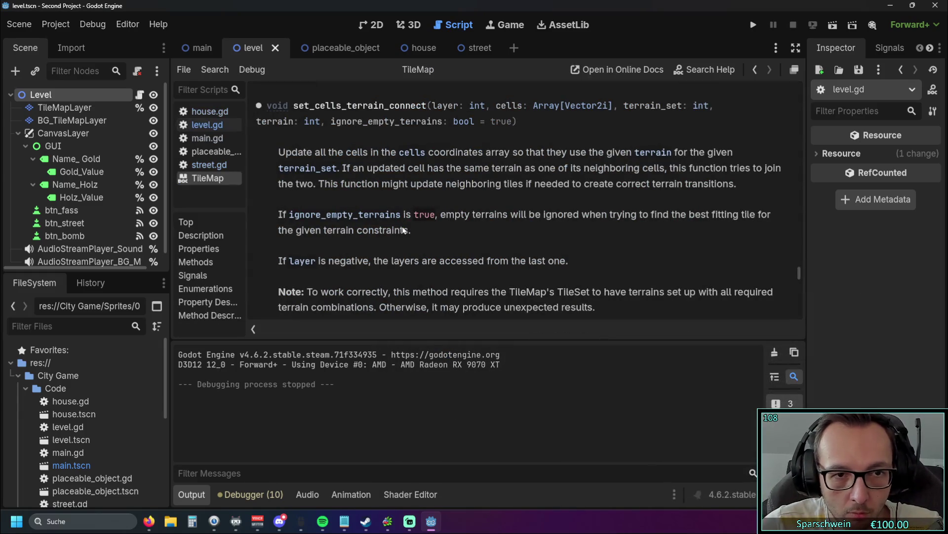
{"action": "scroll", "coordinate": [444, 223], "scroll_direction": "down", "scroll_amount": 1}
{"action": "scroll", "coordinate": [443, 217], "scroll_direction": "down", "scroll_amount": 1}
{"action": "scroll", "coordinate": [444, 218], "scroll_direction": "up", "scroll_amount": 1}
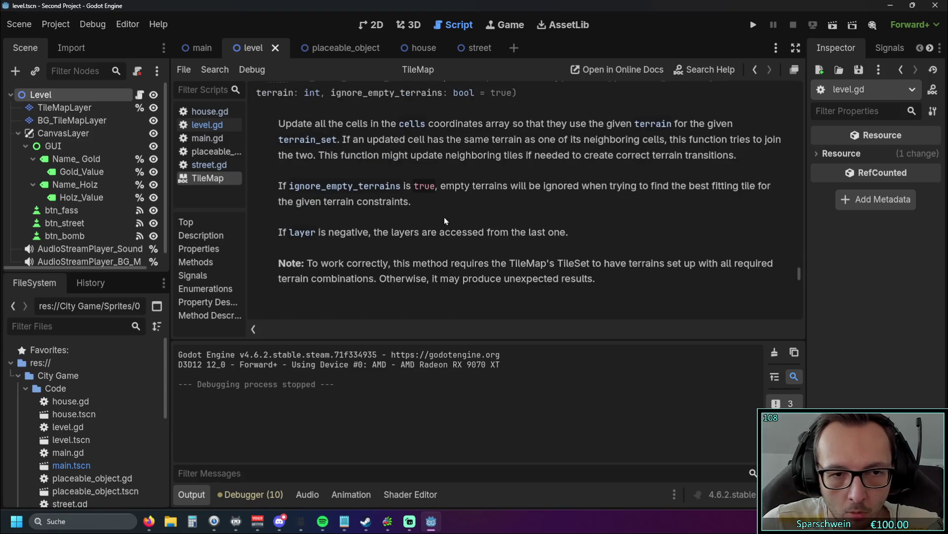
{"action": "scroll", "coordinate": [433, 231], "scroll_direction": "up", "scroll_amount": 3}
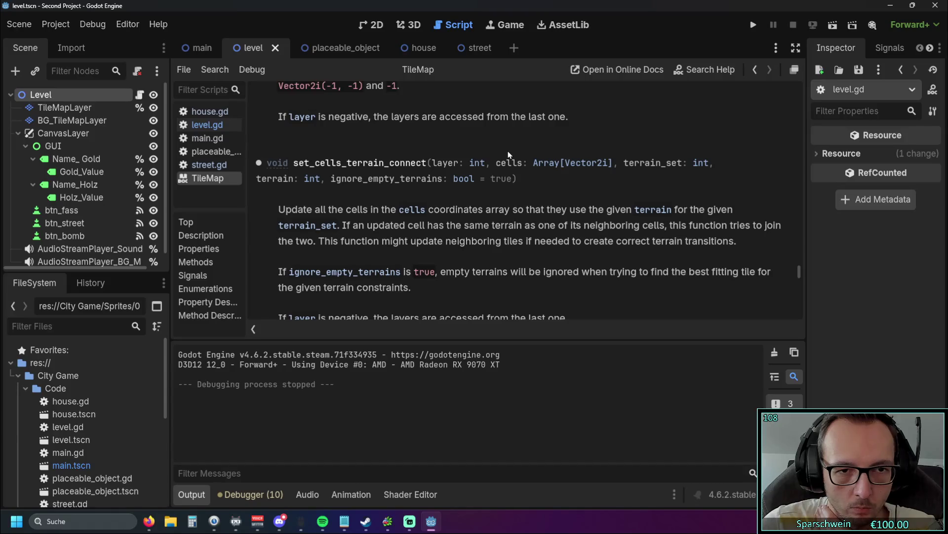
{"action": "scroll", "coordinate": [510, 155], "scroll_direction": "down", "scroll_amount": 1}
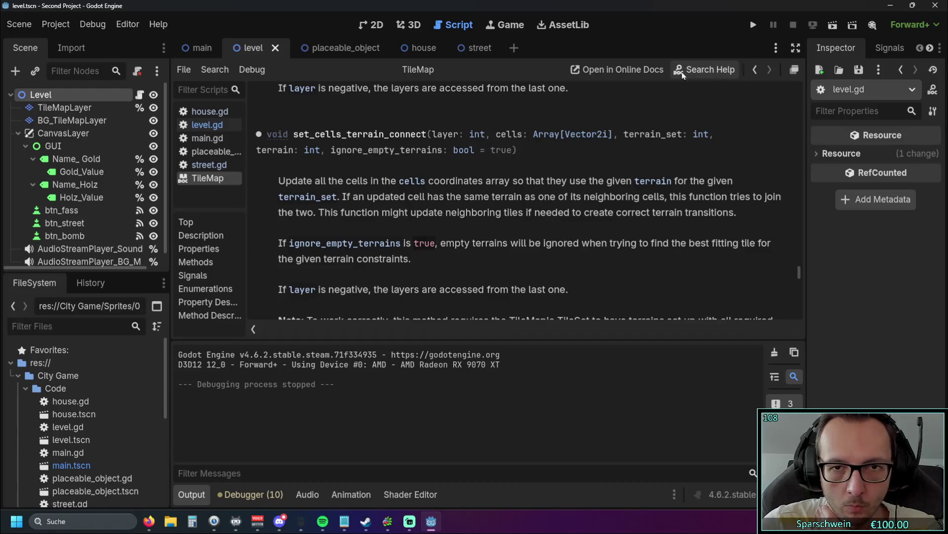
{"action": "left_click", "coordinate": [208, 125]}
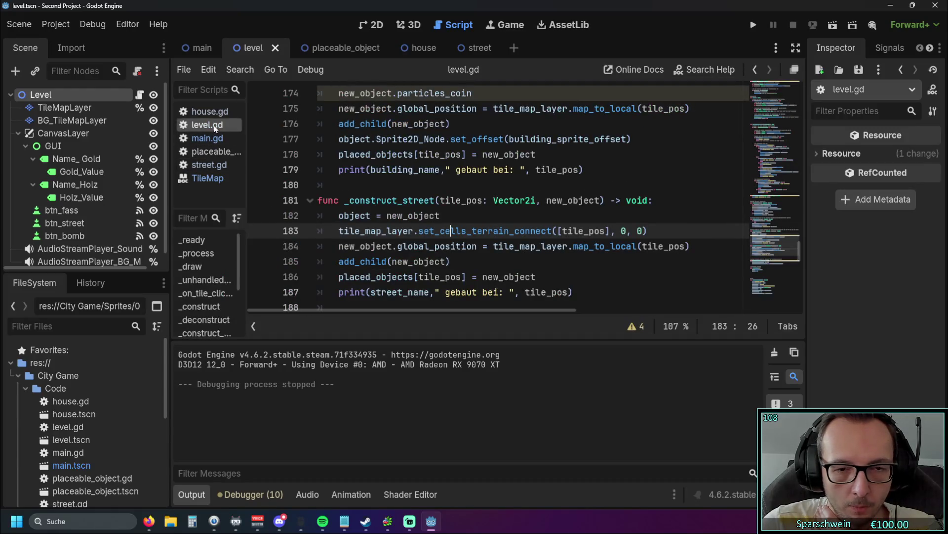
Reopen the TileMap help page at the set_cells_terrain_connect signature and description.
{"action": "scroll", "coordinate": [519, 209], "scroll_direction": "up", "scroll_amount": 1}
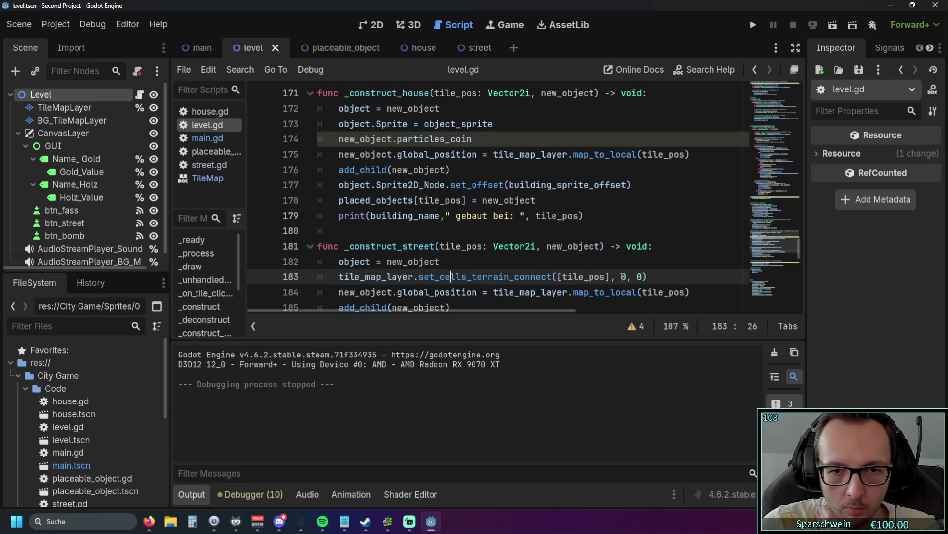
{"action": "left_click", "coordinate": [208, 179]}
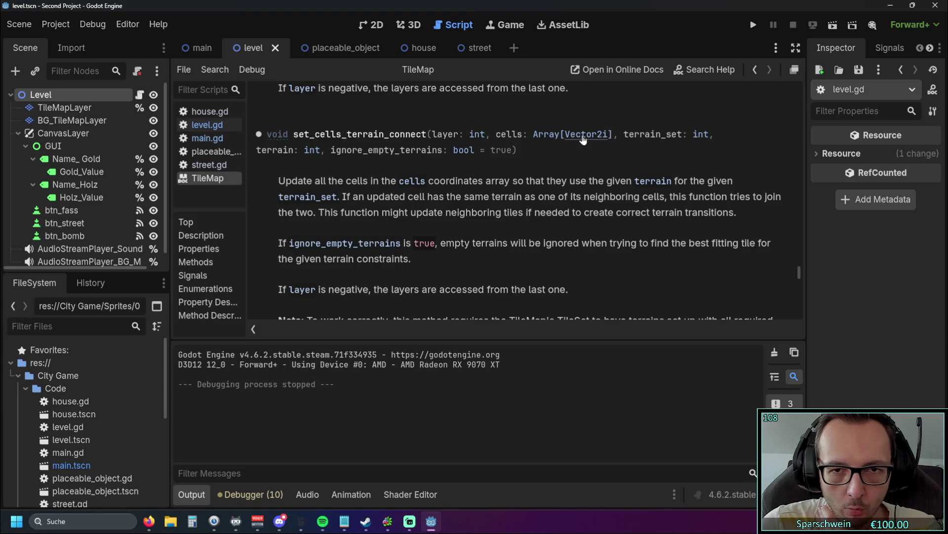
Select the TileMapLayer node and enlarge the tile editing panel.
{"action": "left_click", "coordinate": [207, 177]}
{"action": "left_click", "coordinate": [69, 111]}
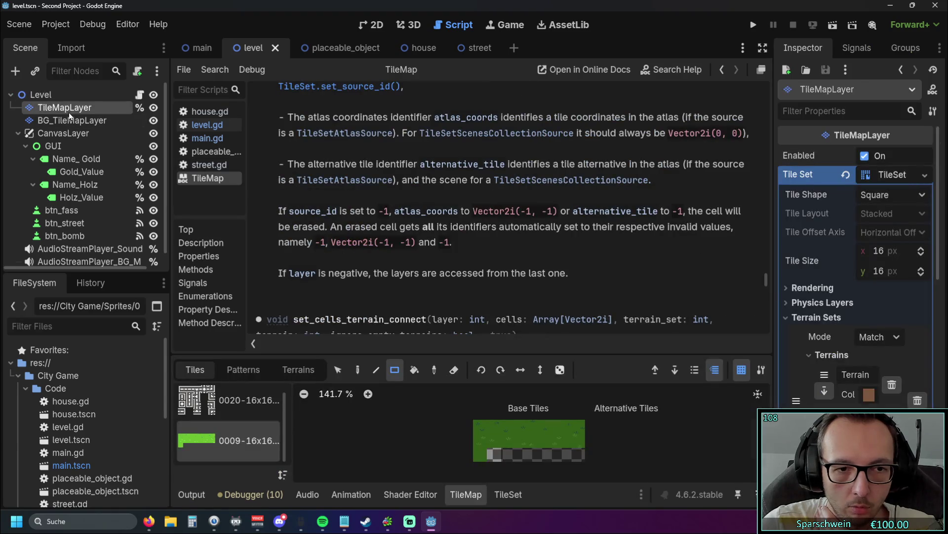
{"action": "left_click", "coordinate": [245, 411]}
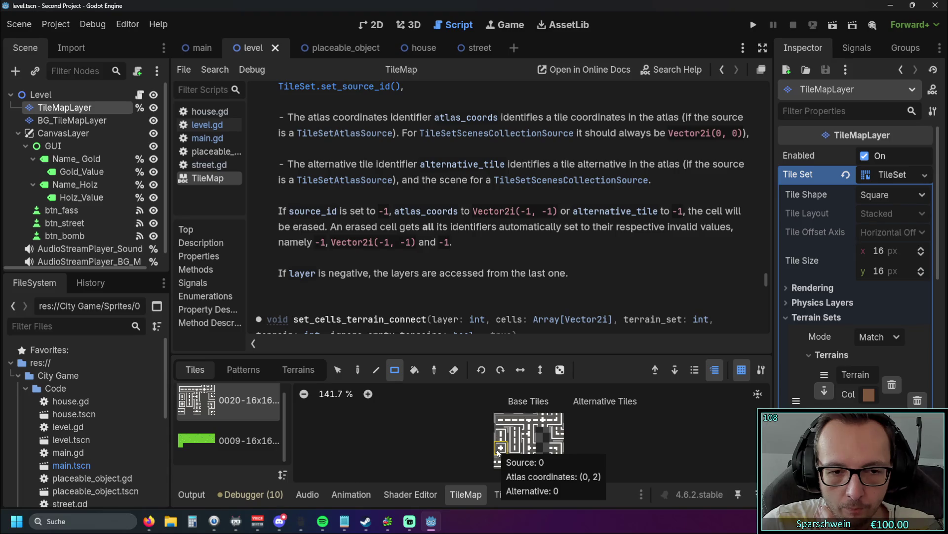
{"action": "left_click_drag", "start_coordinate": [482, 355], "coordinate": [485, 217]}
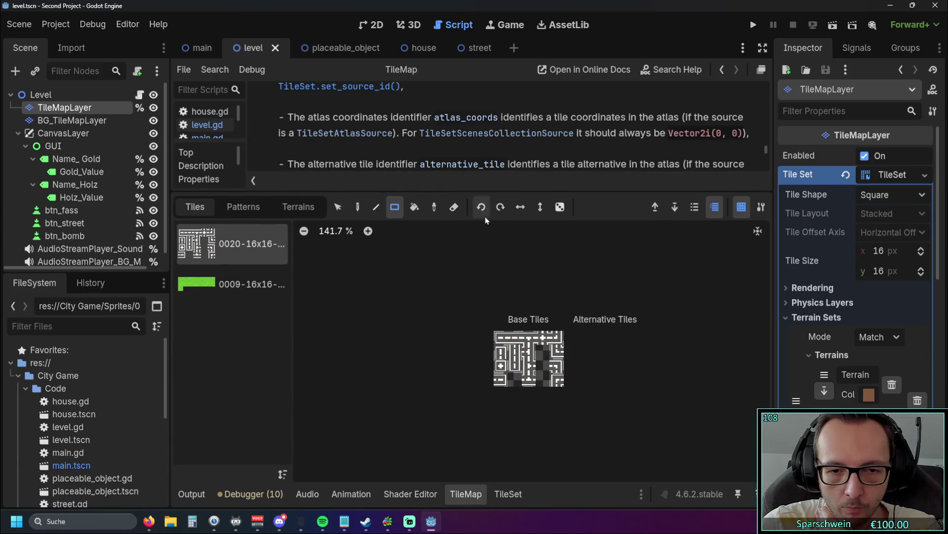
Run the game with F5, build a street at (4, 4), and close it.
{"action": "key", "text": "F5"}
{"action": "left_click", "coordinate": [508, 357]}
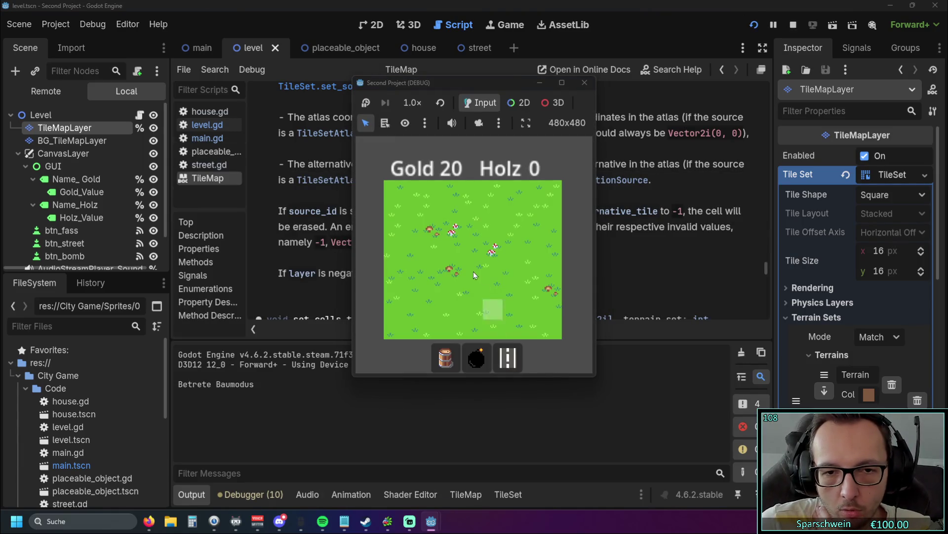
{"action": "left_click", "coordinate": [468, 275]}
{"action": "left_click", "coordinate": [585, 82]}
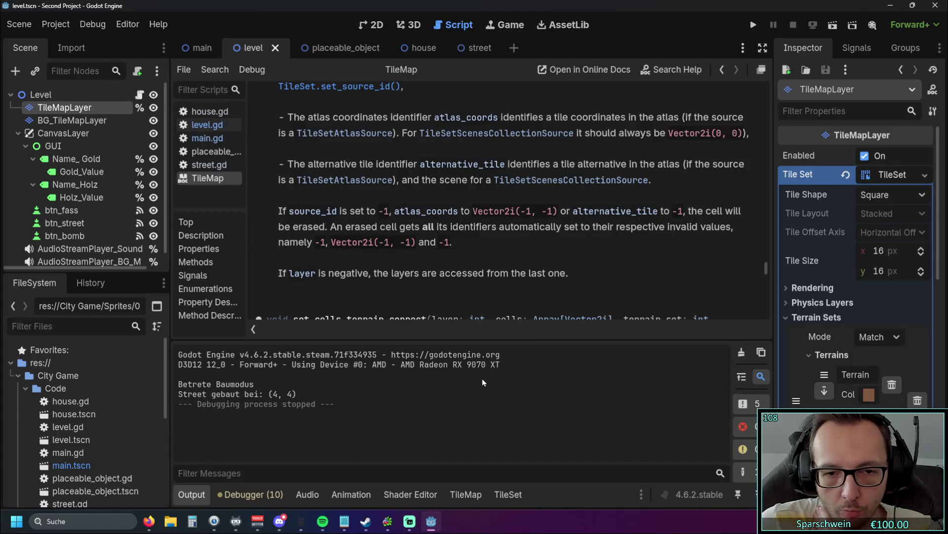
Select the Level root node and return to the level.gd script.
{"action": "left_click", "coordinate": [377, 24]}
{"action": "key", "text": "ctrl+F3"}
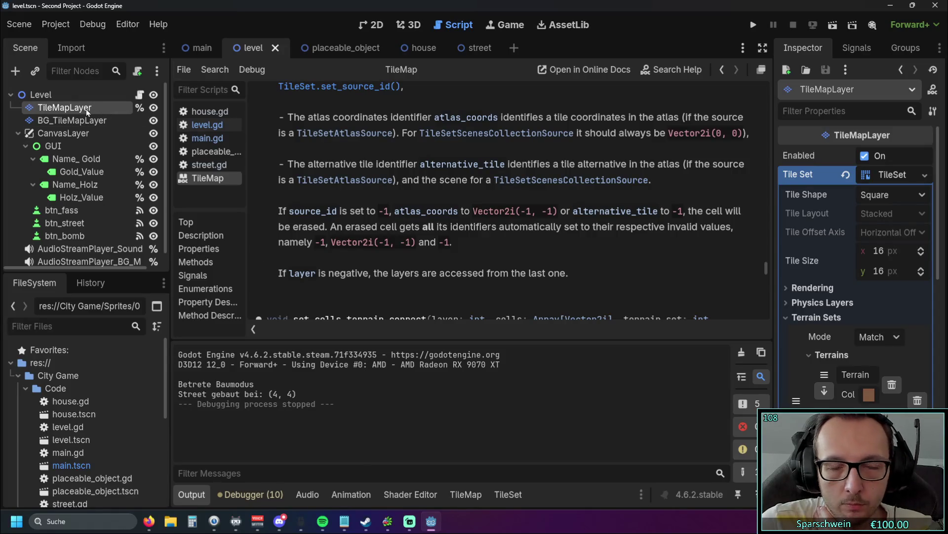
{"action": "left_click", "coordinate": [54, 93]}
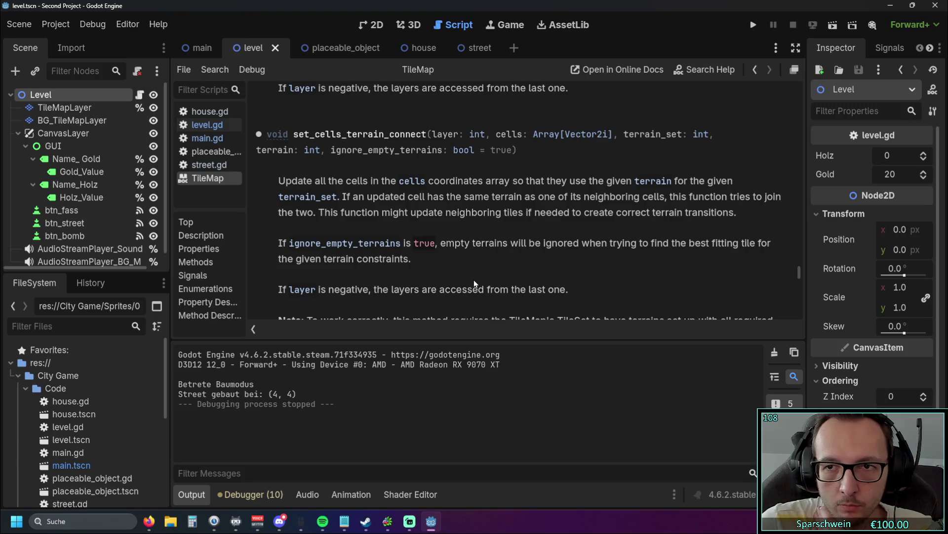
{"action": "left_click", "coordinate": [207, 124]}
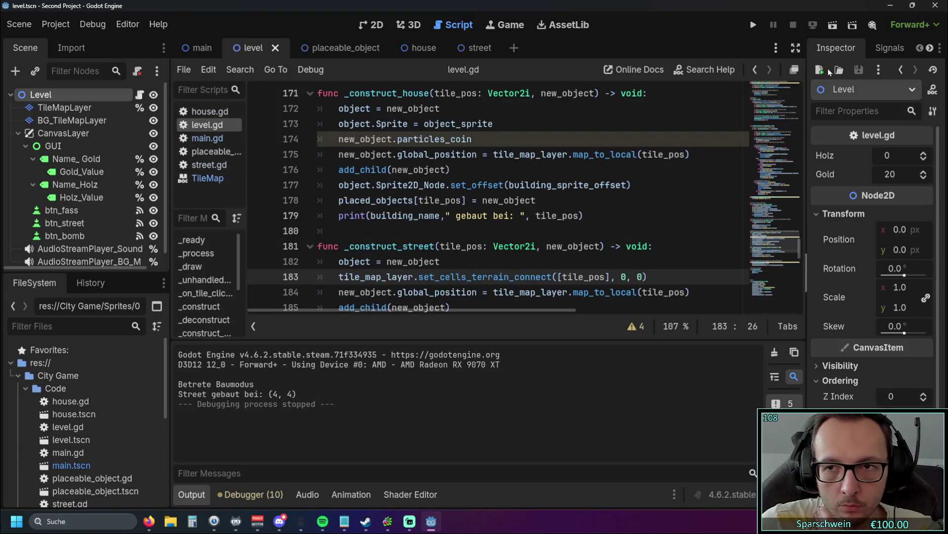
Select the TileMapLayer node in the 2D view and pan its tile atlas.
{"action": "left_click", "coordinate": [372, 24]}
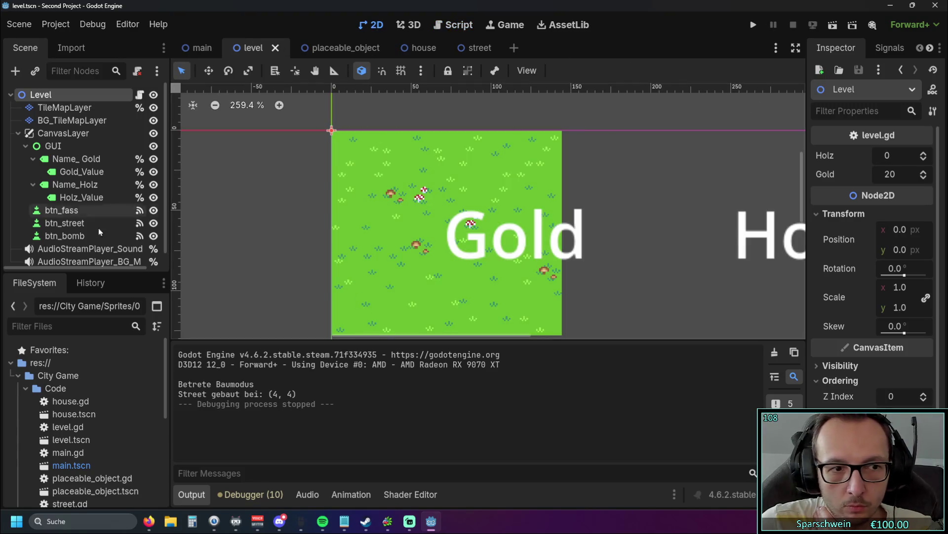
{"action": "left_click", "coordinate": [74, 120]}
{"action": "left_click", "coordinate": [87, 108]}
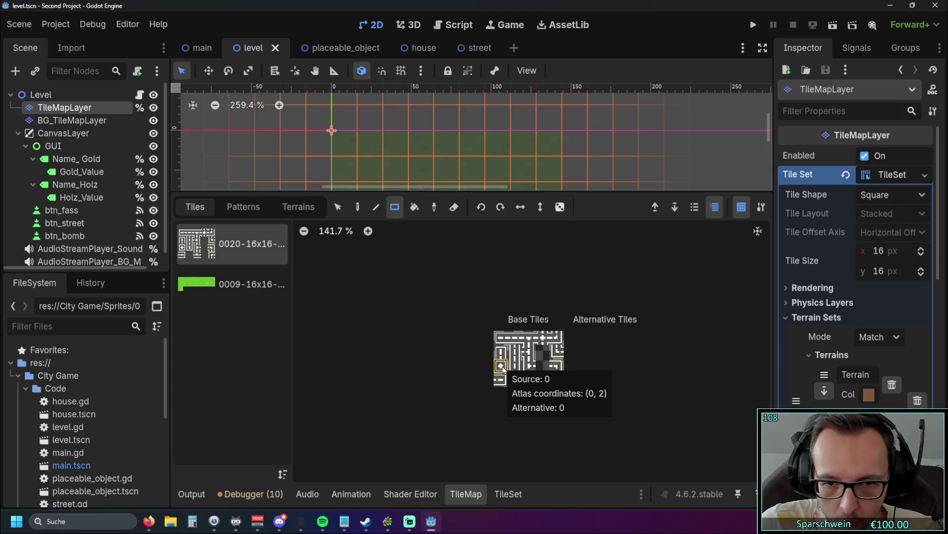
{"action": "scroll", "coordinate": [502, 368], "scroll_direction": "up", "scroll_amount": 8}
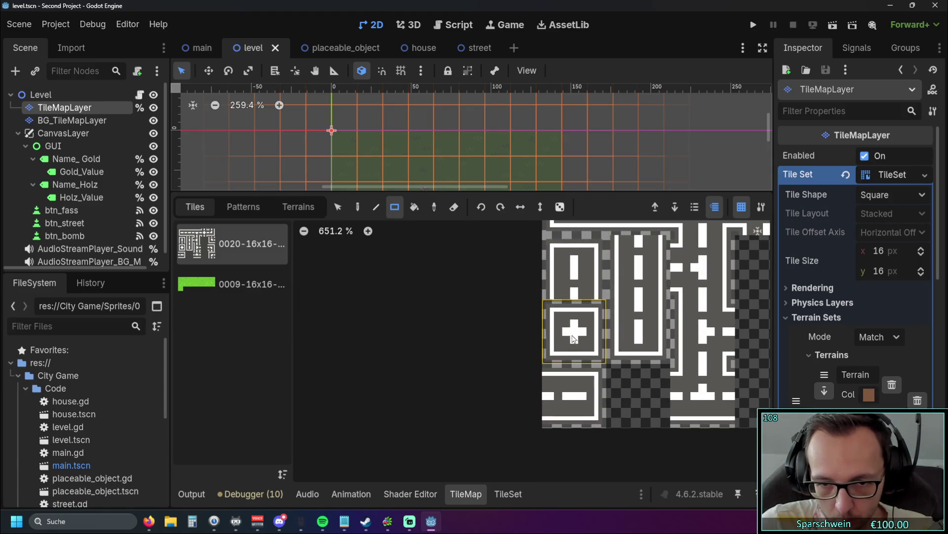
{"action": "scroll", "coordinate": [573, 338], "scroll_direction": "down", "scroll_amount": 4}
{"action": "left_click_drag", "start_coordinate": [482, 325], "coordinate": [402, 326]}
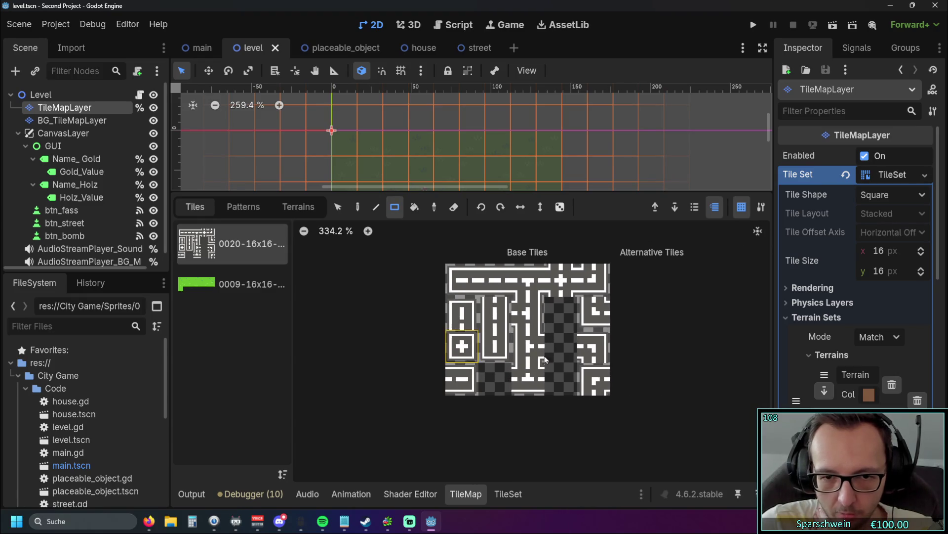
In the TileSet editor, remove a tile from the green 0009 source and inspect the 0020 street tiles.
{"action": "left_click", "coordinate": [499, 494]}
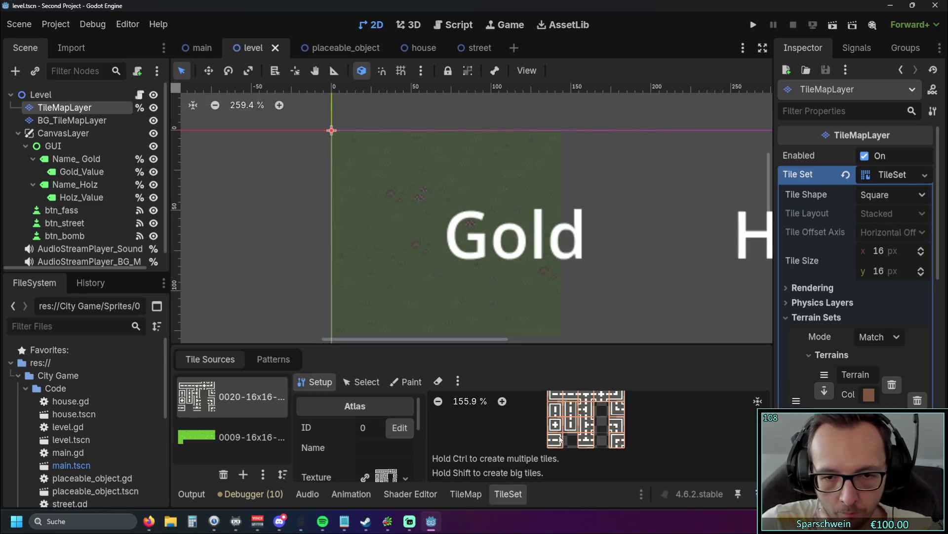
{"action": "scroll", "coordinate": [608, 429], "scroll_direction": "up", "scroll_amount": 4}
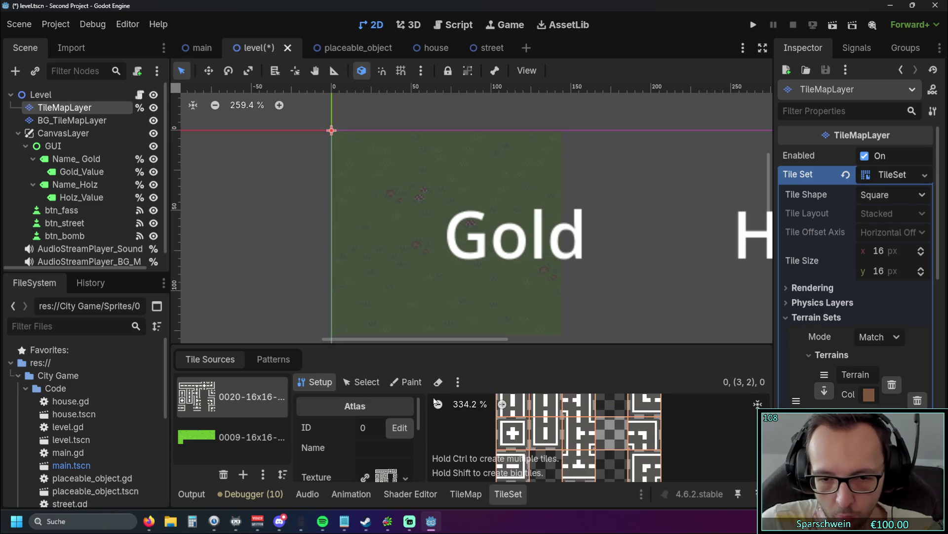
{"action": "left_click_drag", "start_coordinate": [267, 262], "coordinate": [297, 235]}
{"action": "left_click", "coordinate": [248, 434]}
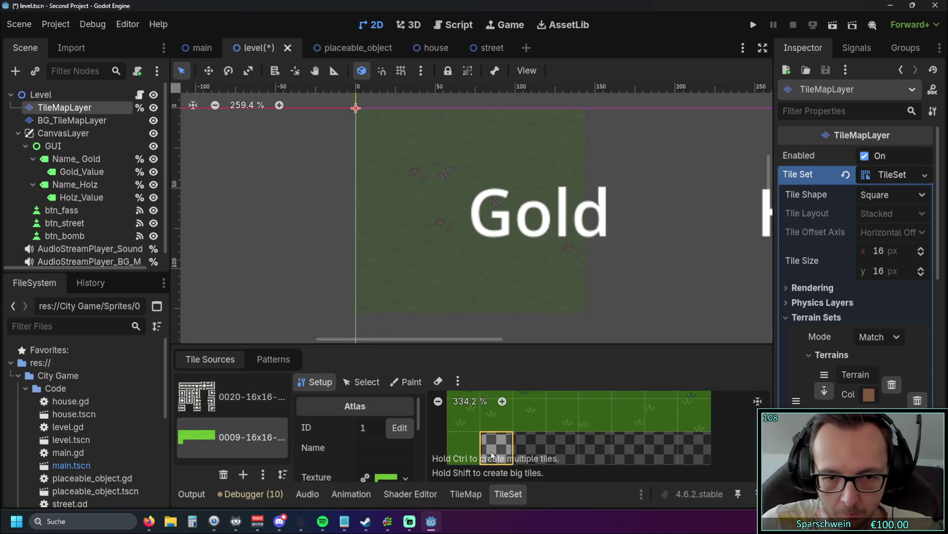
{"action": "right_click", "coordinate": [492, 453]}
{"action": "left_click", "coordinate": [517, 463]}
{"action": "left_click", "coordinate": [236, 402]}
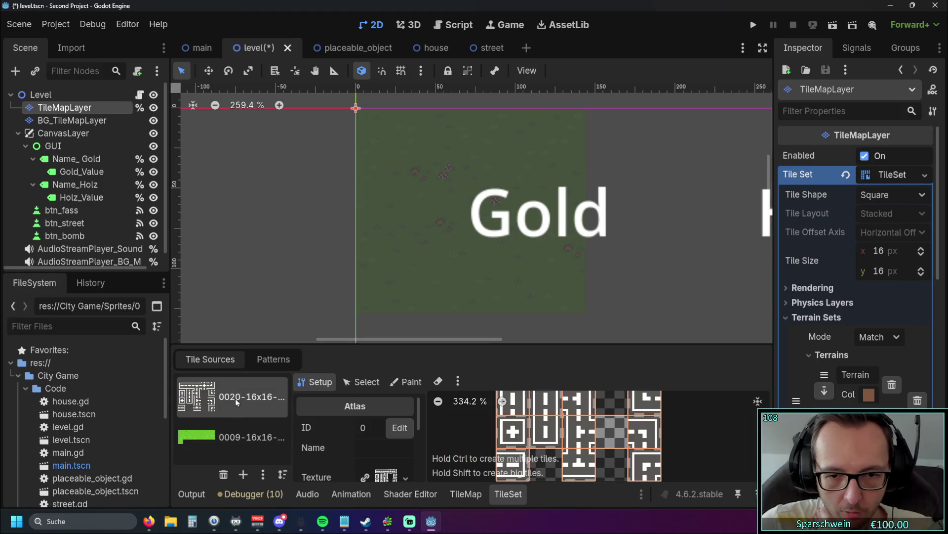
{"action": "scroll", "coordinate": [319, 290], "scroll_direction": "up", "scroll_amount": 2}
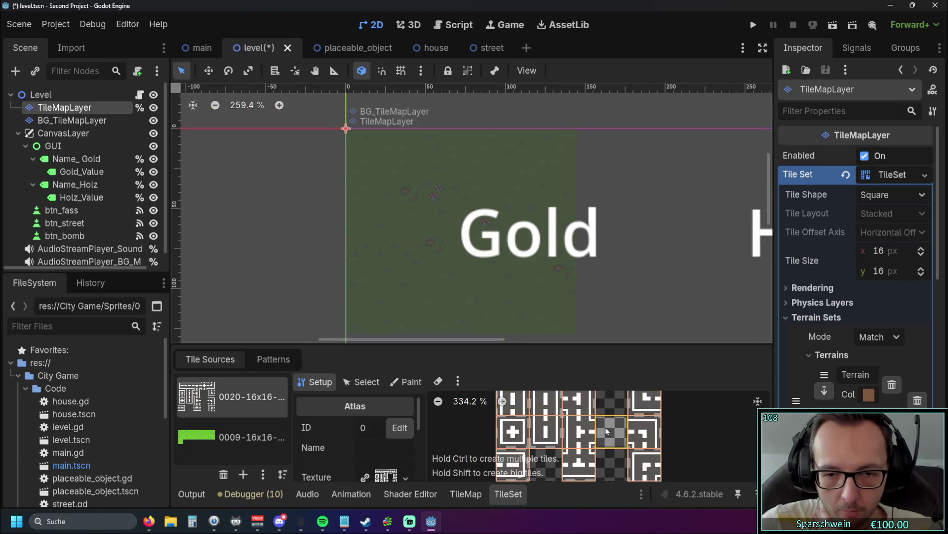
{"action": "right_click", "coordinate": [608, 431]}
{"action": "left_click", "coordinate": [607, 432]}
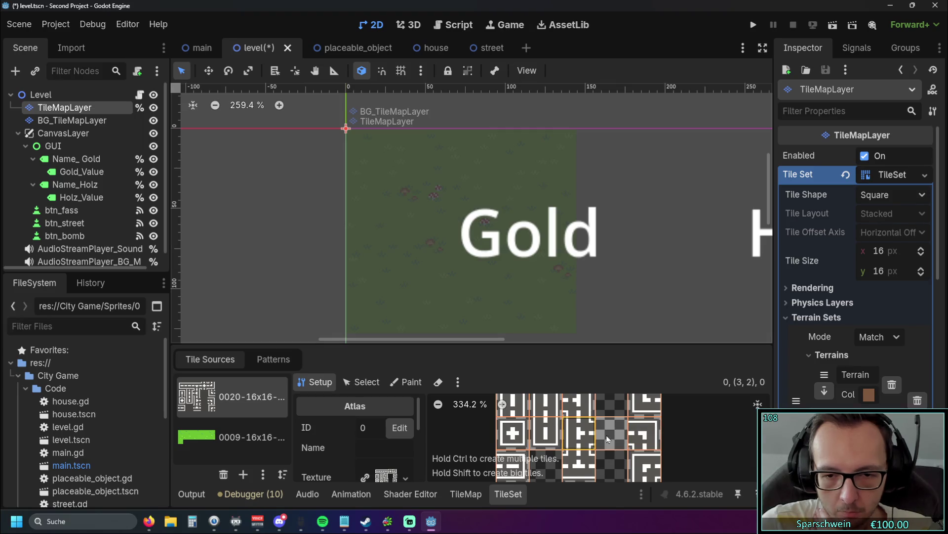
Inspect the background grass layer's tile atlas.
{"action": "left_click", "coordinate": [359, 330]}
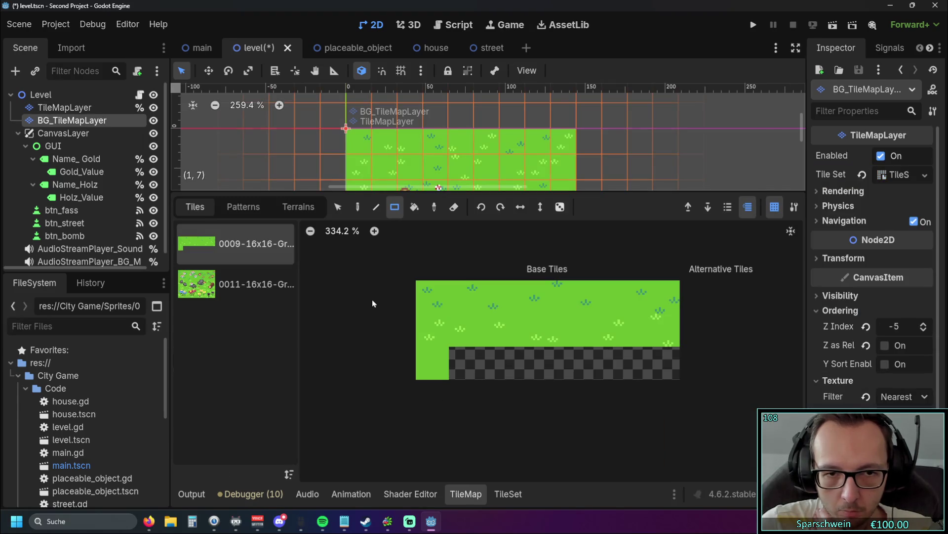
{"action": "left_click", "coordinate": [298, 207]}
{"action": "left_click", "coordinate": [243, 206]}
{"action": "left_click", "coordinate": [195, 206]}
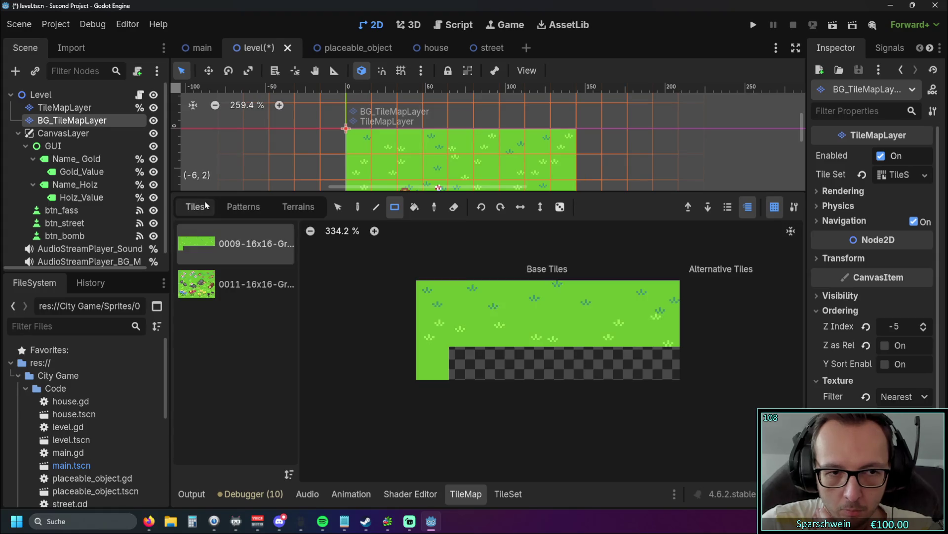
Erase all hatched placeholder tiles from cell (1,7) to (8,0), then save and run.
{"action": "left_click", "coordinate": [79, 108]}
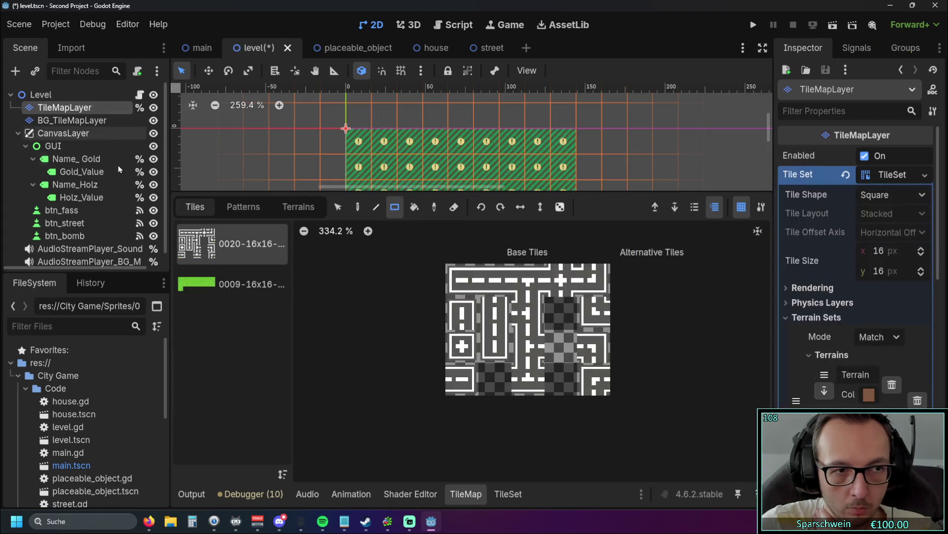
{"action": "left_click_drag", "start_coordinate": [487, 192], "coordinate": [487, 356]}
{"action": "left_click", "coordinate": [561, 428]}
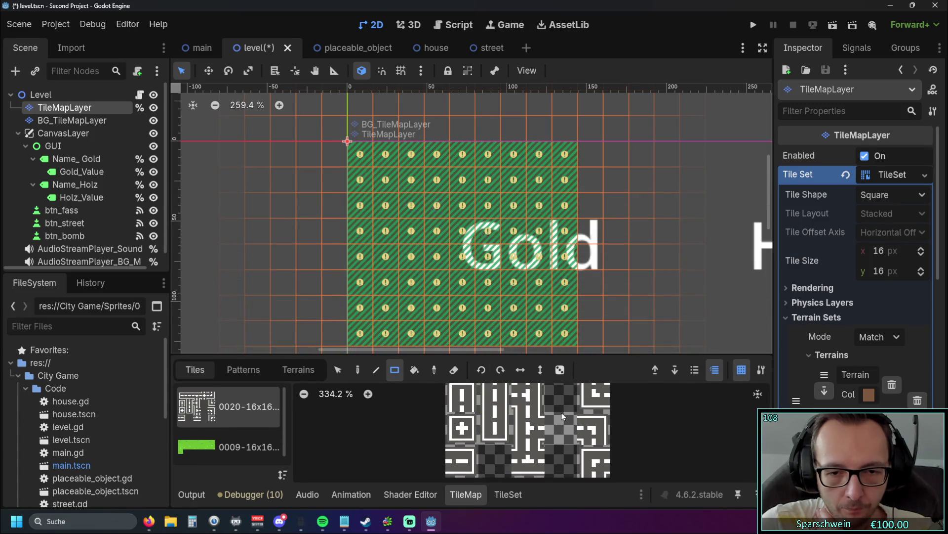
{"action": "mouse_move", "coordinate": [361, 337]}
{"action": "left_mouse_down"}
{"action": "mouse_move", "coordinate": [517, 191]}
{"action": "mouse_move", "coordinate": [562, 164]}
{"action": "left_mouse_up"}
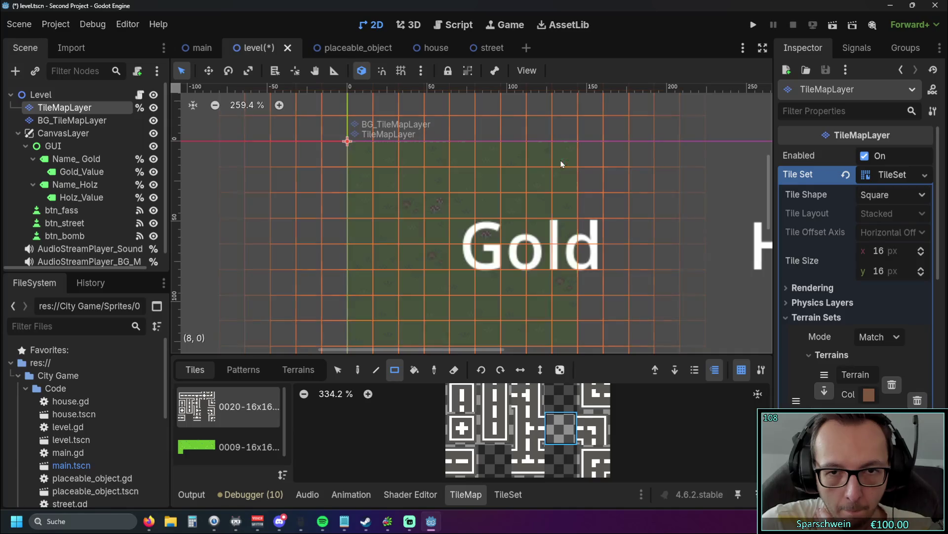
{"action": "key", "text": "F5"}
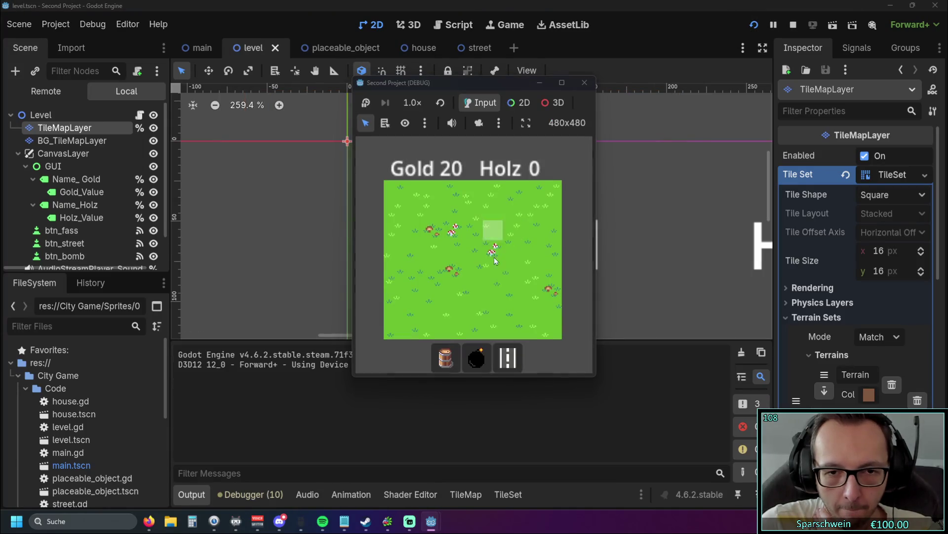
Build and demolish a street at (5, 5) four times in the running game.
{"action": "left_click", "coordinate": [508, 357]}
{"action": "left_click", "coordinate": [492, 293]}
{"action": "right_click", "coordinate": [492, 294]}
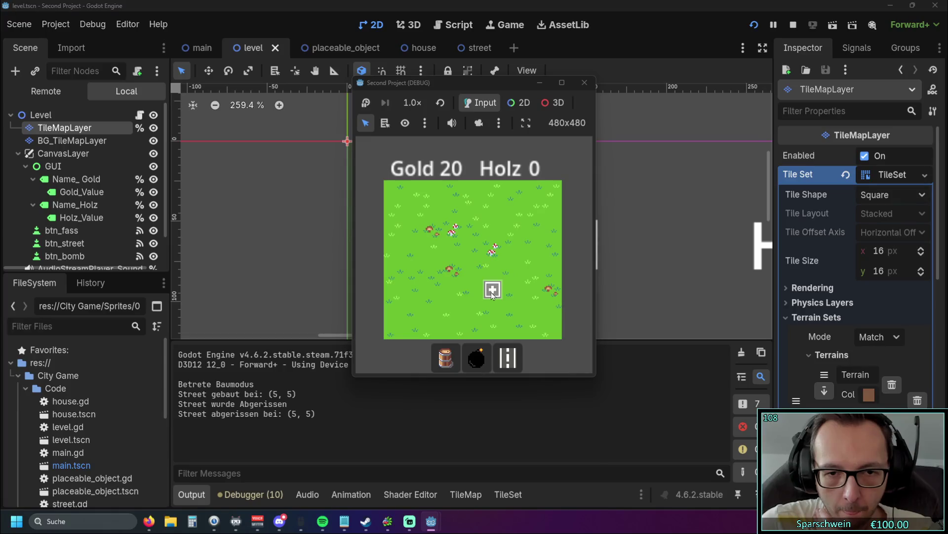
{"action": "left_click", "coordinate": [493, 293]}
{"action": "right_click", "coordinate": [491, 294]}
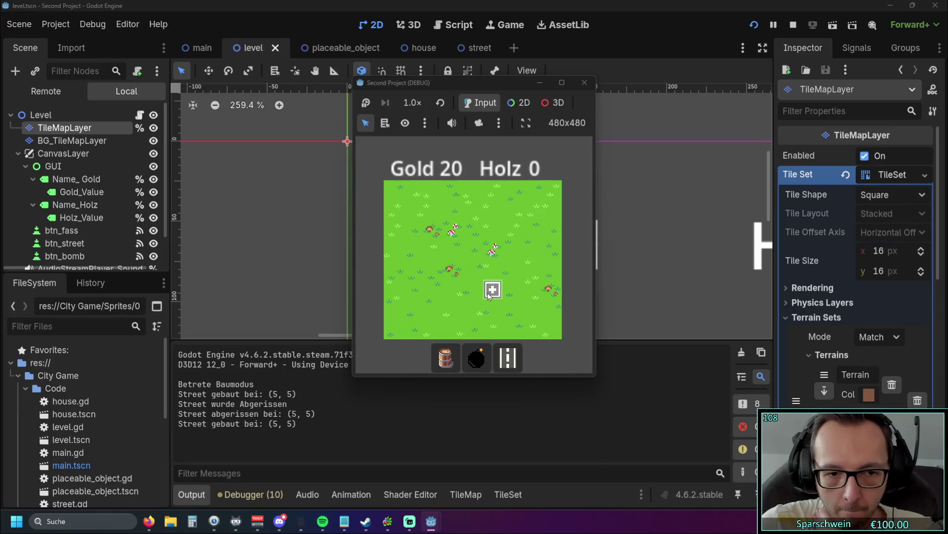
{"action": "left_click", "coordinate": [491, 292]}
{"action": "right_click", "coordinate": [491, 292]}
{"action": "left_click", "coordinate": [491, 292]}
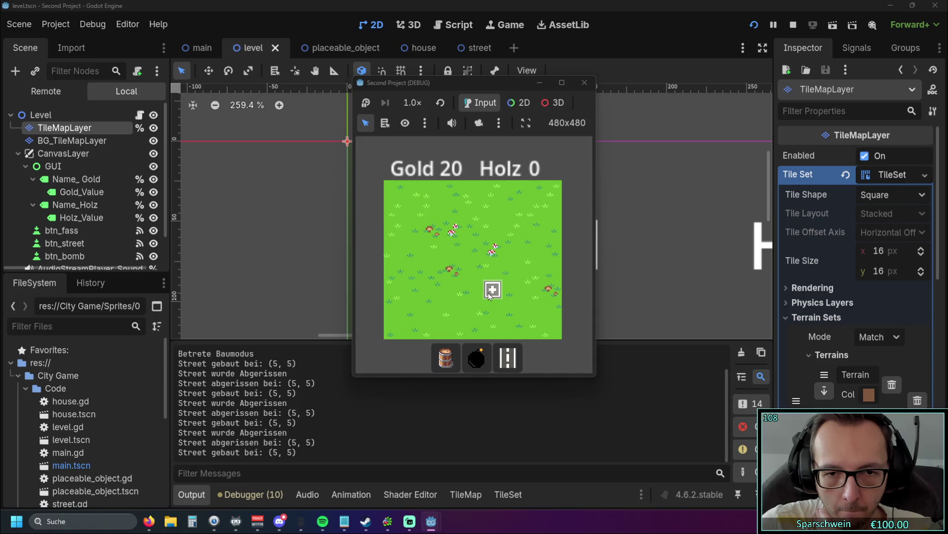
{"action": "right_click", "coordinate": [491, 293]}
Switch to barrels, then build and demolish a barrel at (4, 5) twice.
{"action": "left_click", "coordinate": [443, 351]}
{"action": "left_click", "coordinate": [473, 294]}
{"action": "right_click", "coordinate": [472, 294]}
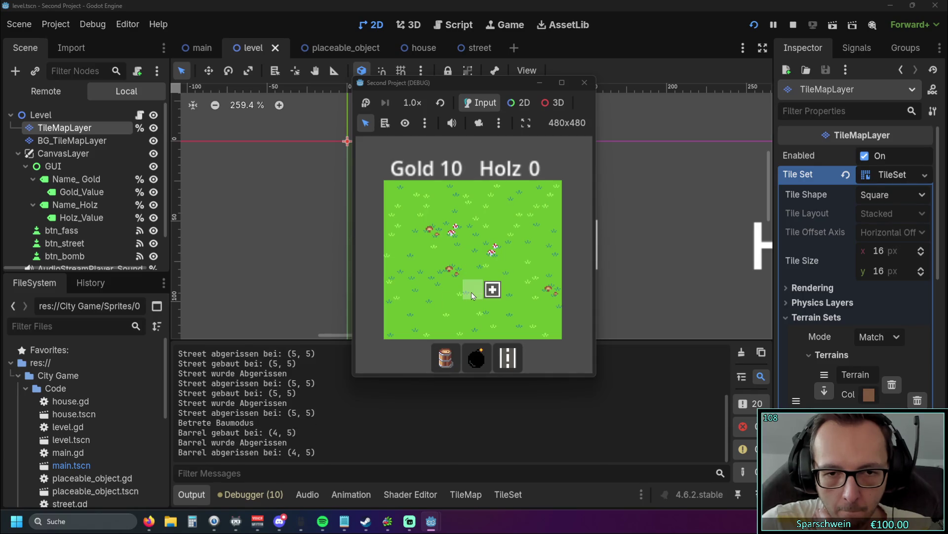
{"action": "left_click", "coordinate": [472, 295]}
{"action": "right_click", "coordinate": [472, 295]}
Build and demolish a street at (5, 5) twice more, then stop the game.
{"action": "left_click", "coordinate": [507, 357]}
{"action": "left_click", "coordinate": [493, 292]}
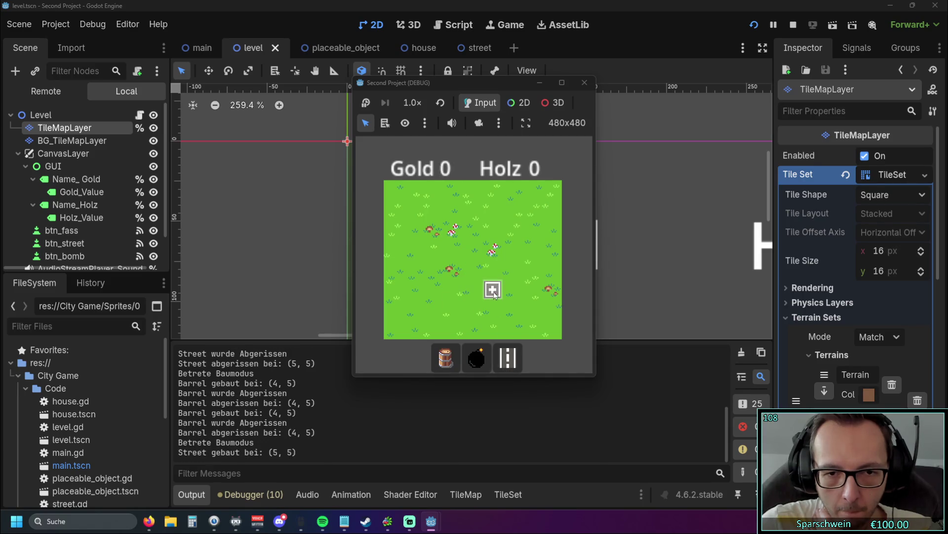
{"action": "right_click", "coordinate": [492, 292]}
{"action": "left_click", "coordinate": [493, 292]}
{"action": "right_click", "coordinate": [492, 292]}
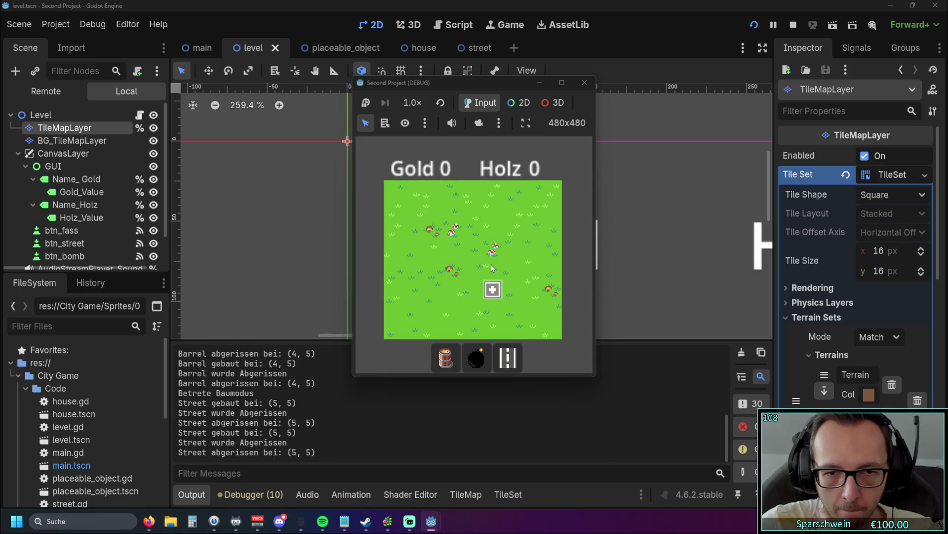
{"action": "left_click", "coordinate": [584, 83]}
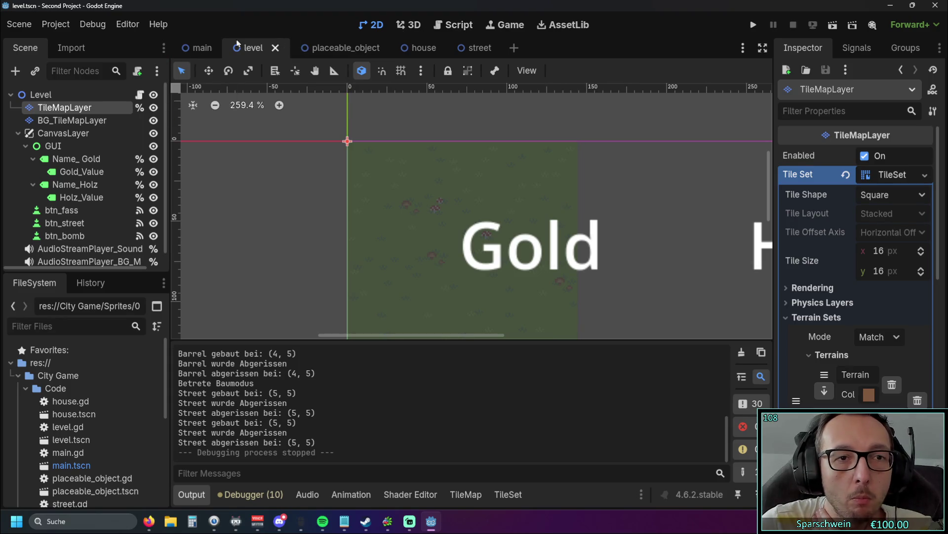
Cut the Street check lines 164–165 from _deconstruct in level.gd.
{"action": "left_click", "coordinate": [448, 28]}
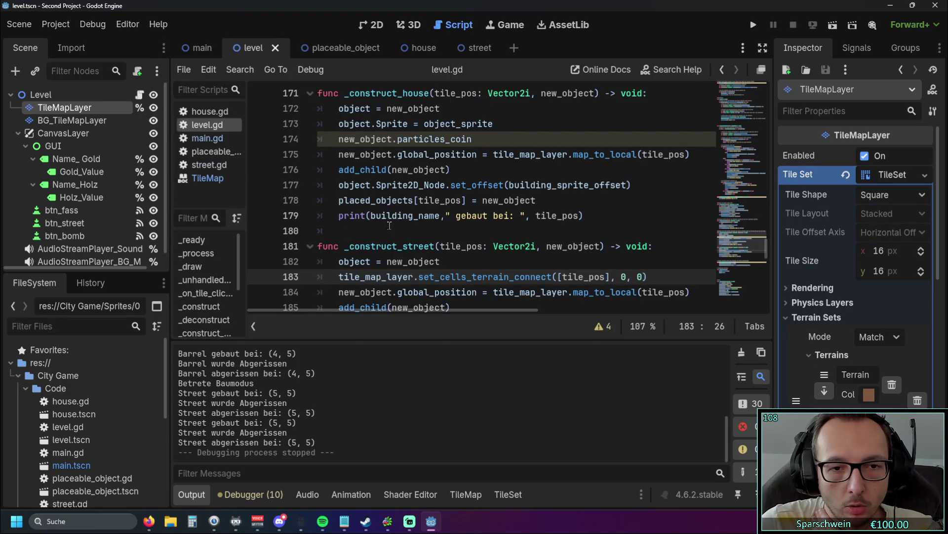
{"action": "scroll", "coordinate": [389, 225], "scroll_direction": "down", "scroll_amount": 7}
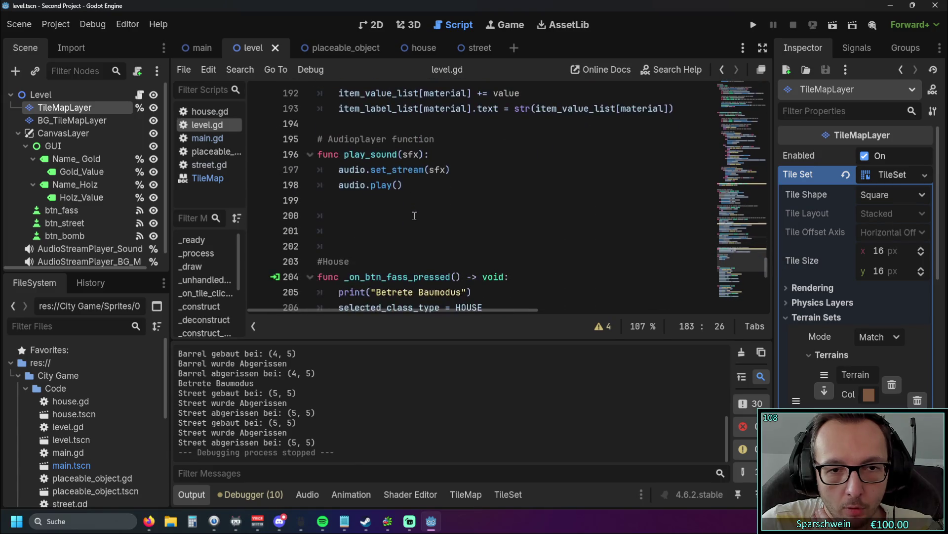
{"action": "scroll", "coordinate": [414, 215], "scroll_direction": "up", "scroll_amount": 13}
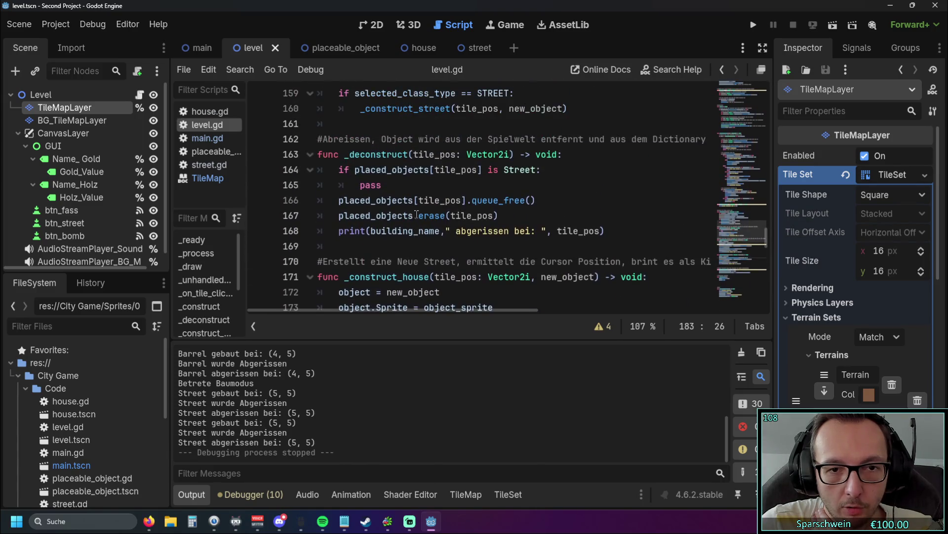
{"action": "left_click_drag", "start_coordinate": [411, 189], "coordinate": [296, 166]}
{"action": "key", "text": "ctrl+c"}
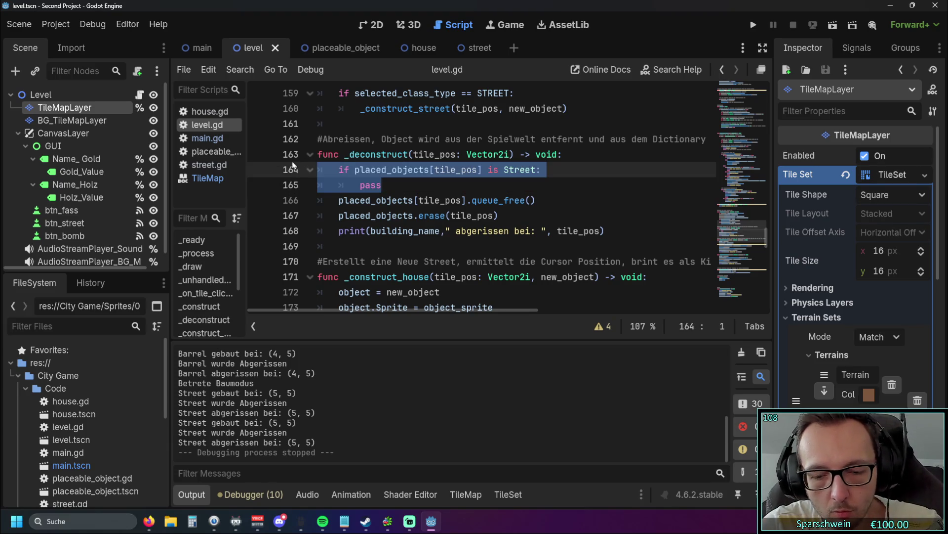
{"action": "key", "text": "BackSpace"}
Run the game, build and demolish a street at (4, 4) twice, then stop.
{"action": "left_click", "coordinate": [754, 24]}
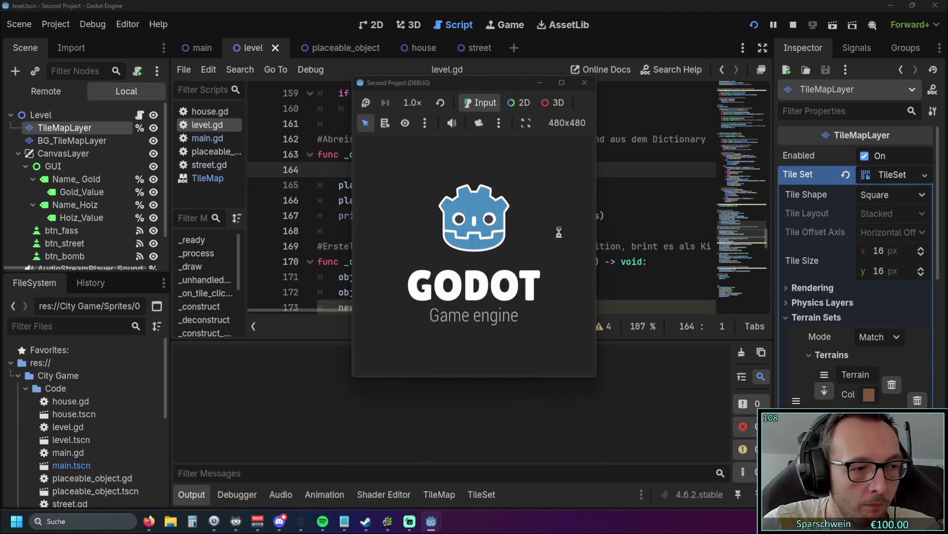
{"action": "left_click", "coordinate": [507, 357]}
{"action": "left_click", "coordinate": [477, 275]}
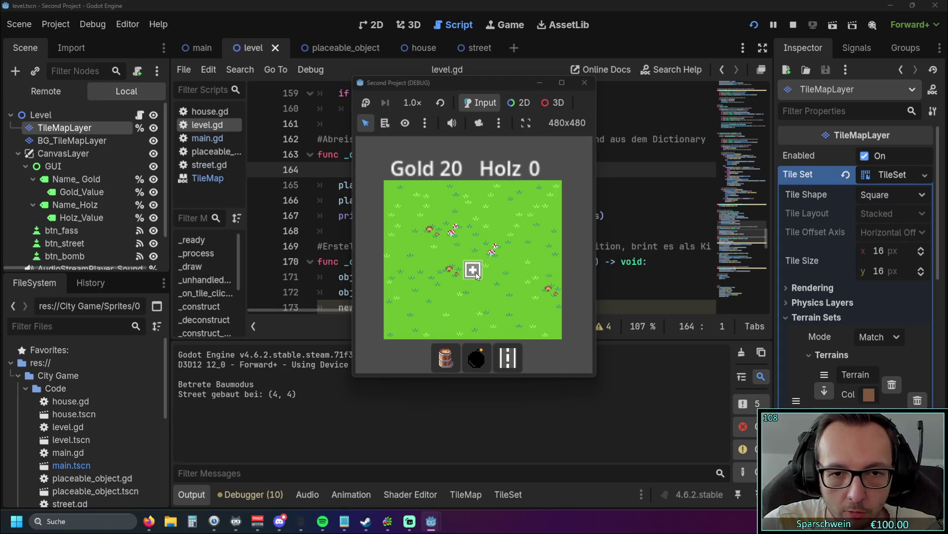
{"action": "left_click", "coordinate": [476, 275]}
{"action": "left_click", "coordinate": [471, 272]}
{"action": "left_click", "coordinate": [471, 271]}
{"action": "left_click", "coordinate": [584, 83]}
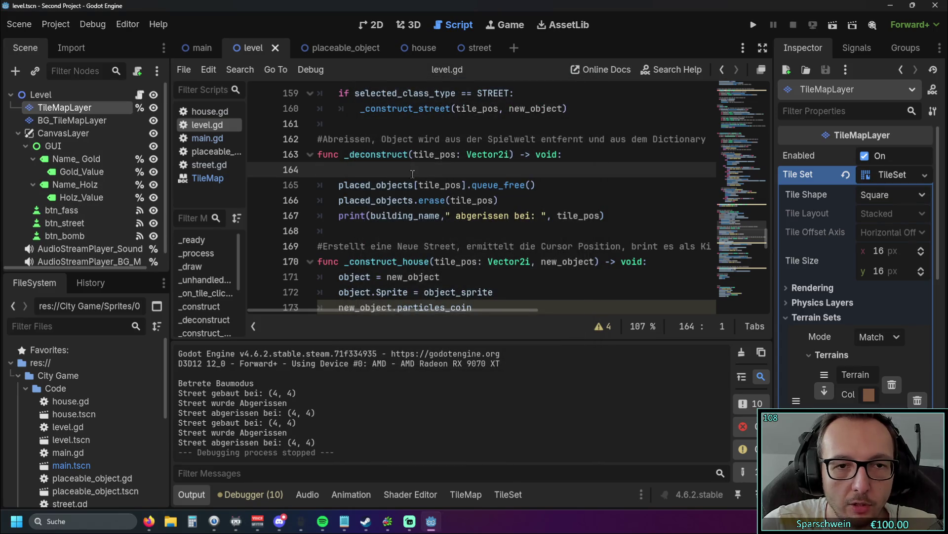
Paste the Street check back into _deconstruct and switch to the main scene.
{"action": "key", "text": "ctrl+v"}
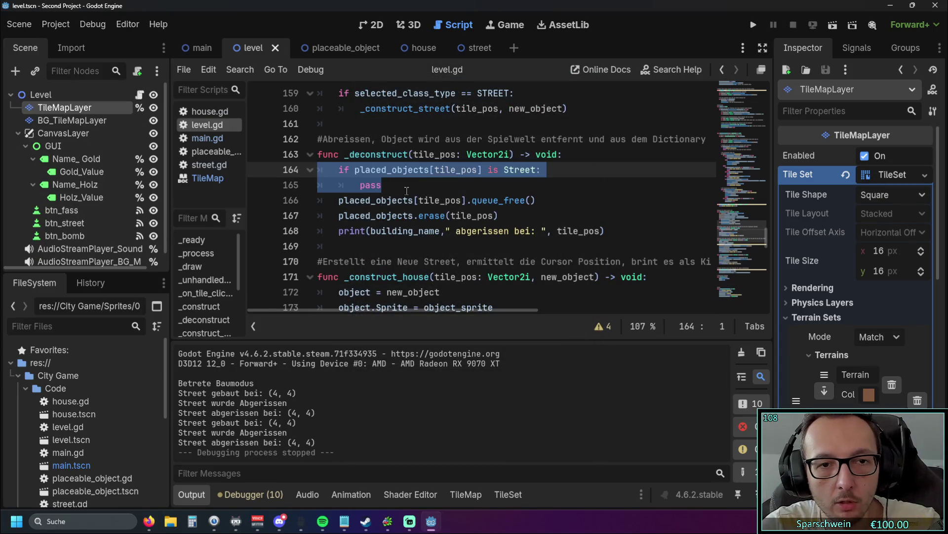
{"action": "scroll", "coordinate": [424, 190], "scroll_direction": "down", "scroll_amount": 2}
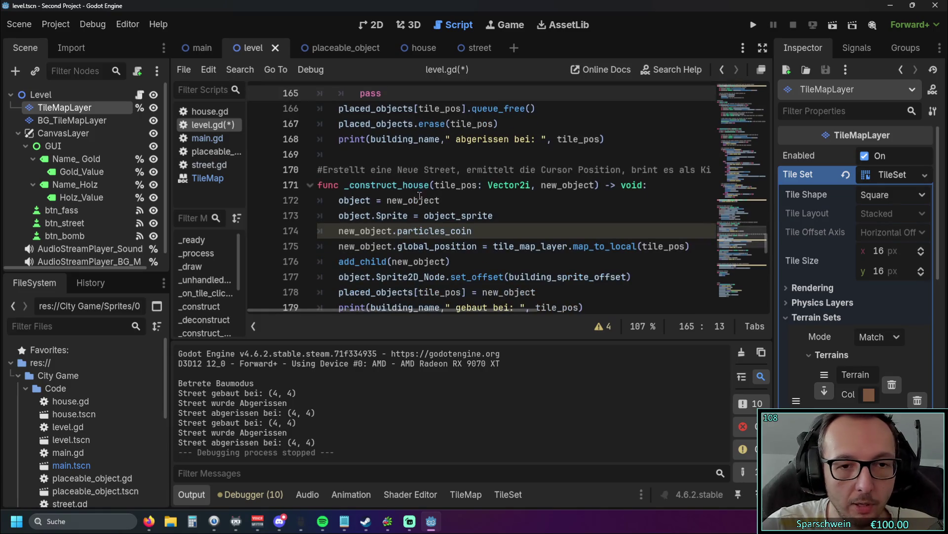
{"action": "scroll", "coordinate": [423, 190], "scroll_direction": "down", "scroll_amount": 1}
{"action": "scroll", "coordinate": [424, 193], "scroll_direction": "up", "scroll_amount": 1}
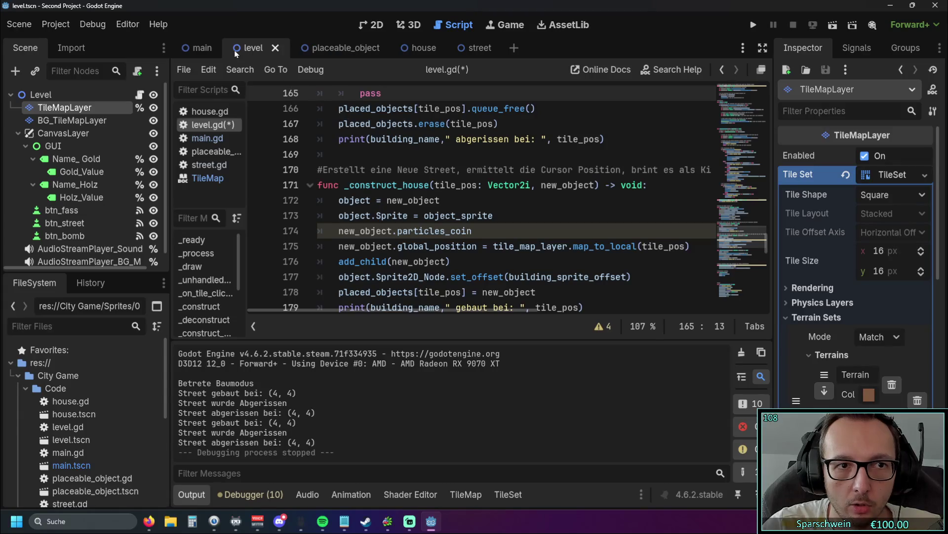
{"action": "left_click", "coordinate": [202, 49]}
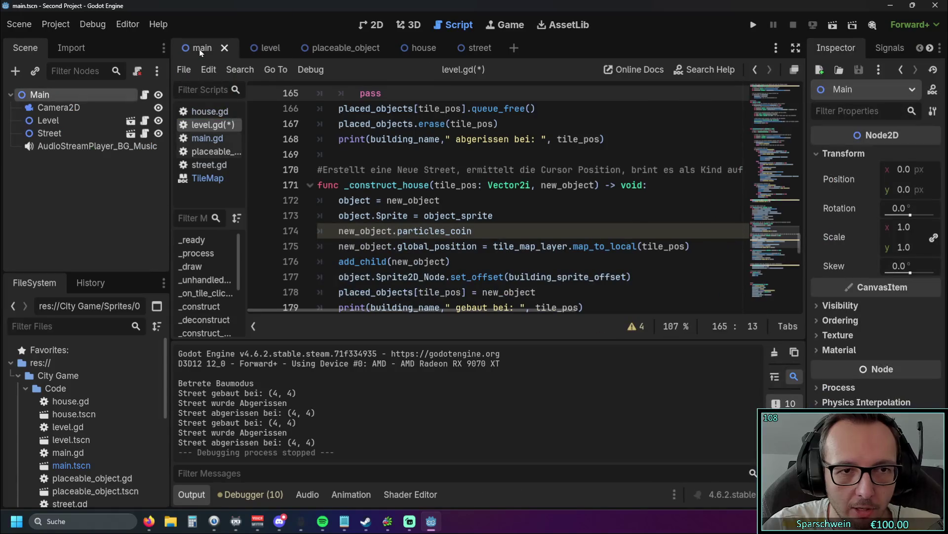
In the level's 2D view, toggle between the background grass and street TileMapLayers, ending on streets.
{"action": "left_click", "coordinate": [252, 50]}
{"action": "left_click", "coordinate": [371, 24]}
{"action": "left_click", "coordinate": [557, 431]}
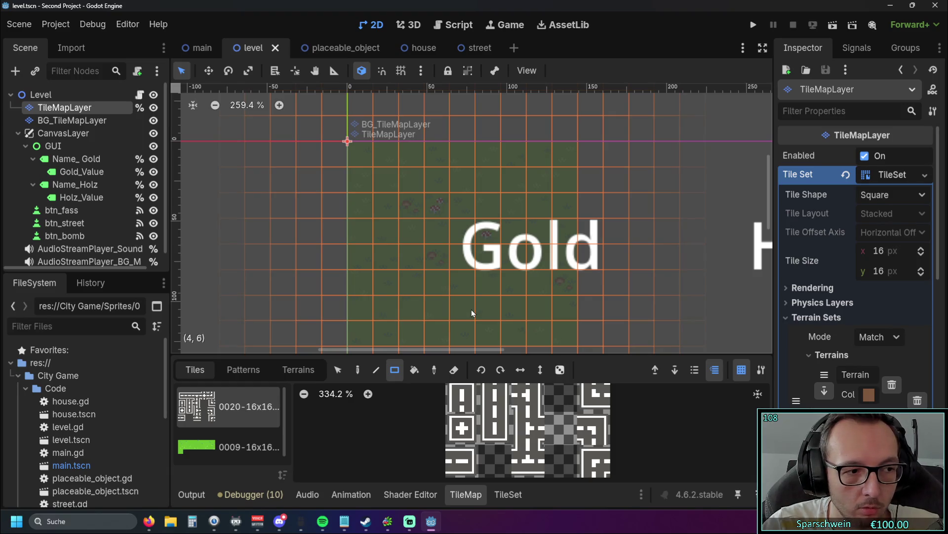
{"action": "left_click", "coordinate": [72, 121]}
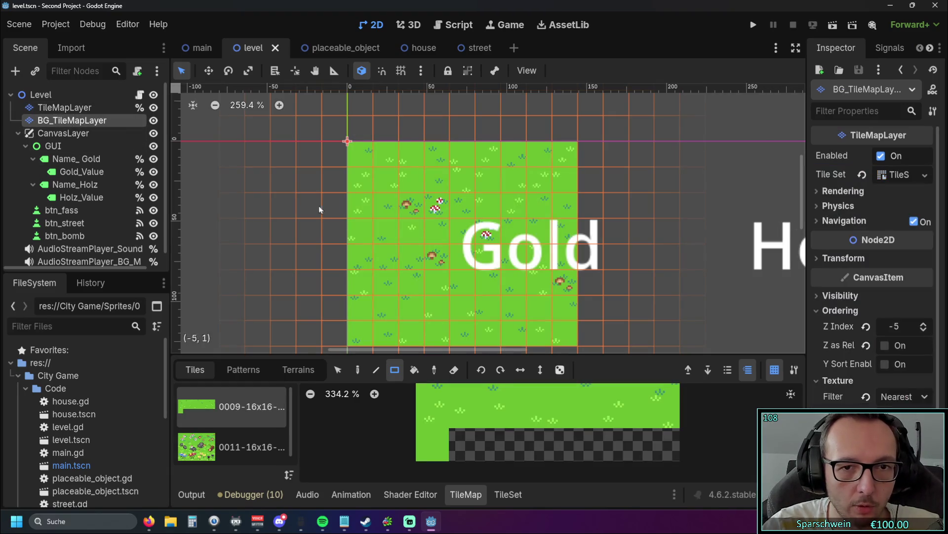
{"action": "left_click", "coordinate": [60, 110]}
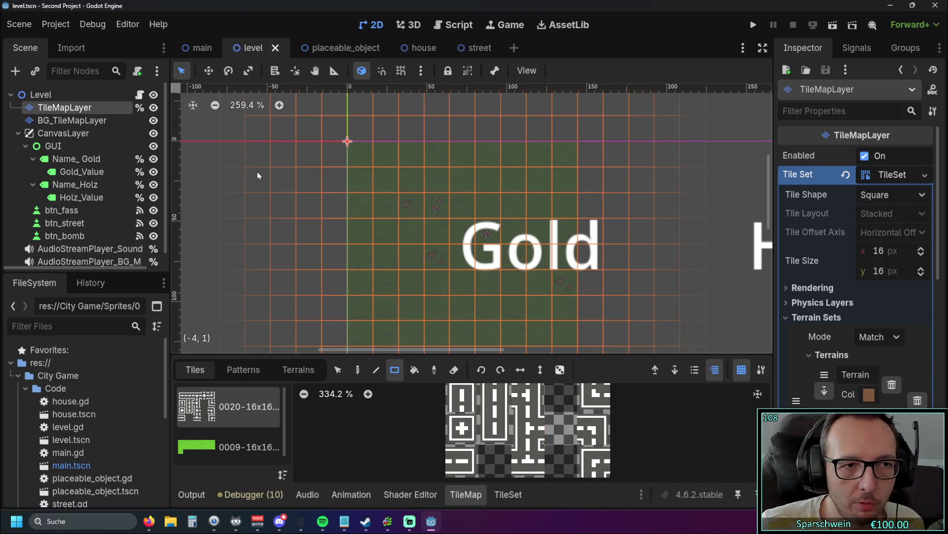
{"action": "left_click", "coordinate": [101, 122]}
{"action": "left_click", "coordinate": [85, 110]}
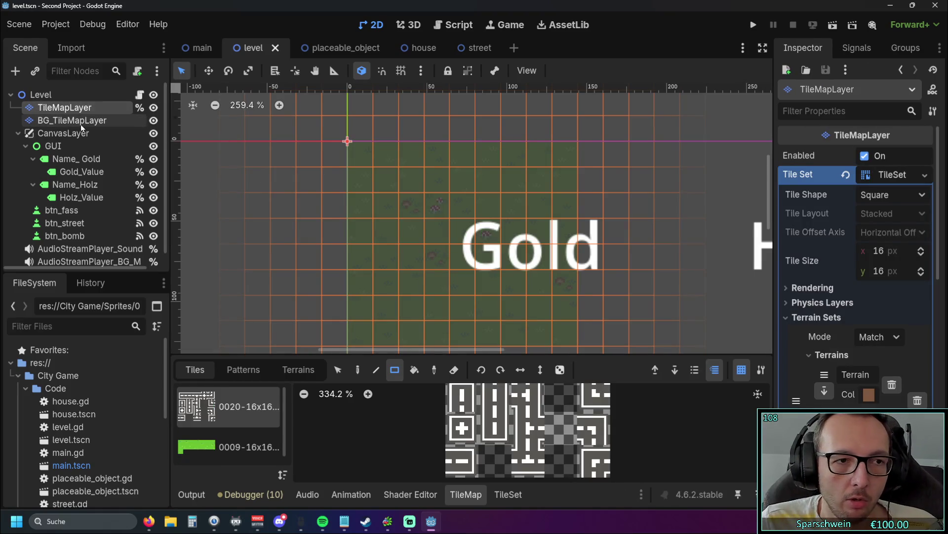
{"action": "left_click", "coordinate": [81, 122]}
{"action": "left_click", "coordinate": [80, 109]}
{"action": "left_click", "coordinate": [79, 121]}
{"action": "left_click", "coordinate": [75, 109]}
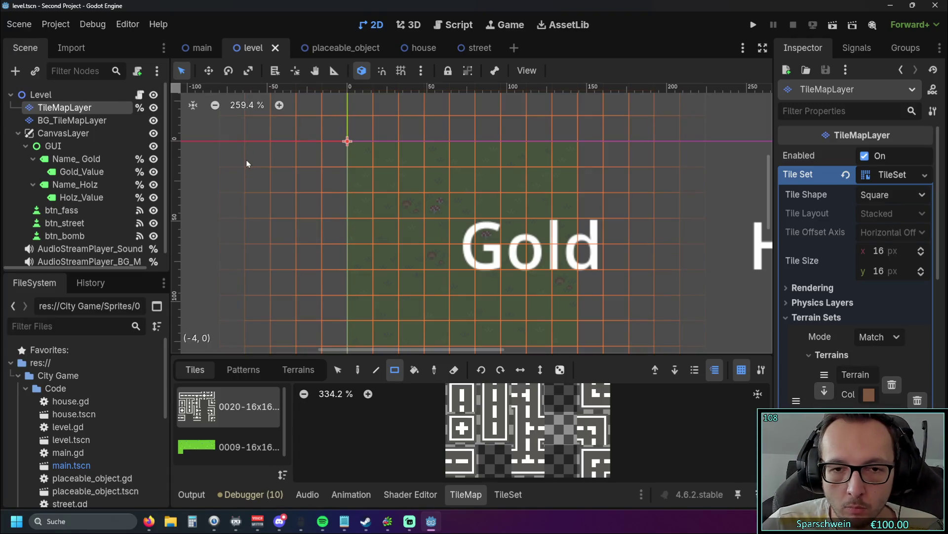
Open level.gd and scroll up to the _deconstruct function.
{"action": "left_click", "coordinate": [450, 29]}
{"action": "scroll", "coordinate": [408, 189], "scroll_direction": "up", "scroll_amount": 2}
{"action": "scroll", "coordinate": [408, 189], "scroll_direction": "up", "scroll_amount": 2}
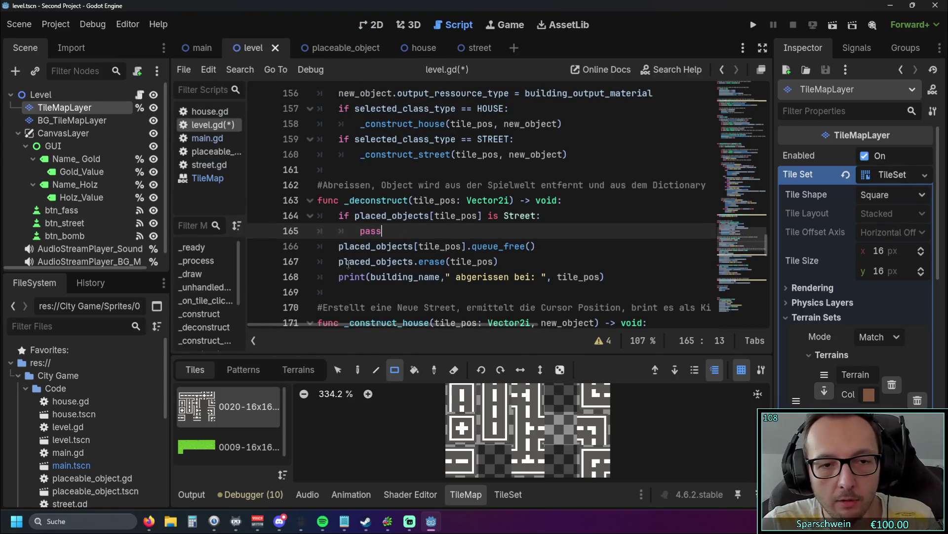
Replace pass on line 165 with the copied placed_objects erase call, appending .cell.
{"action": "left_click_drag", "start_coordinate": [339, 263], "coordinate": [451, 261]}
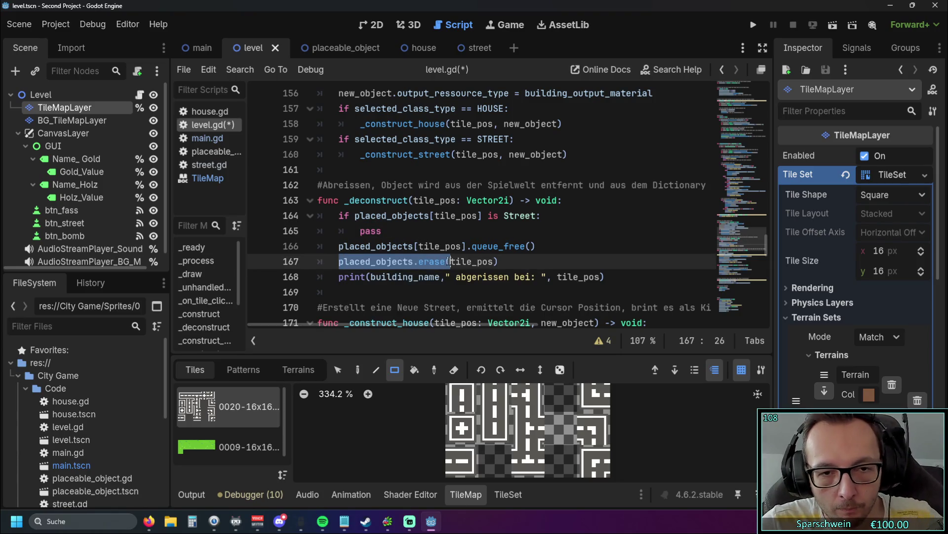
{"action": "double_click", "coordinate": [396, 238]}
{"action": "type", "text": "placed_objects.erase(tile_pos)"}
{"action": "left_click", "coordinate": [465, 231]}
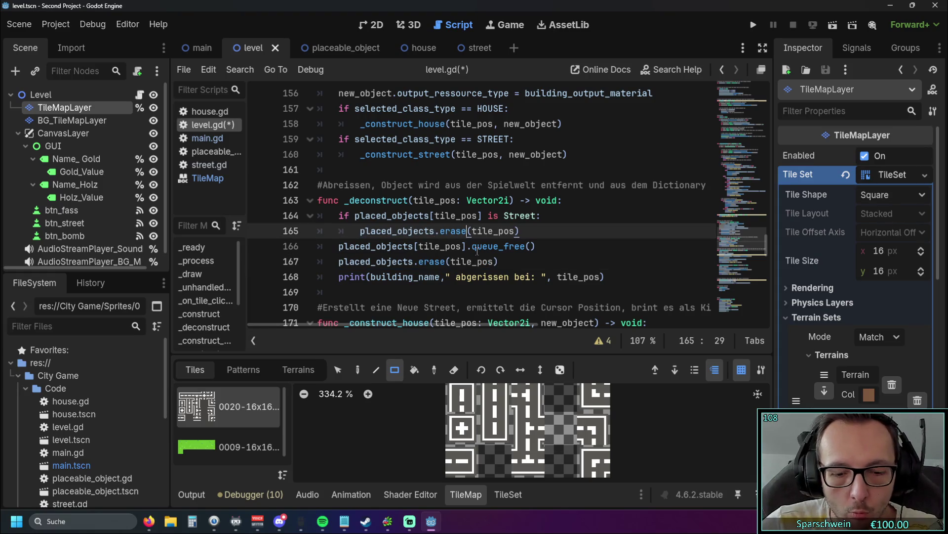
{"action": "type", "text": ".cell"}
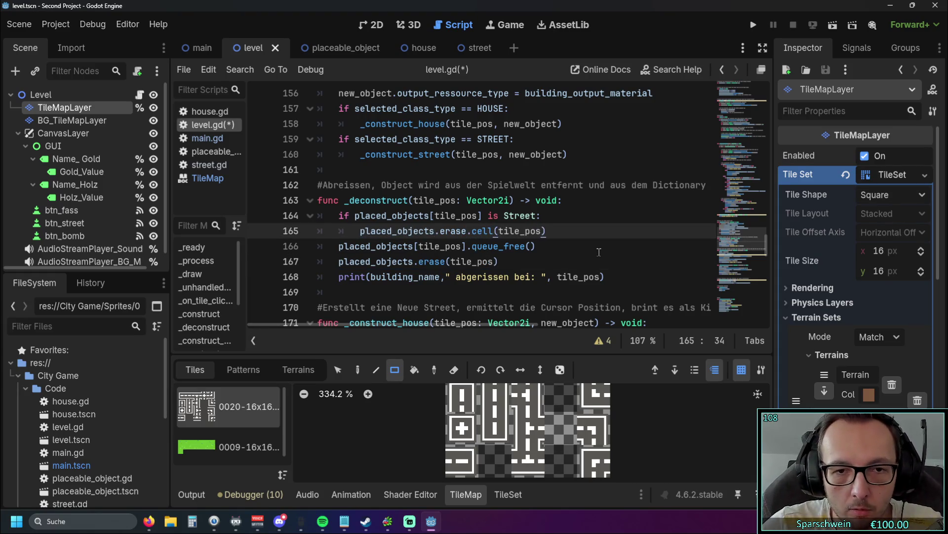
{"action": "left_click", "coordinate": [598, 252]}
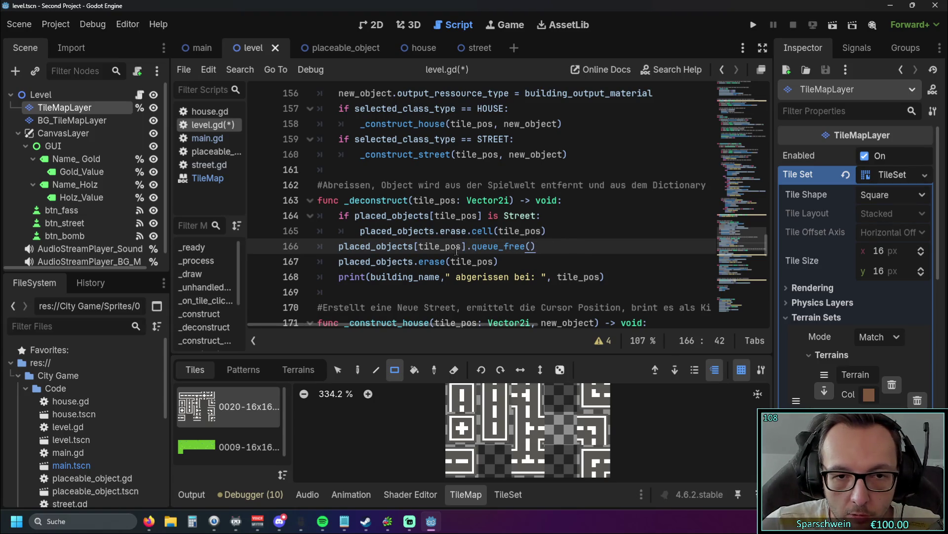
Correct the call to placed_objects.erase_cell(tile_pos) and run the project with F5.
{"action": "left_click", "coordinate": [439, 231]}
{"action": "key", "text": "BackSpace"}
{"action": "type", "text": "_"}
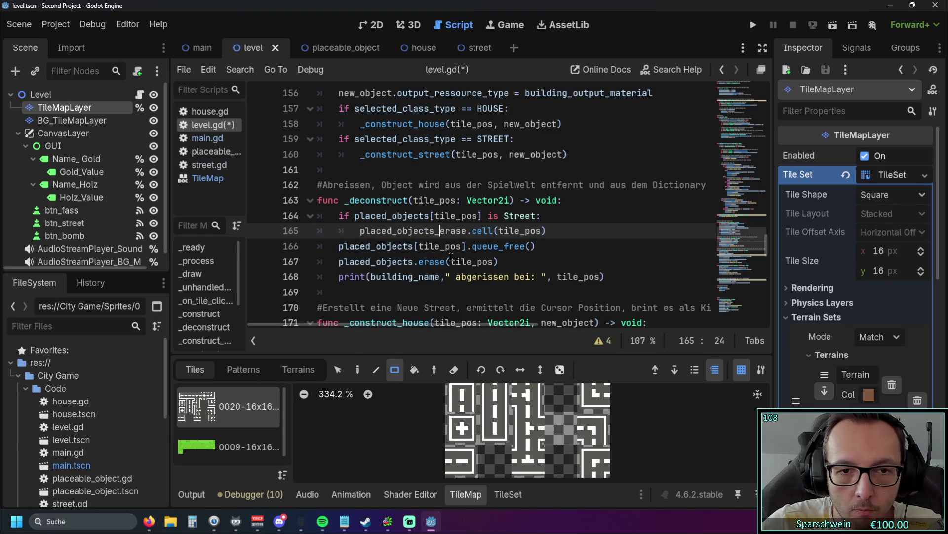
{"action": "left_click", "coordinate": [557, 272]}
{"action": "left_click", "coordinate": [440, 231]}
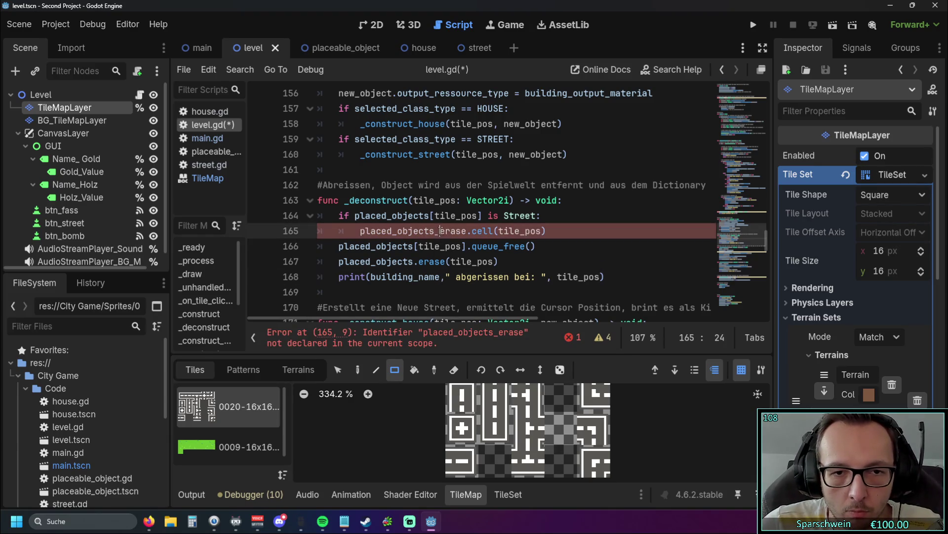
{"action": "key", "text": "BackSpace"}
{"action": "type", "text": "."}
{"action": "key", "text": "Right"}
{"action": "key", "text": "Right"}
{"action": "key", "text": "Right"}
{"action": "key", "text": "Delete"}
{"action": "type", "text": "_"}
{"action": "left_click", "coordinate": [505, 268]}
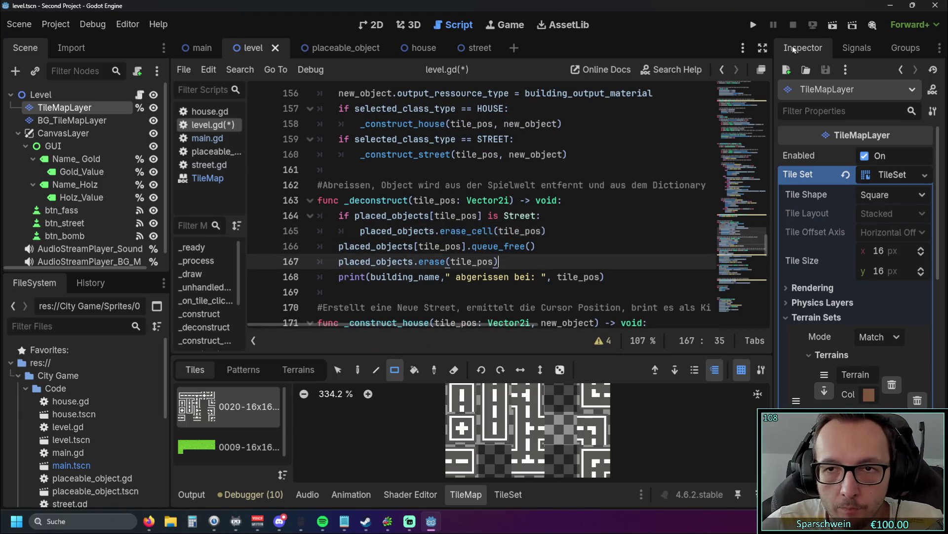
{"action": "key", "text": "F5"}
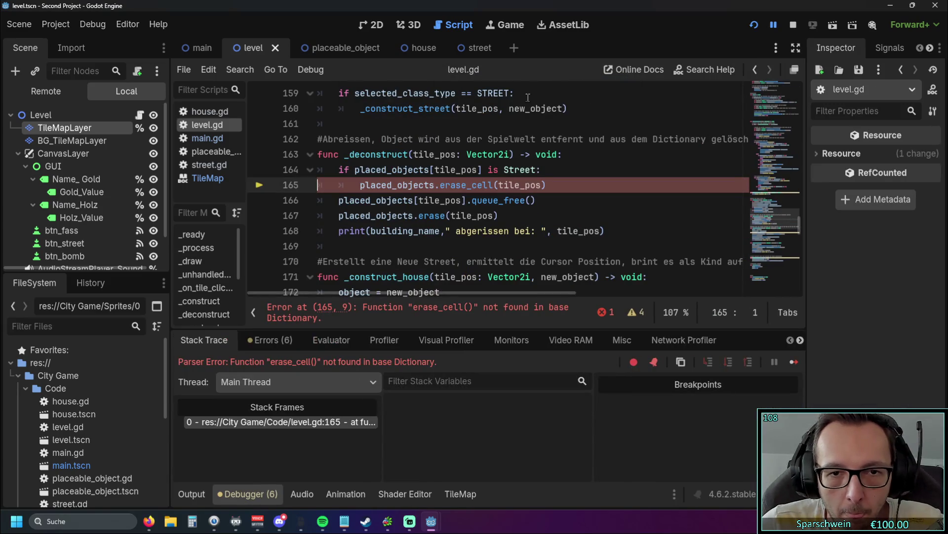
Delete _cell so line 165 calls erase(tile_pos).
{"action": "scroll", "coordinate": [498, 222], "scroll_direction": "up", "scroll_amount": 1}
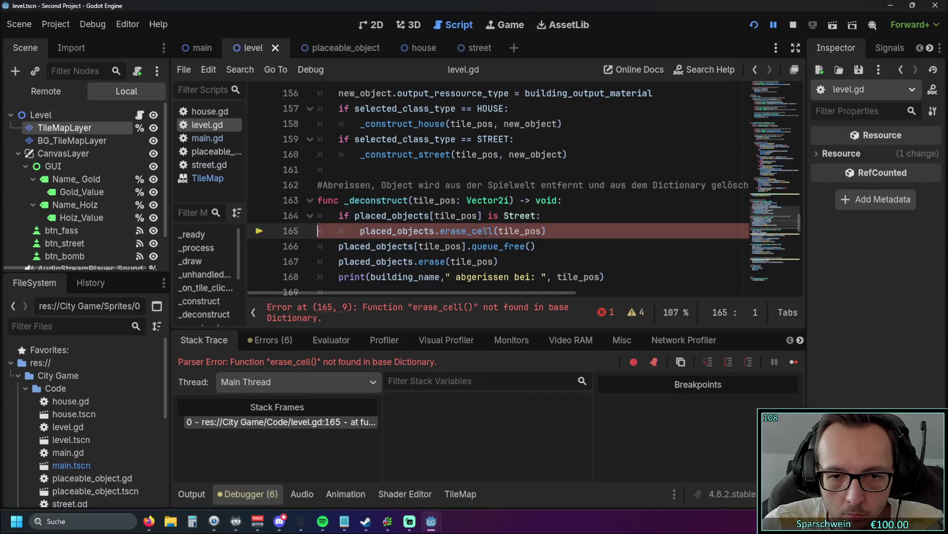
{"action": "left_click_drag", "start_coordinate": [493, 232], "coordinate": [468, 232]}
{"action": "key", "text": "BackSpace"}
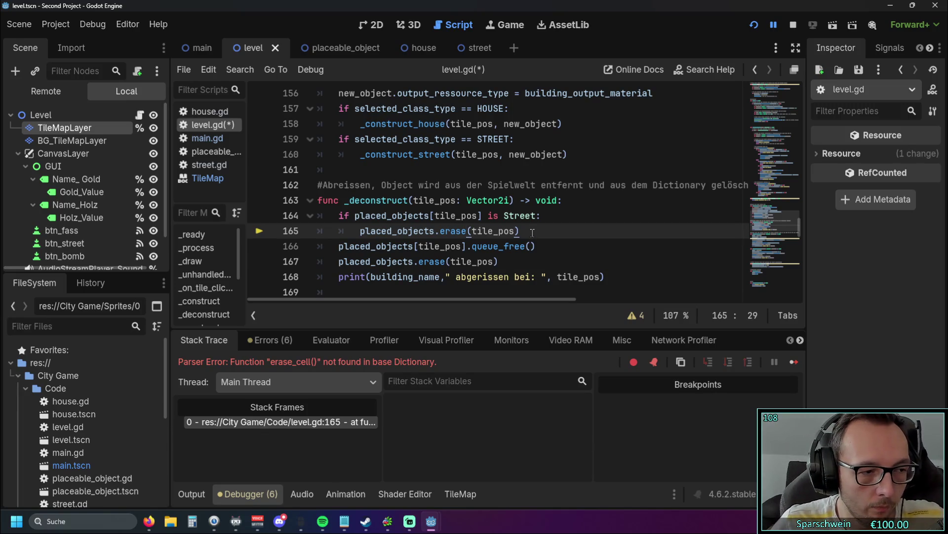
Review the tile_map_layer set_cells_terrain_connect call and its description in the street construction code.
{"action": "scroll", "coordinate": [478, 238], "scroll_direction": "down", "scroll_amount": 4}
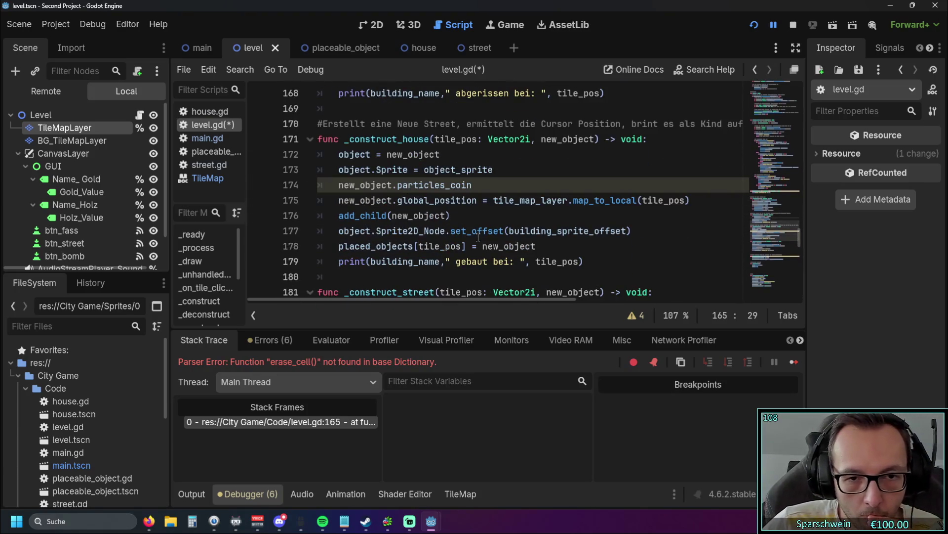
{"action": "scroll", "coordinate": [459, 229], "scroll_direction": "down", "scroll_amount": 3}
{"action": "scroll", "coordinate": [407, 223], "scroll_direction": "up", "scroll_amount": 1}
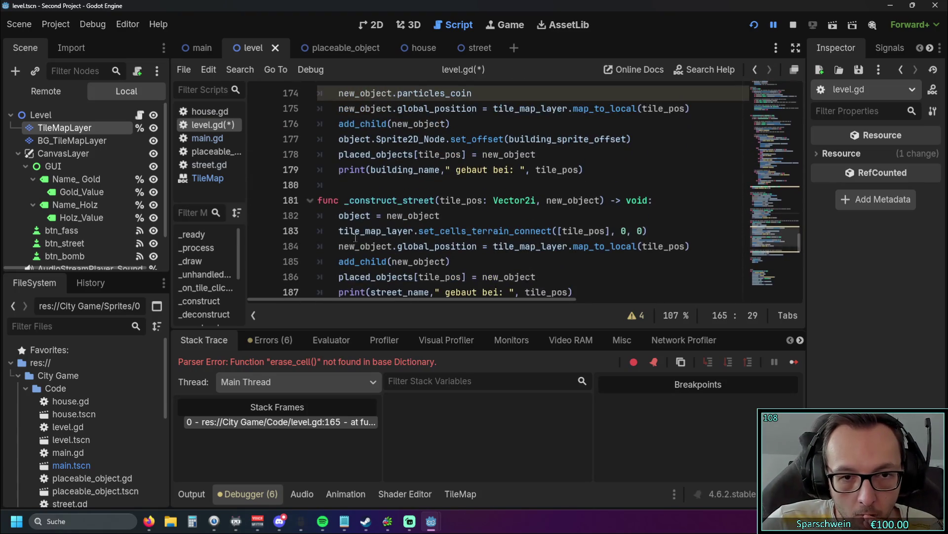
{"action": "left_click_drag", "start_coordinate": [340, 231], "coordinate": [414, 230]}
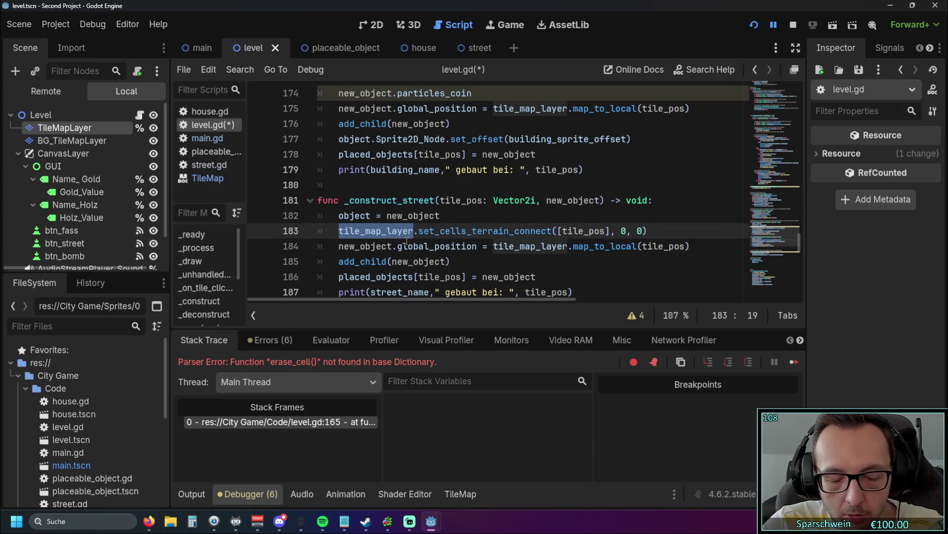
{"action": "left_click", "coordinate": [492, 266]}
{"action": "left_click_drag", "start_coordinate": [339, 231], "coordinate": [652, 229]}
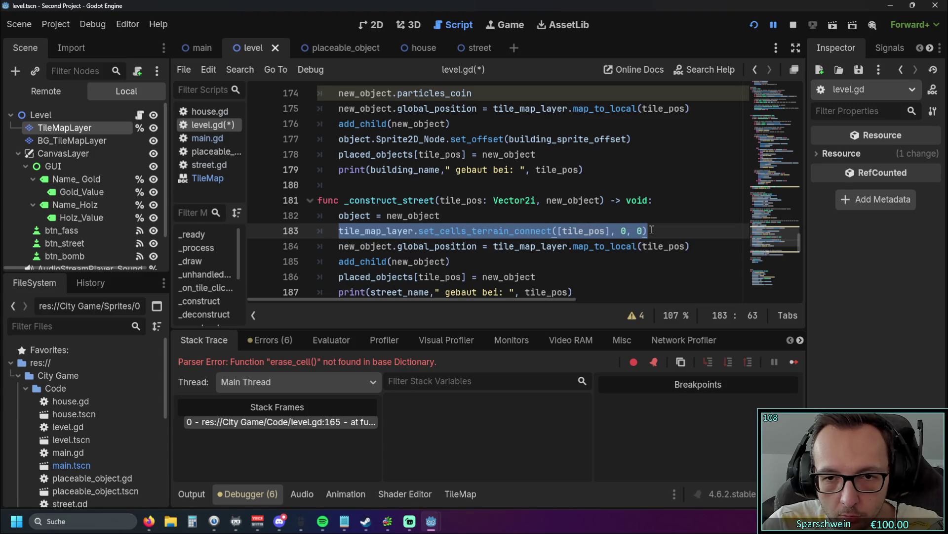
{"action": "left_click", "coordinate": [534, 259]}
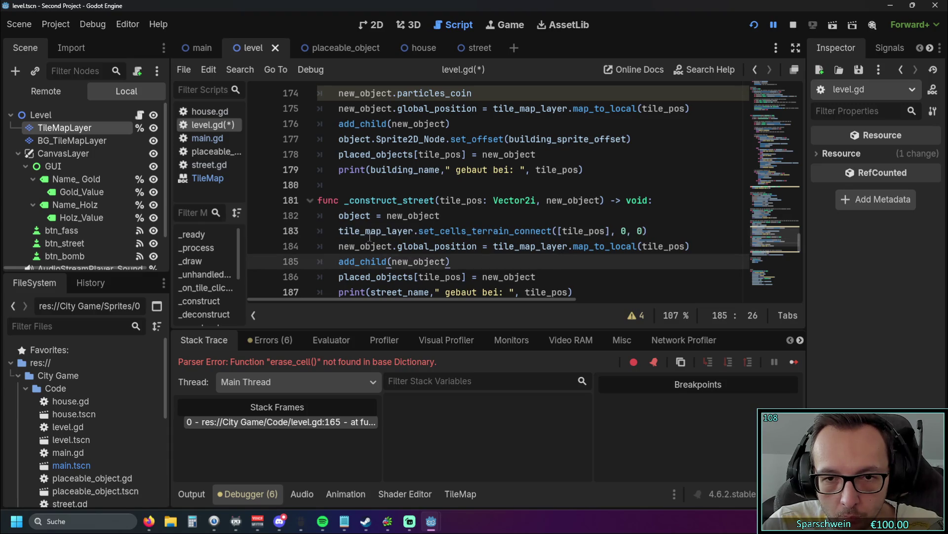
{"action": "left_click", "coordinate": [339, 231]}
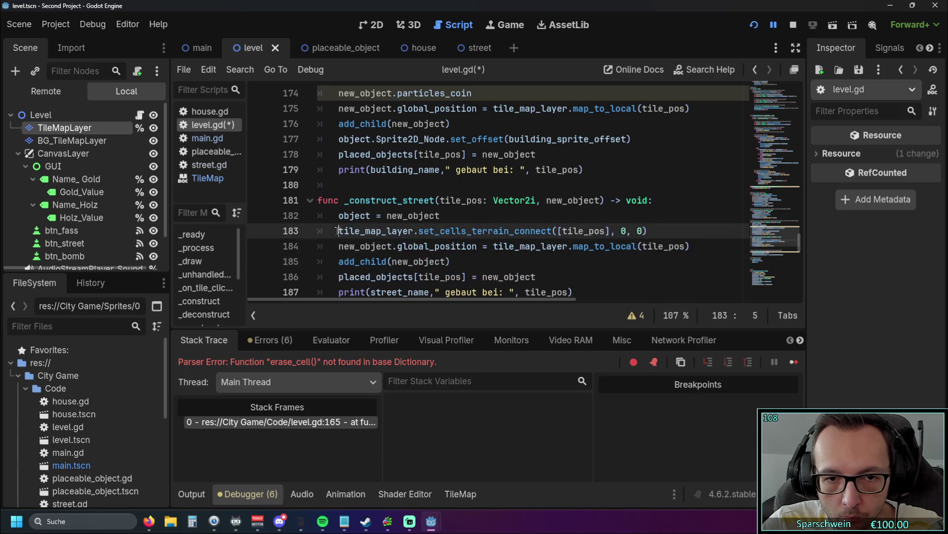
{"action": "left_click_drag", "start_coordinate": [339, 231], "coordinate": [490, 231]}
{"action": "left_click", "coordinate": [408, 242]}
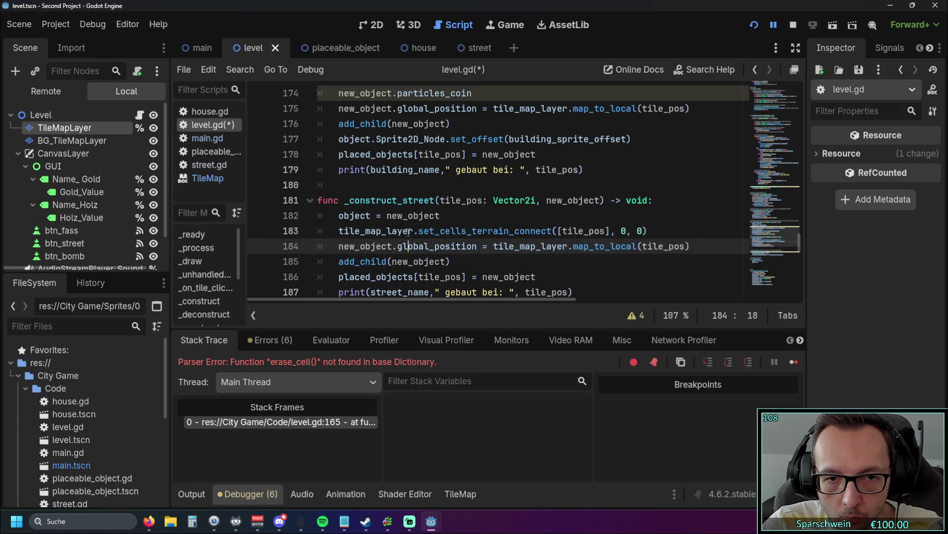
Replace placed_objects with tile_map_layer on line 165, then run the game in street build mode.
{"action": "scroll", "coordinate": [379, 226], "scroll_direction": "up", "scroll_amount": 5}
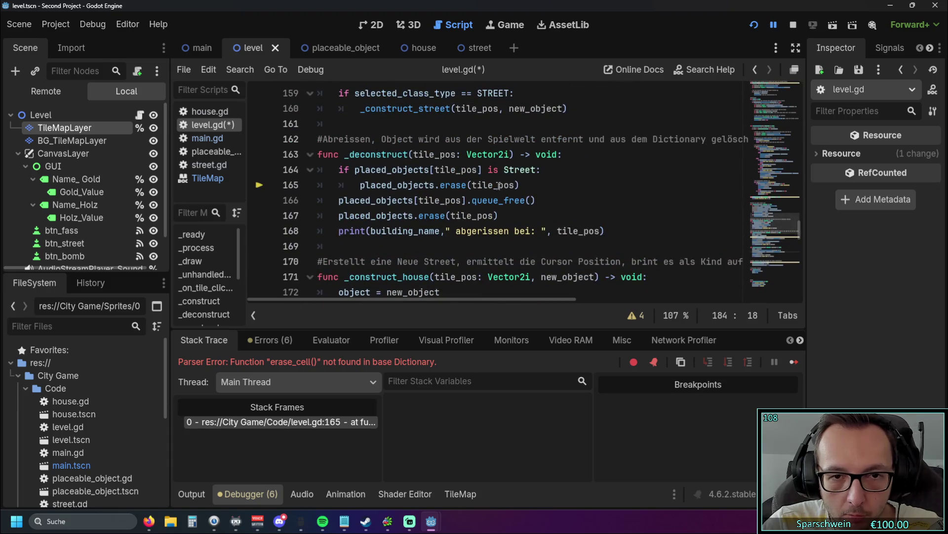
{"action": "mouse_move", "coordinate": [521, 186]}
{"action": "left_mouse_down"}
{"action": "mouse_move", "coordinate": [361, 186]}
{"action": "mouse_move", "coordinate": [435, 189]}
{"action": "left_mouse_up"}
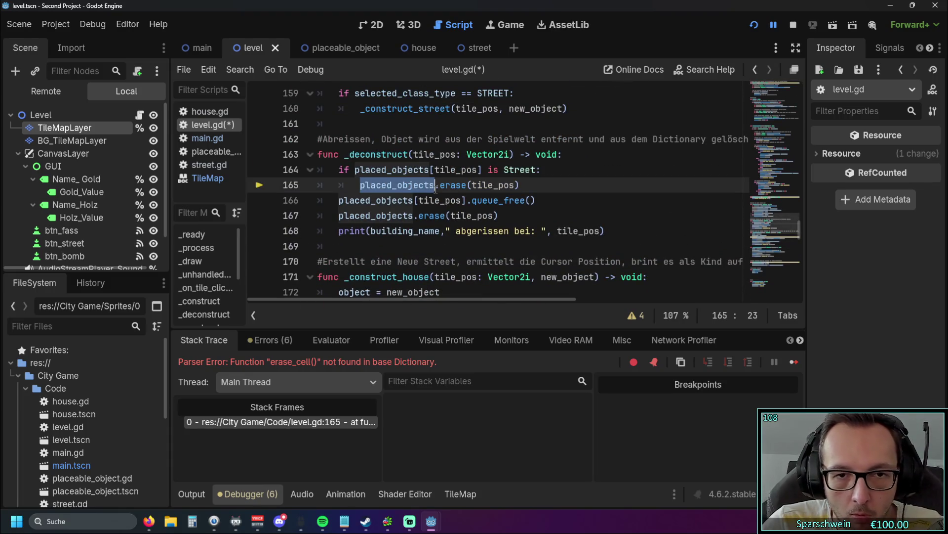
{"action": "type", "text": "tile"}
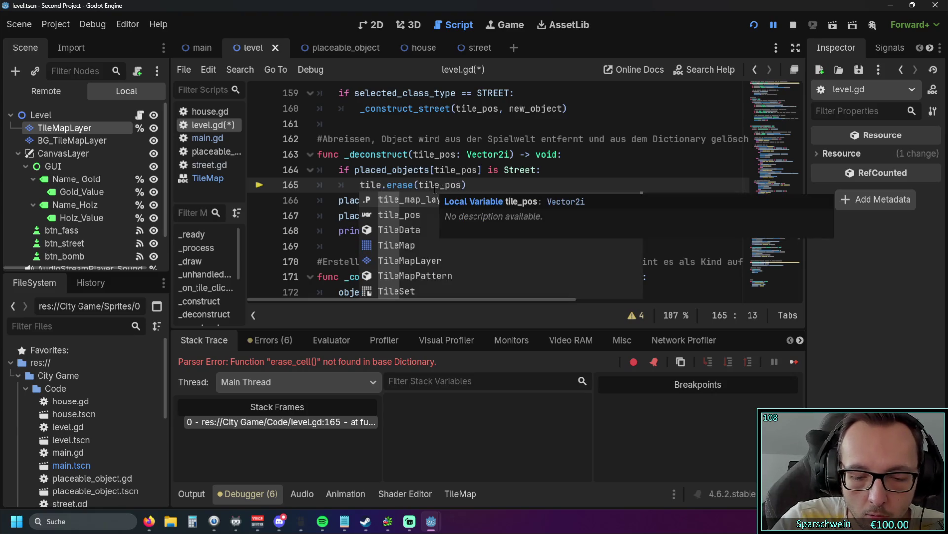
{"action": "key", "text": "Return"}
{"action": "left_click", "coordinate": [625, 178]}
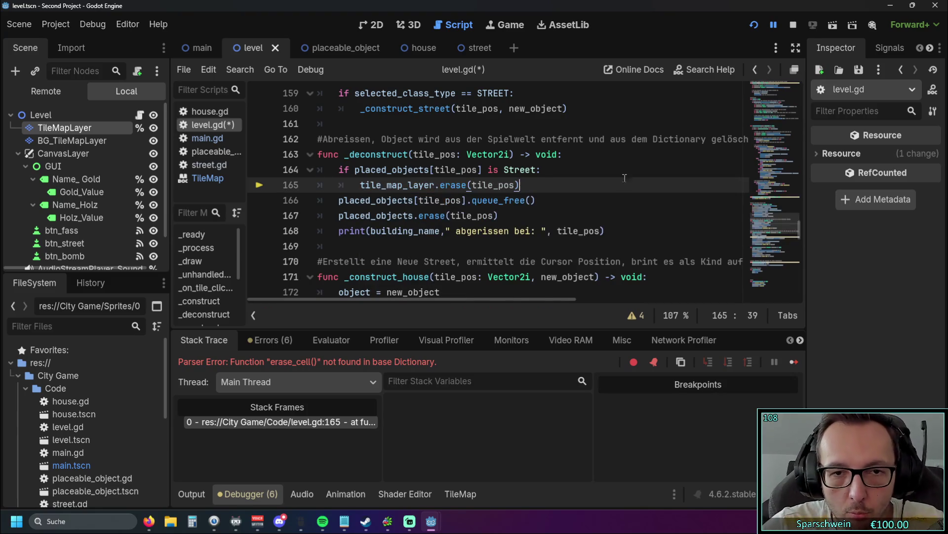
{"action": "left_click", "coordinate": [754, 25]}
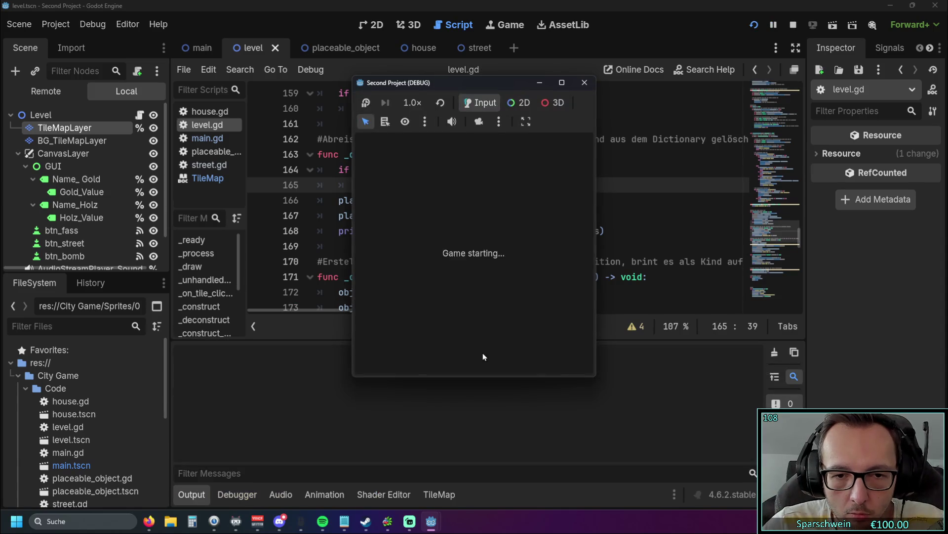
{"action": "left_click", "coordinate": [435, 346]}
Build a row of streets across the map and demolish one to test erasing.
{"action": "left_click", "coordinate": [435, 291]}
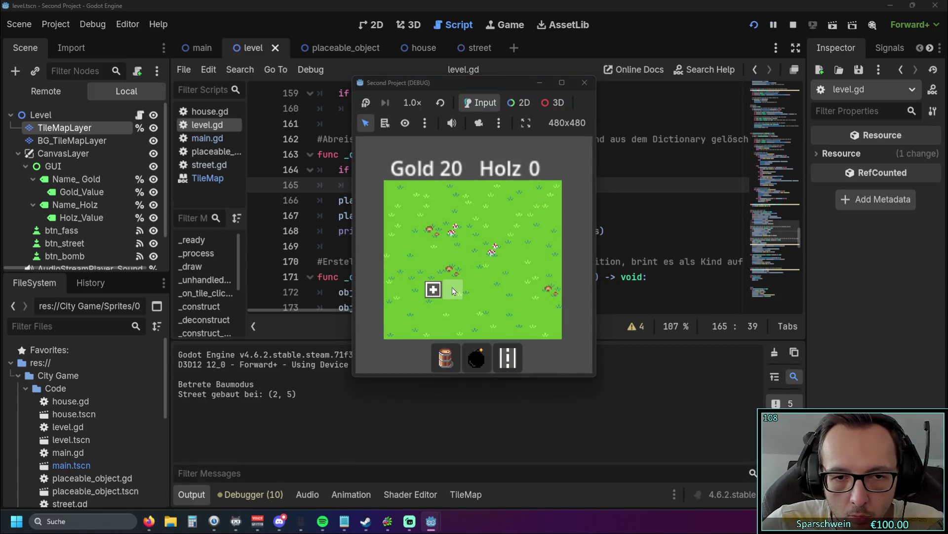
{"action": "left_click_drag", "start_coordinate": [452, 290], "coordinate": [486, 290]}
{"action": "right_click", "coordinate": [481, 291]}
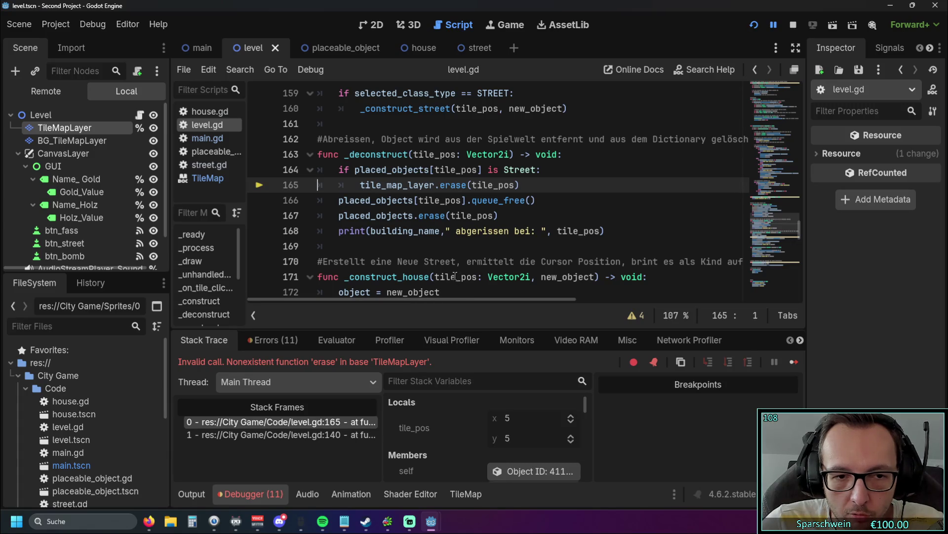
Change the erase call on line 165 to erase_cell and rerun the game.
{"action": "left_click", "coordinate": [467, 184]}
{"action": "type", "text": "_cell"}
{"action": "left_click", "coordinate": [550, 199]}
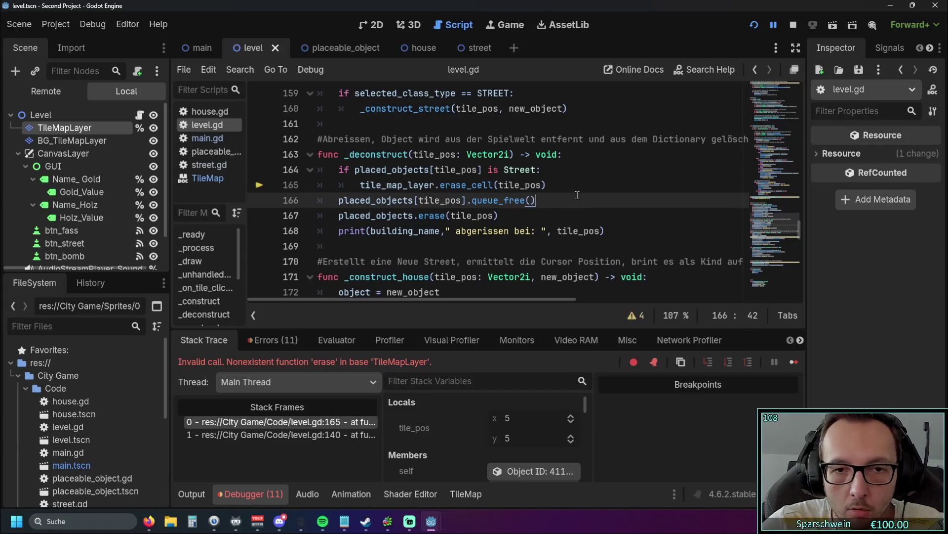
{"action": "key", "text": "F5"}
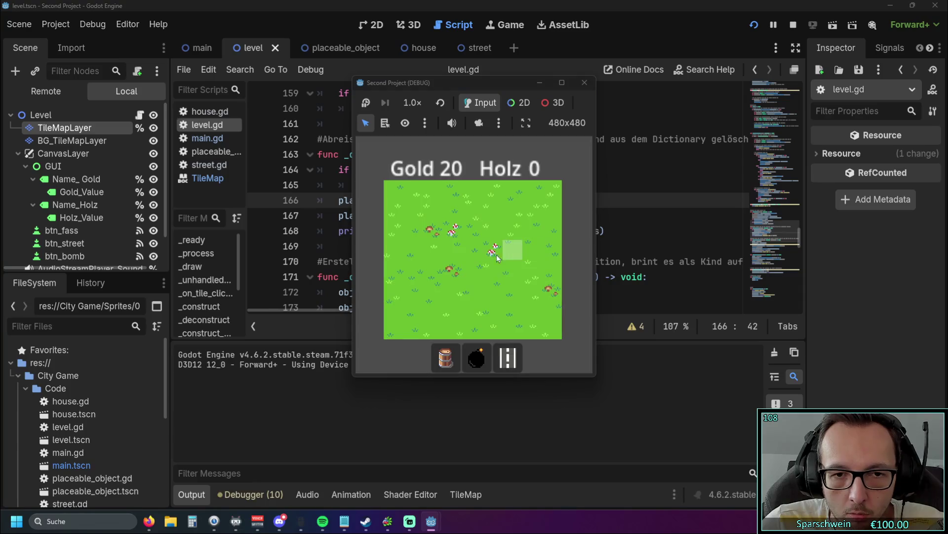
Build streets at (3, 5) through (6, 5), demolish (3, 5) and (6, 5), then stop the game.
{"action": "left_click", "coordinate": [508, 357]}
{"action": "left_click", "coordinate": [486, 290]}
{"action": "left_click", "coordinate": [515, 292]}
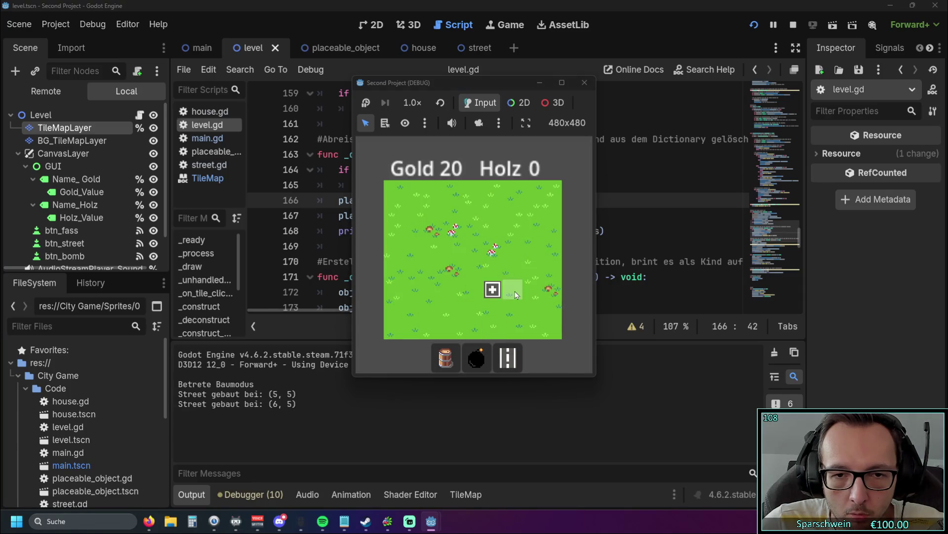
{"action": "left_click", "coordinate": [481, 292]}
{"action": "left_click", "coordinate": [456, 292]}
{"action": "right_click", "coordinate": [456, 291]}
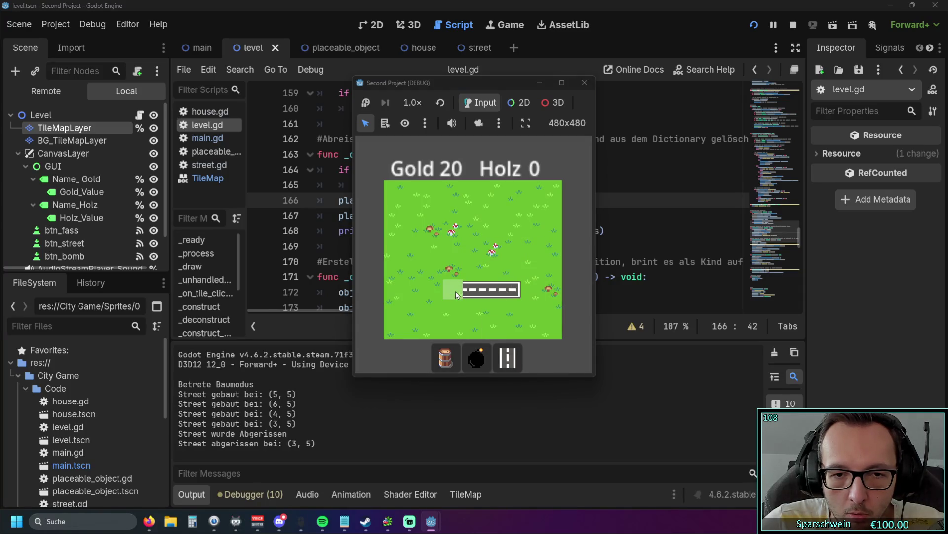
{"action": "right_click", "coordinate": [508, 293]}
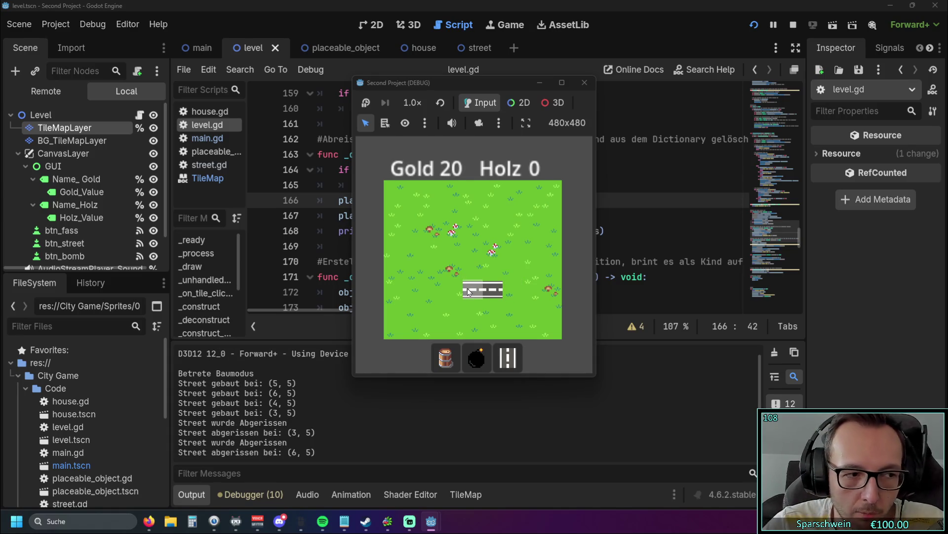
{"action": "left_click", "coordinate": [583, 87]}
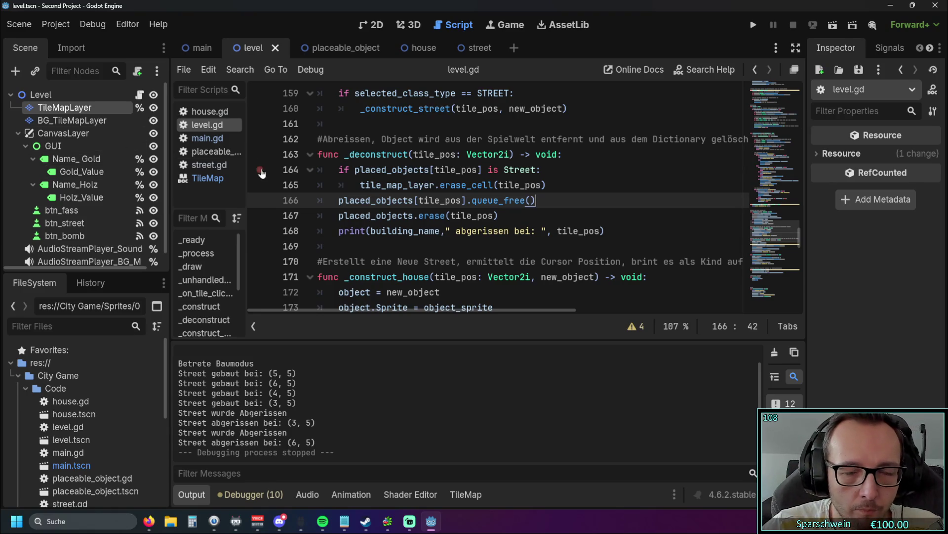
{"action": "scroll", "coordinate": [364, 206], "scroll_direction": "up", "scroll_amount": 1}
{"action": "scroll", "coordinate": [365, 207], "scroll_direction": "down", "scroll_amount": 3}
{"action": "scroll", "coordinate": [521, 250], "scroll_direction": "up", "scroll_amount": 1}
{"action": "scroll", "coordinate": [521, 249], "scroll_direction": "down", "scroll_amount": 2}
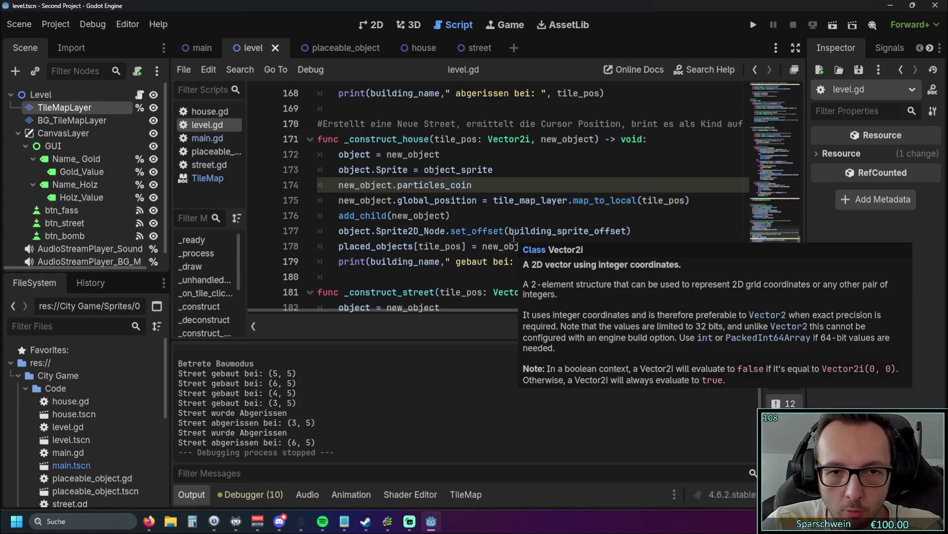
{"action": "scroll", "coordinate": [515, 241], "scroll_direction": "up", "scroll_amount": 4}
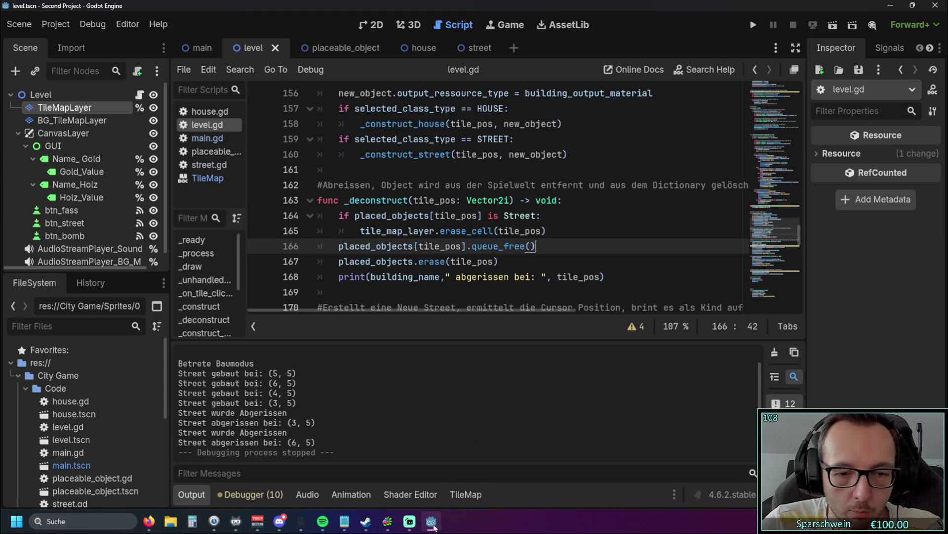
{"action": "mouse_move", "coordinate": [225, 49]}
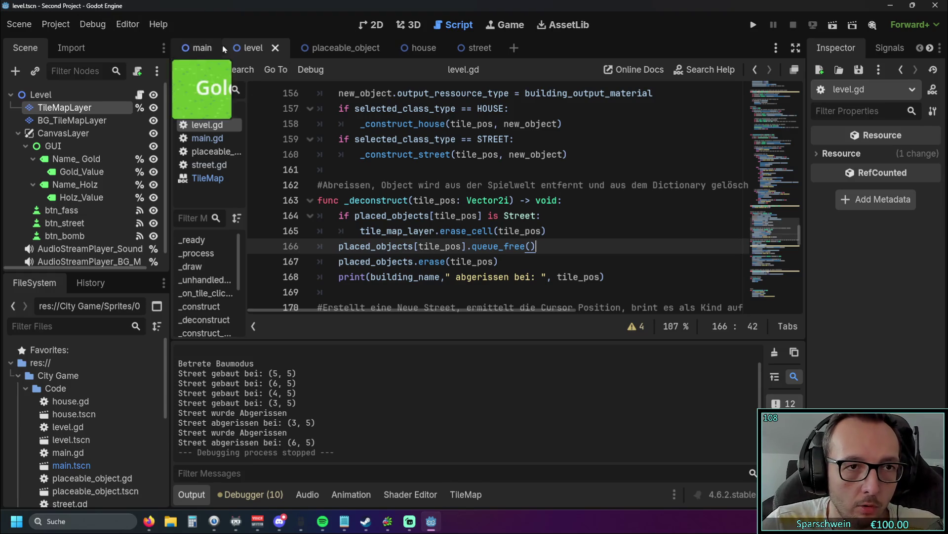
Search the help docs for 'erase_ce', which opens the TileMap erase_cell documentation.
{"action": "key", "text": "F1"}
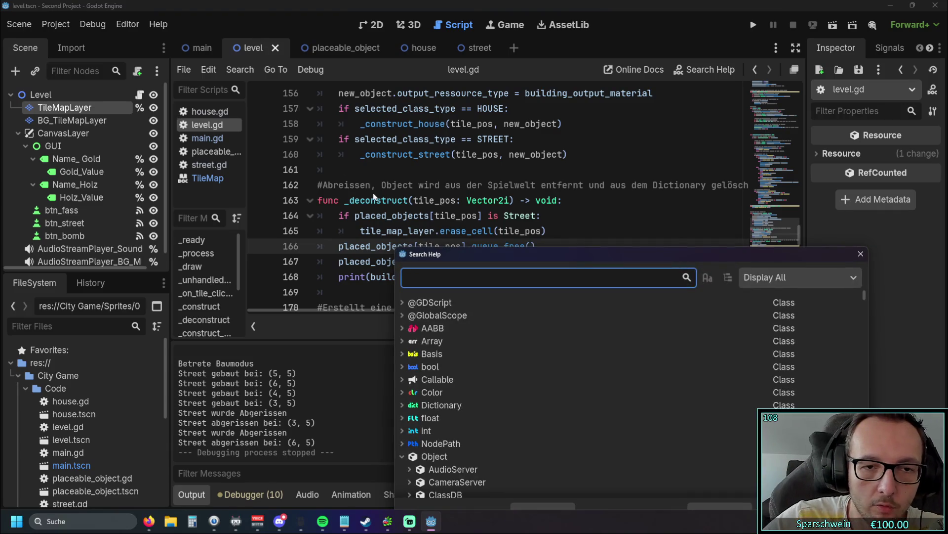
{"action": "type", "text": "earch"}
{"action": "key", "text": "BackSpace"}
{"action": "key", "text": "BackSpace"}
{"action": "key", "text": "BackSpace"}
{"action": "type", "text": "erase"}
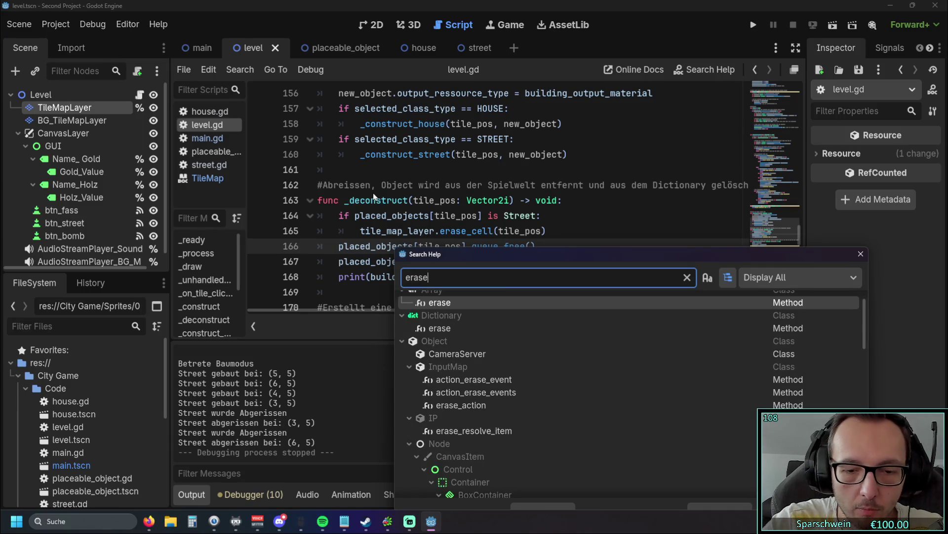
{"action": "type", "text": "_ce"}
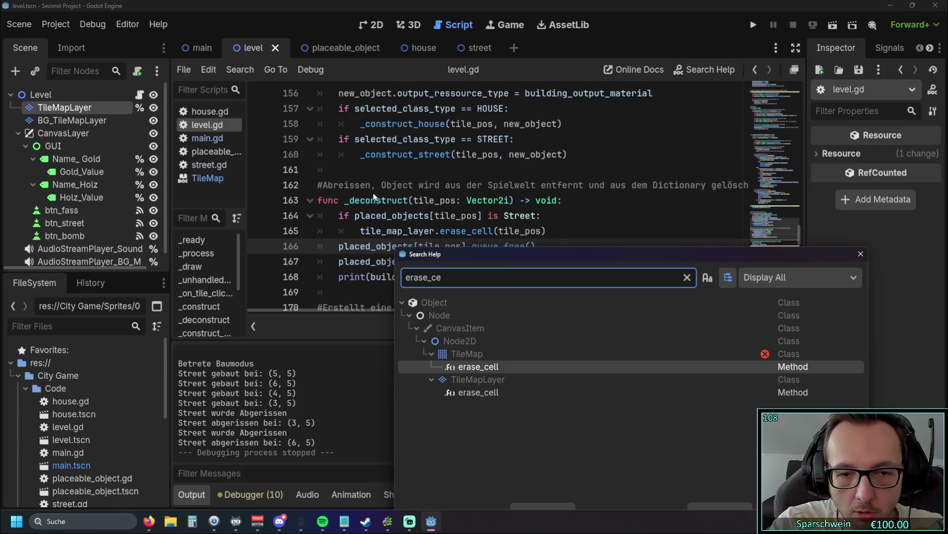
{"action": "key", "text": "Return"}
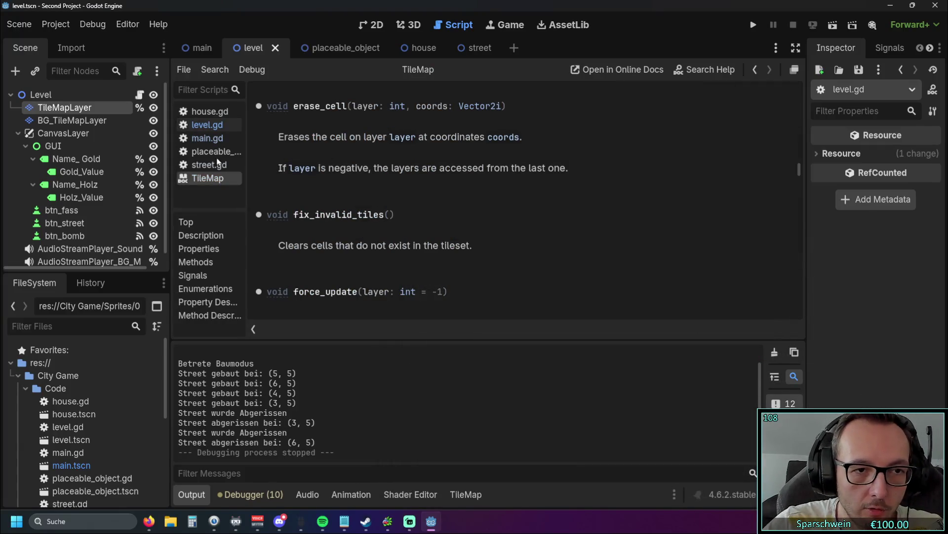
Close the deprecated TileMap page and open the TileMapLayer reference from an 'erase_cell' search.
{"action": "right_click", "coordinate": [214, 178]}
{"action": "left_click", "coordinate": [227, 187]}
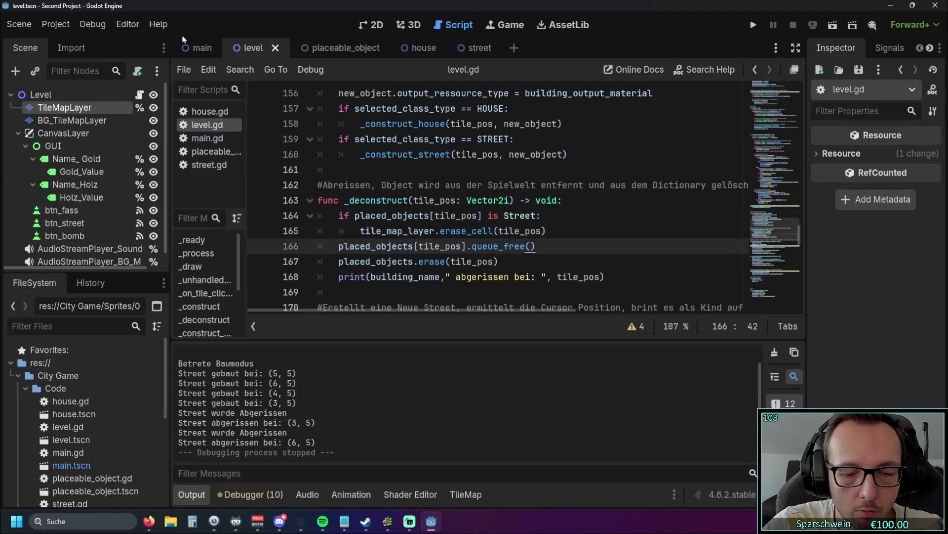
{"action": "key", "text": "F1"}
{"action": "type", "text": "e"}
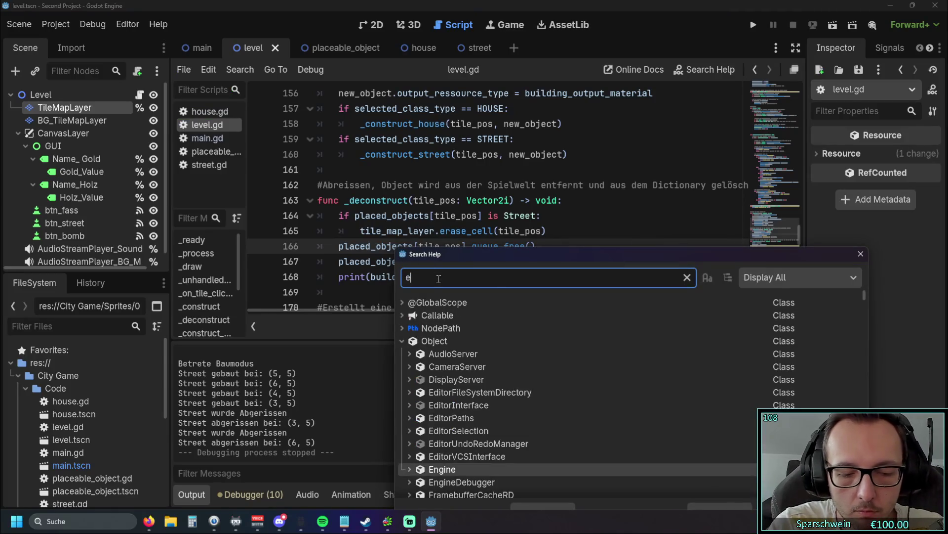
{"action": "type", "text": "rase_cell"}
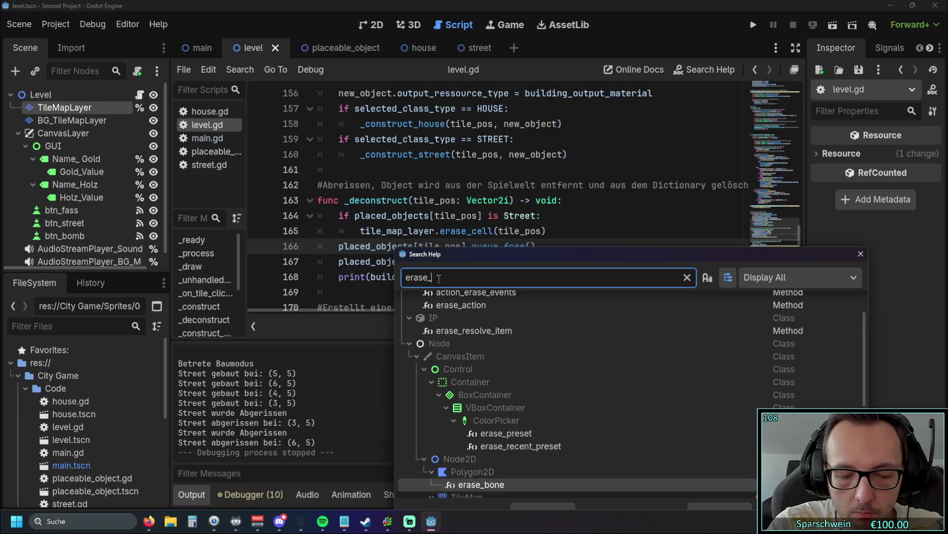
{"action": "double_click", "coordinate": [494, 384]}
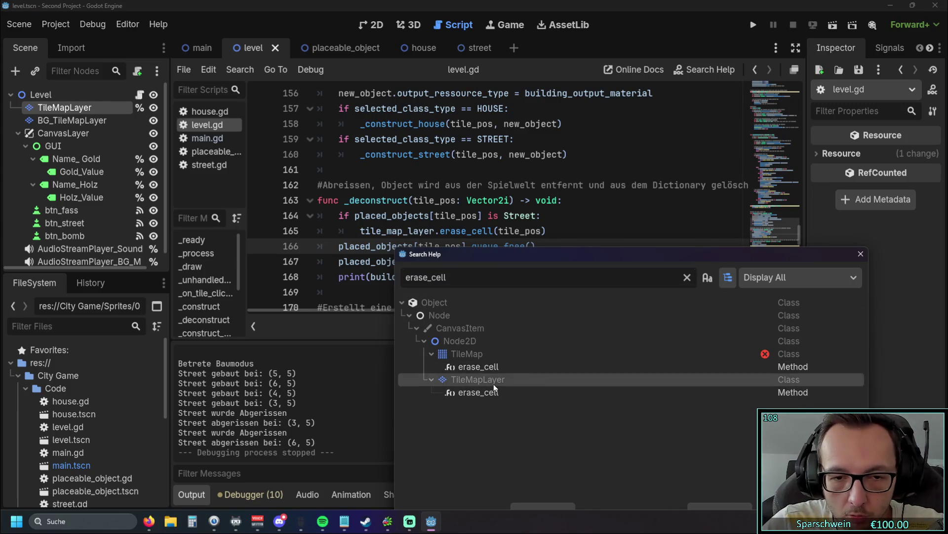
{"action": "scroll", "coordinate": [466, 194], "scroll_direction": "down", "scroll_amount": 10}
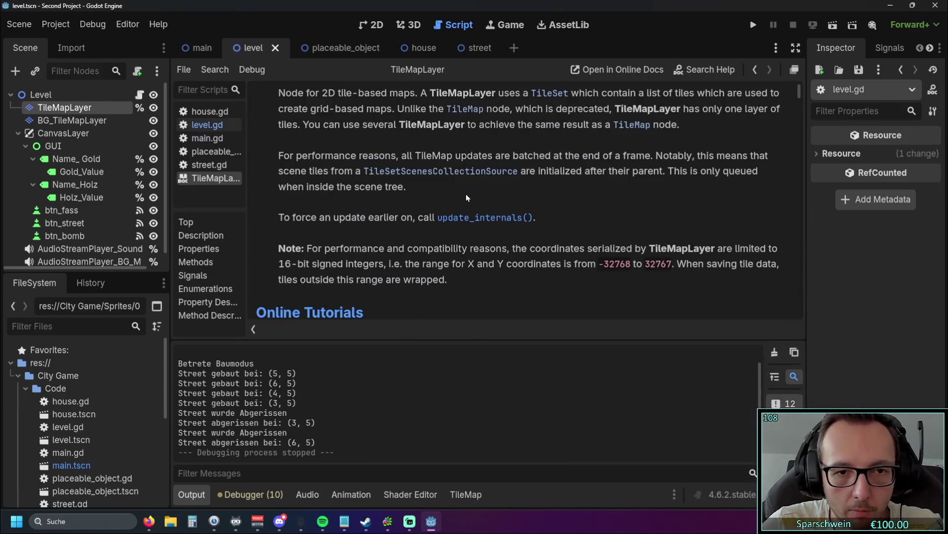
{"action": "scroll", "coordinate": [469, 194], "scroll_direction": "down", "scroll_amount": 2}
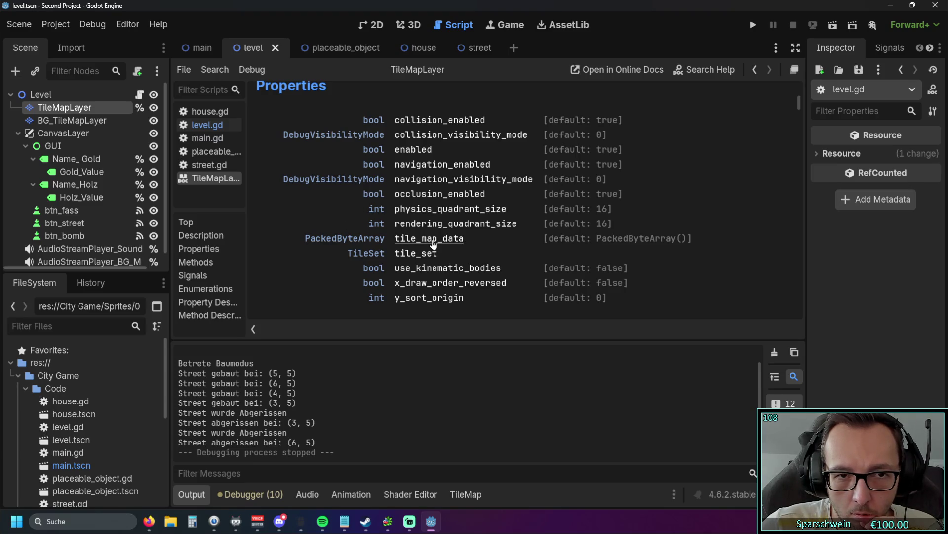
{"action": "left_click", "coordinate": [197, 125]}
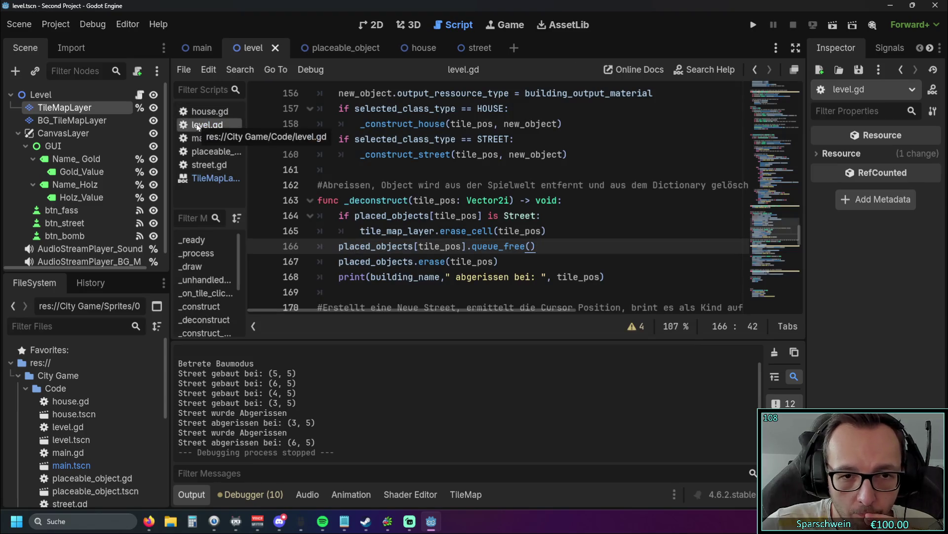
{"action": "scroll", "coordinate": [458, 221], "scroll_direction": "down", "scroll_amount": 5}
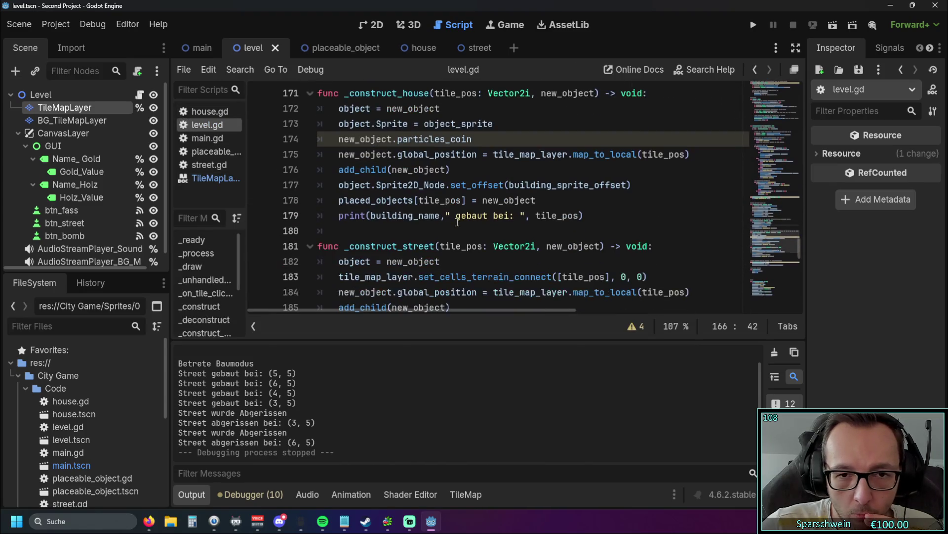
{"action": "scroll", "coordinate": [458, 221], "scroll_direction": "down", "scroll_amount": 1}
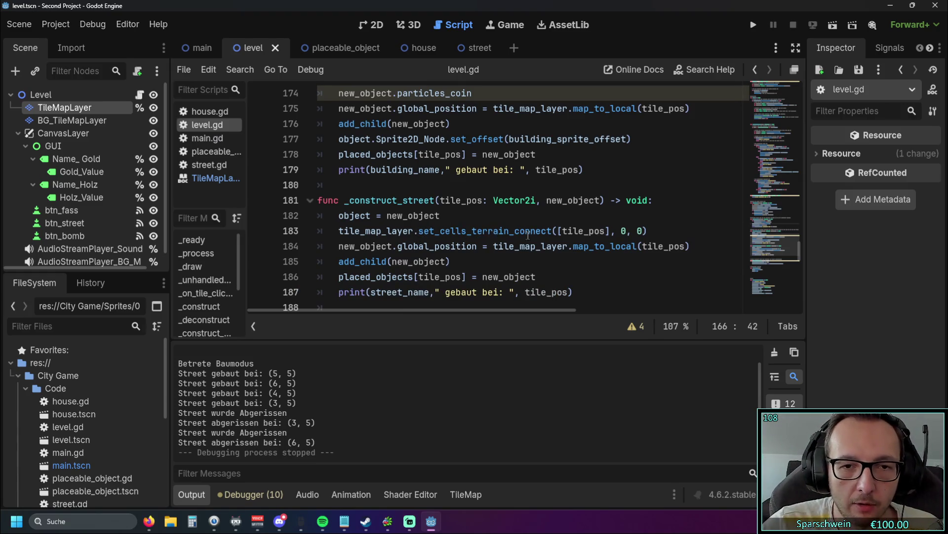
{"action": "left_click", "coordinate": [216, 178]}
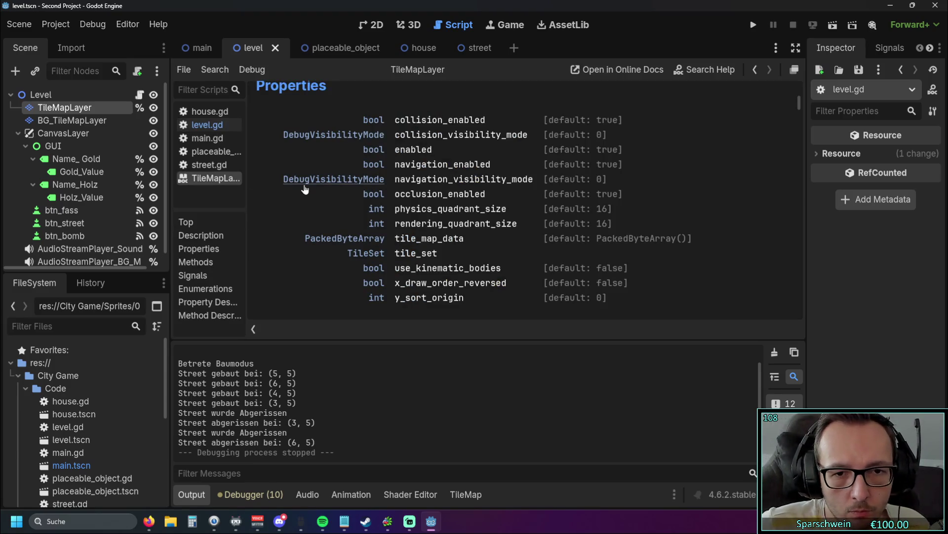
{"action": "scroll", "coordinate": [305, 200], "scroll_direction": "down", "scroll_amount": 15}
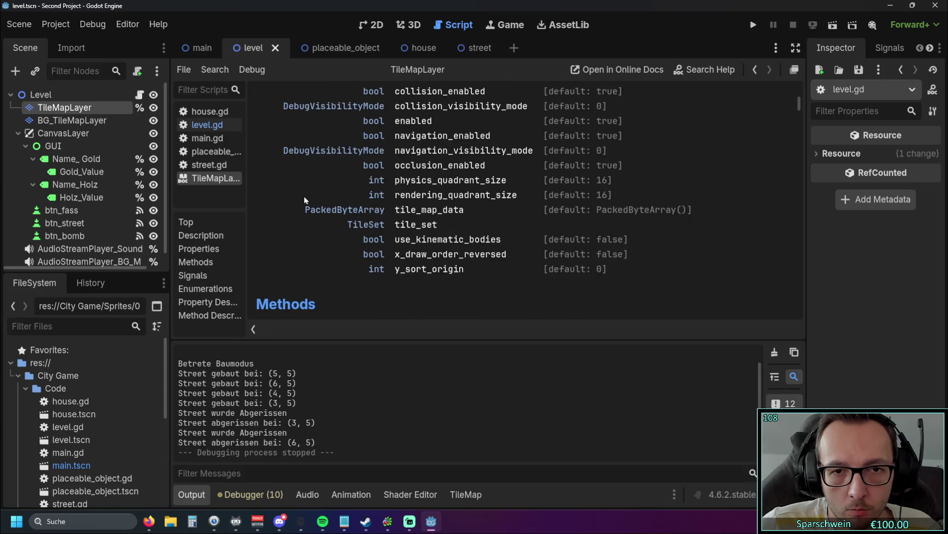
{"action": "scroll", "coordinate": [304, 200], "scroll_direction": "down", "scroll_amount": 1}
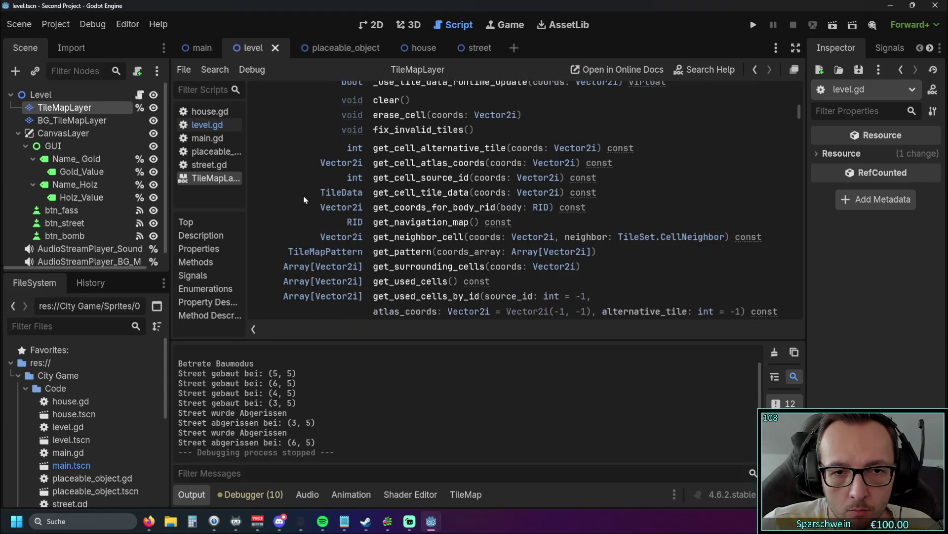
{"action": "scroll", "coordinate": [303, 197], "scroll_direction": "down", "scroll_amount": 5}
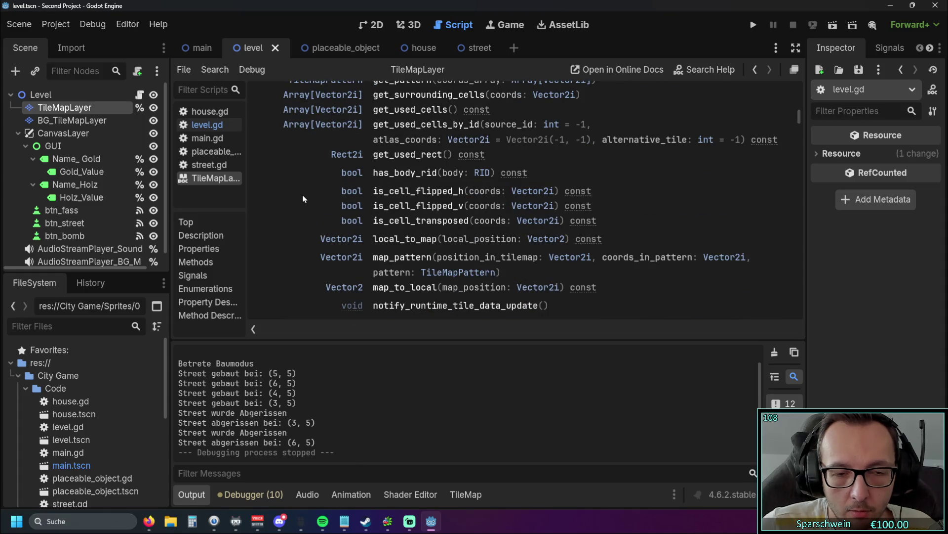
{"action": "scroll", "coordinate": [303, 196], "scroll_direction": "down", "scroll_amount": 3}
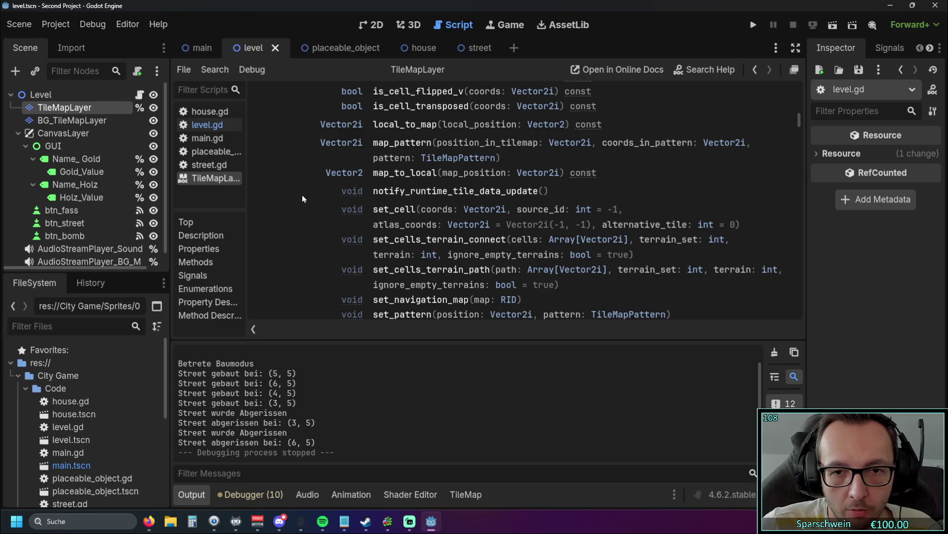
{"action": "scroll", "coordinate": [303, 198], "scroll_direction": "down", "scroll_amount": 1}
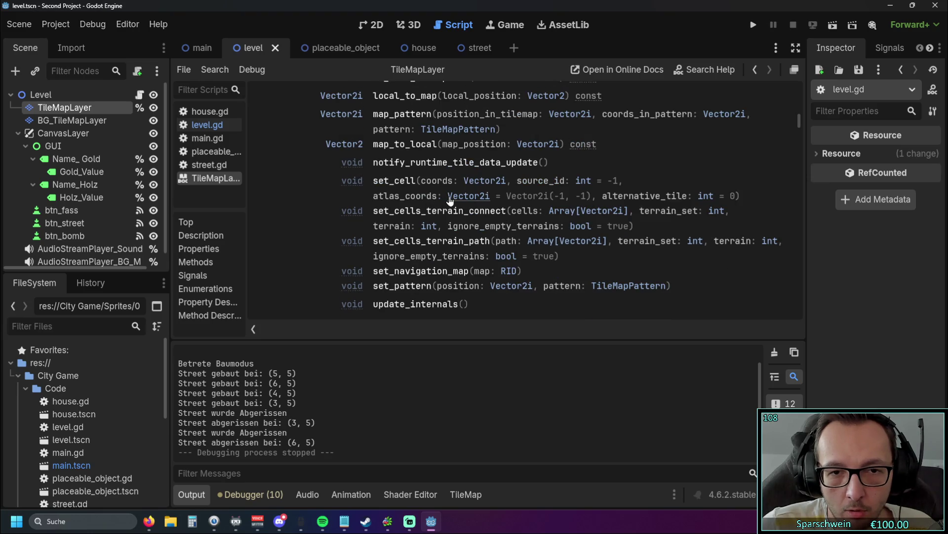
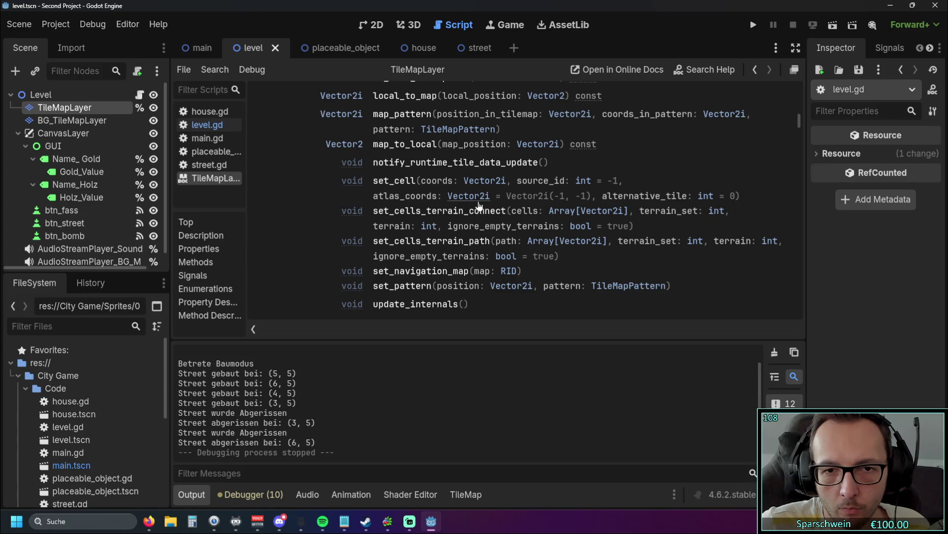
Scroll the TileMapLayer help page, then switch back to the level.gd script.
{"action": "scroll", "coordinate": [479, 207], "scroll_direction": "up", "scroll_amount": 1}
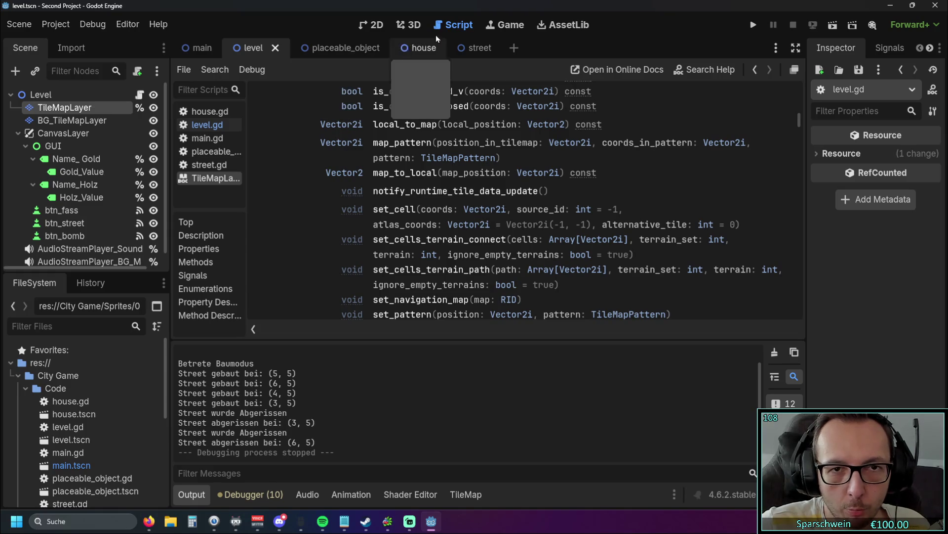
{"action": "left_click", "coordinate": [208, 125]}
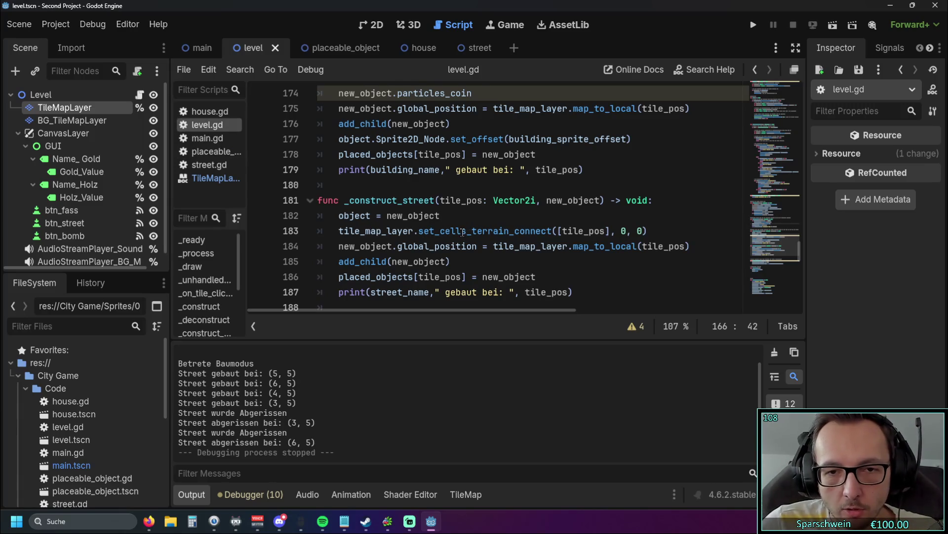
Replace erase_cell with set_cell on line 165, then select the TileMapLayer node.
{"action": "scroll", "coordinate": [465, 233], "scroll_direction": "up", "scroll_amount": 1}
{"action": "scroll", "coordinate": [464, 234], "scroll_direction": "up", "scroll_amount": 5}
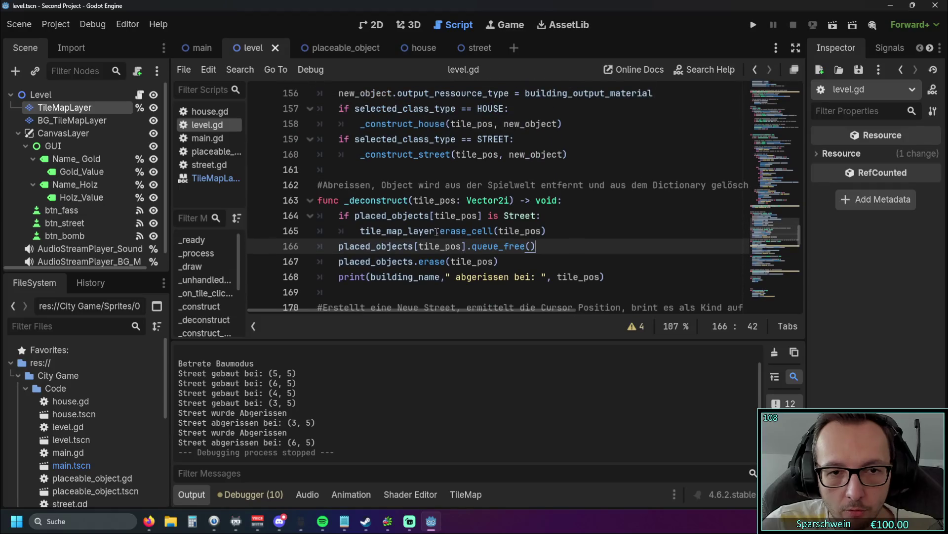
{"action": "mouse_move", "coordinate": [440, 233]}
{"action": "left_click_drag", "start_coordinate": [440, 233], "coordinate": [493, 230]}
{"action": "type", "text": "set"}
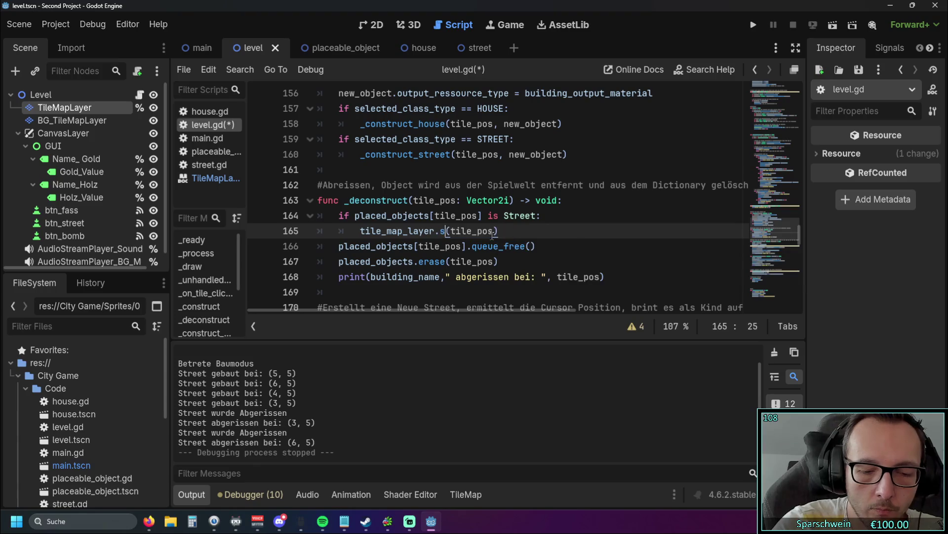
{"action": "type", "text": "_cell"}
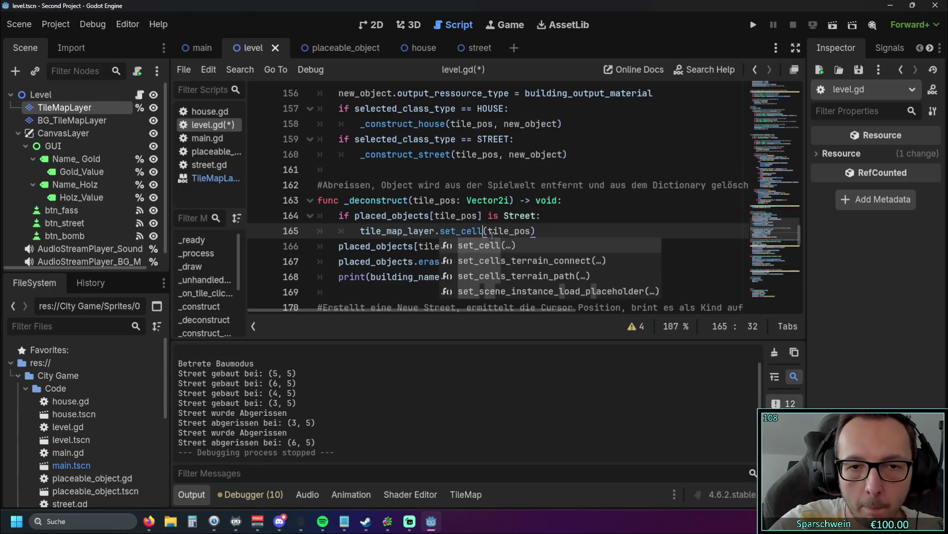
{"action": "left_click", "coordinate": [510, 246]}
{"action": "key", "text": "BackSpace"}
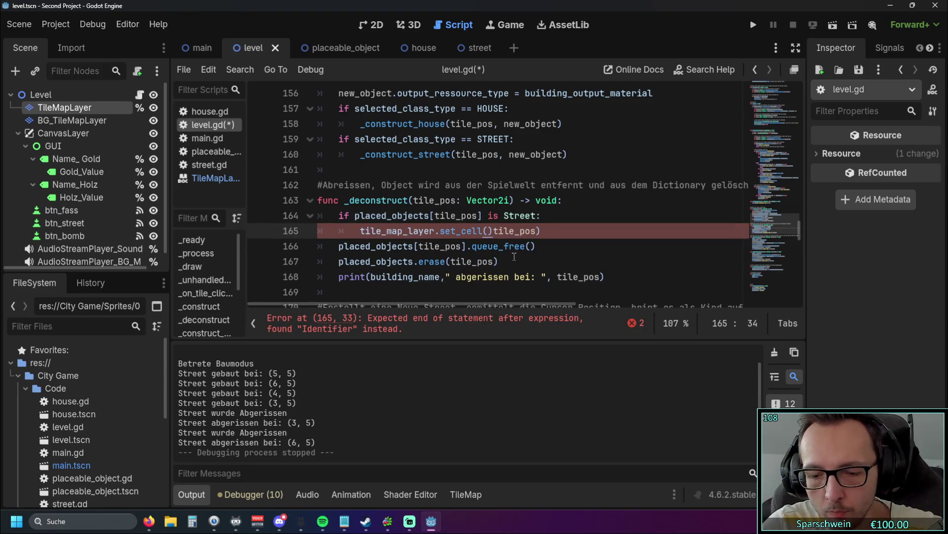
{"action": "left_click", "coordinate": [508, 261]}
{"action": "mouse_move", "coordinate": [473, 231]}
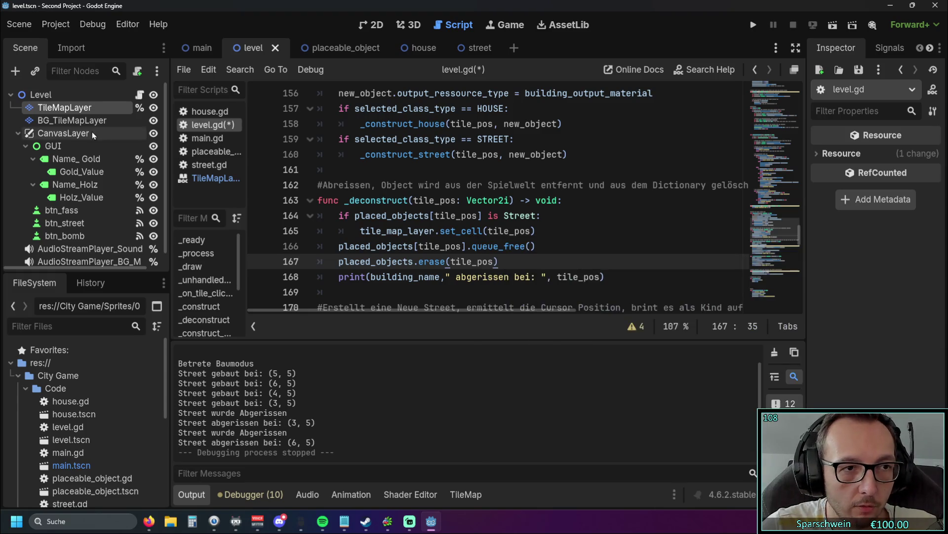
{"action": "left_click", "coordinate": [76, 108]}
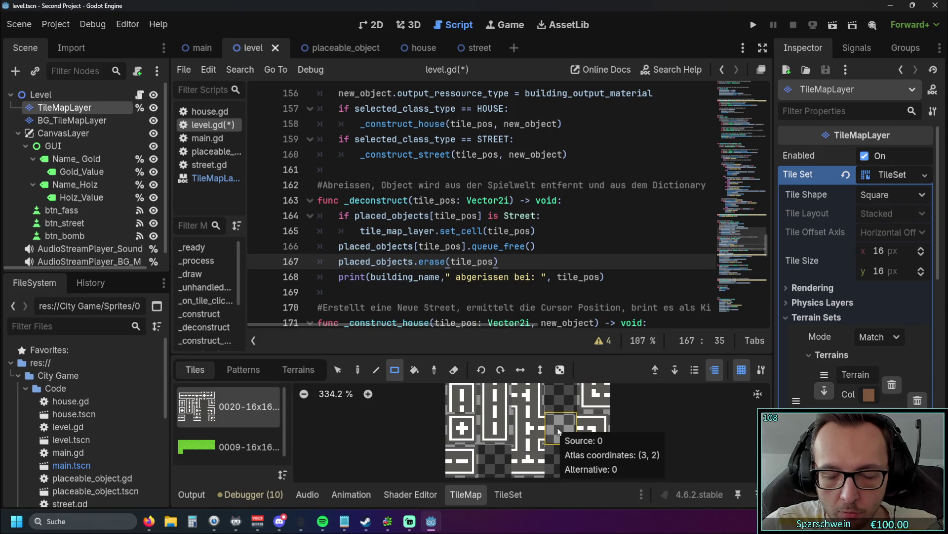
{"action": "left_click", "coordinate": [229, 447]}
{"action": "left_click", "coordinate": [229, 406]}
{"action": "left_click", "coordinate": [229, 447]}
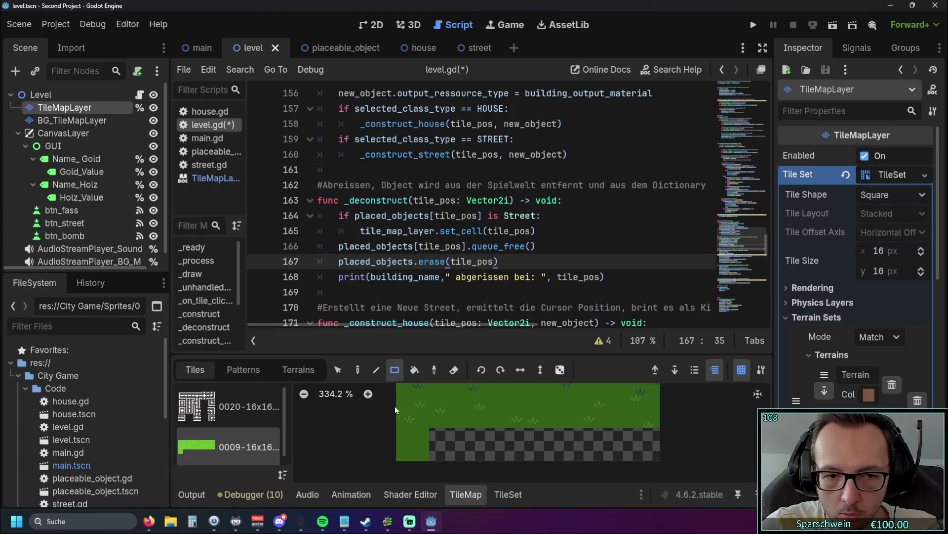
{"action": "left_click", "coordinate": [228, 406]}
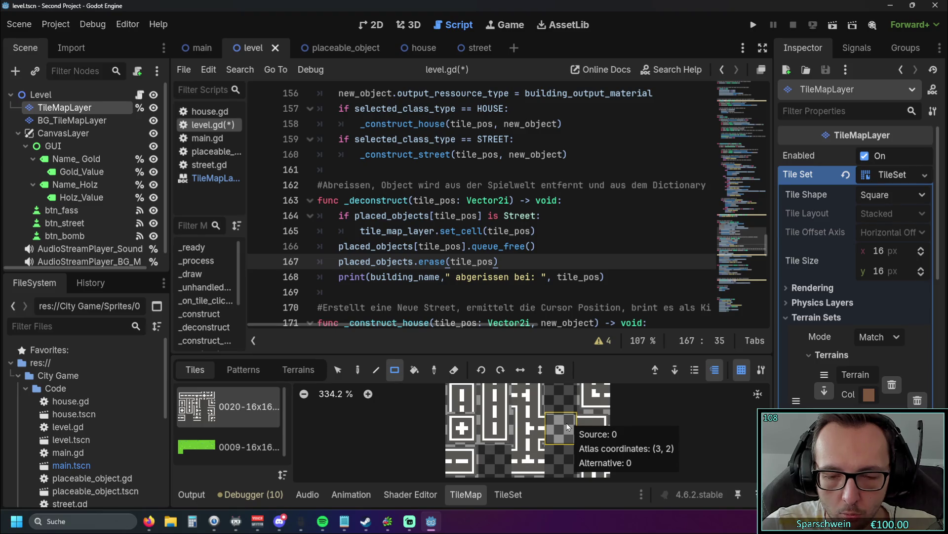
{"action": "left_click", "coordinate": [495, 261]}
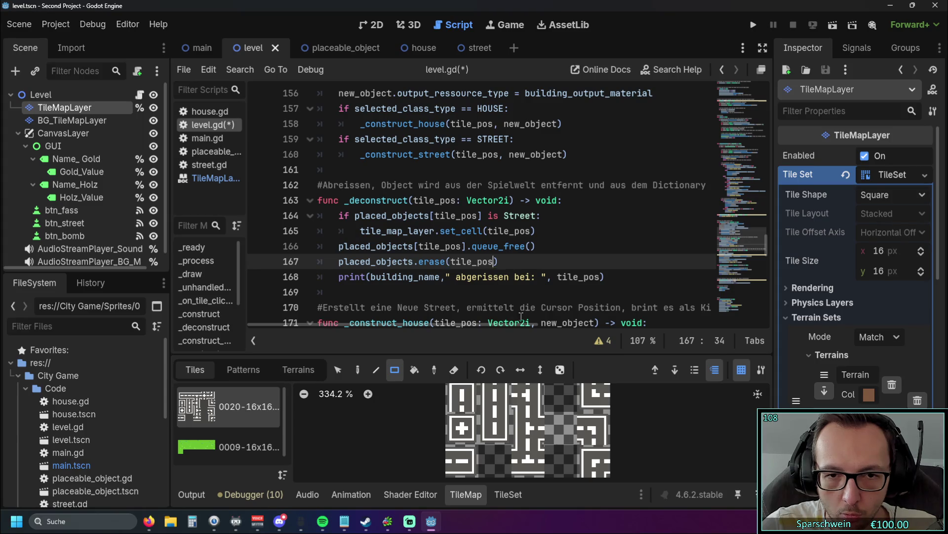
{"action": "scroll", "coordinate": [524, 279], "scroll_direction": "down", "scroll_amount": 5}
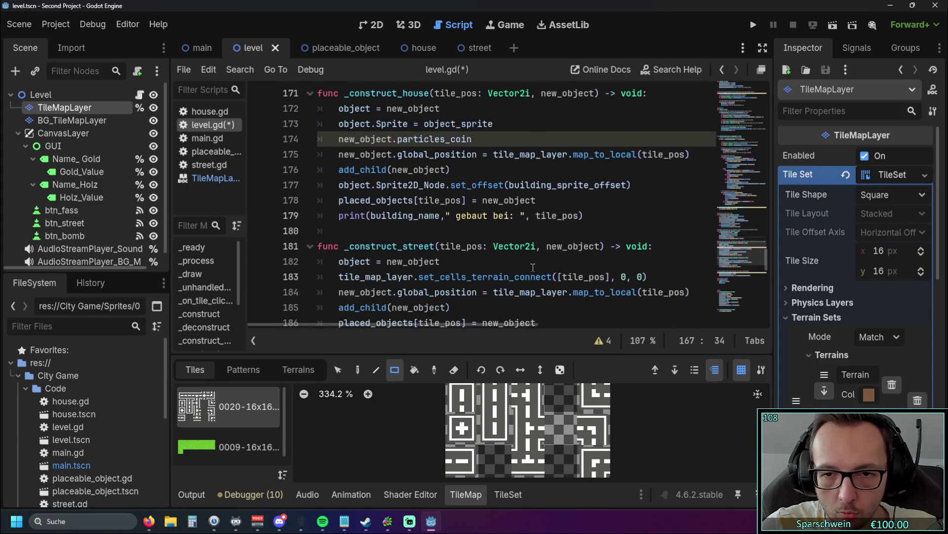
{"action": "scroll", "coordinate": [533, 268], "scroll_direction": "down", "scroll_amount": 1}
{"action": "scroll", "coordinate": [533, 267], "scroll_direction": "up", "scroll_amount": 1}
{"action": "scroll", "coordinate": [533, 268], "scroll_direction": "up", "scroll_amount": 2}
{"action": "scroll", "coordinate": [494, 222], "scroll_direction": "up", "scroll_amount": 1}
{"action": "key", "text": "ctrl+Left"}
{"action": "type", "text": "["}
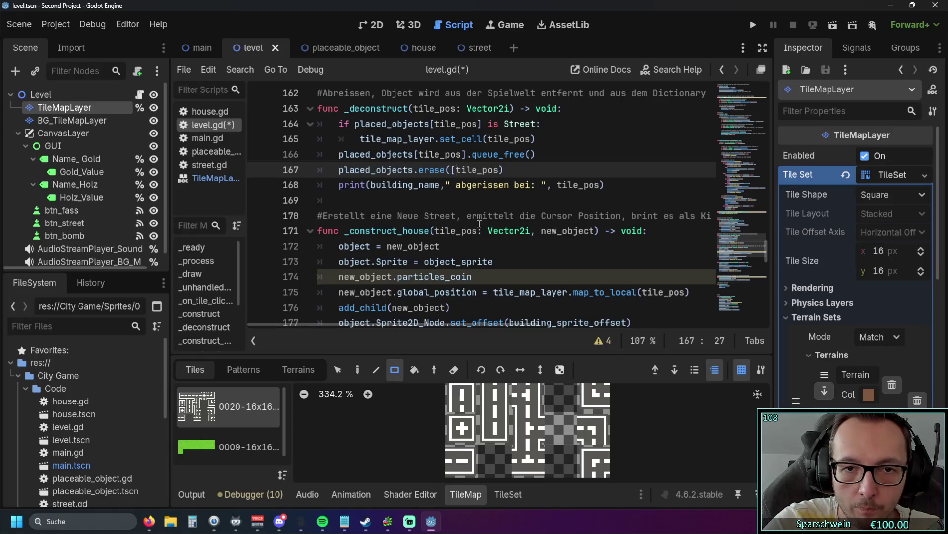
{"action": "left_click", "coordinate": [502, 169]}
{"action": "type", "text": "]"}
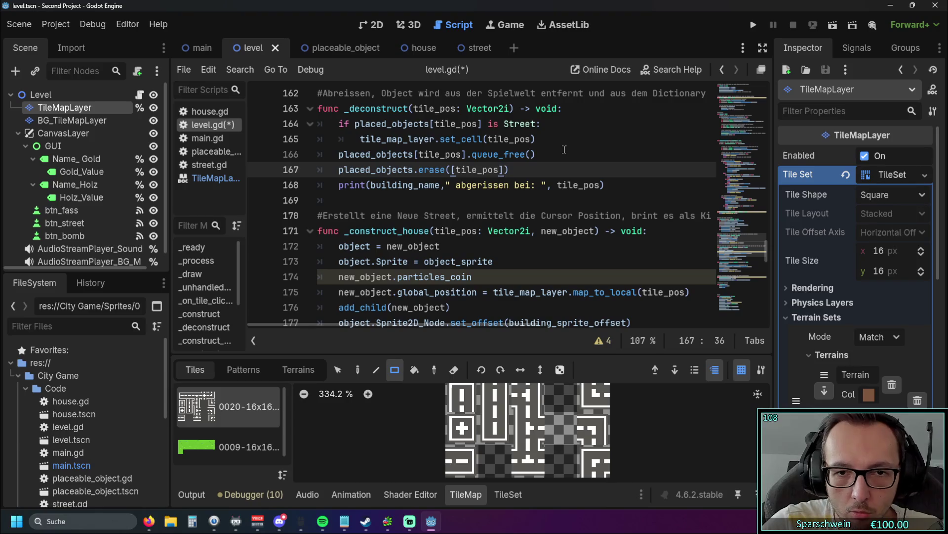
{"action": "type", "text": " 00]"}
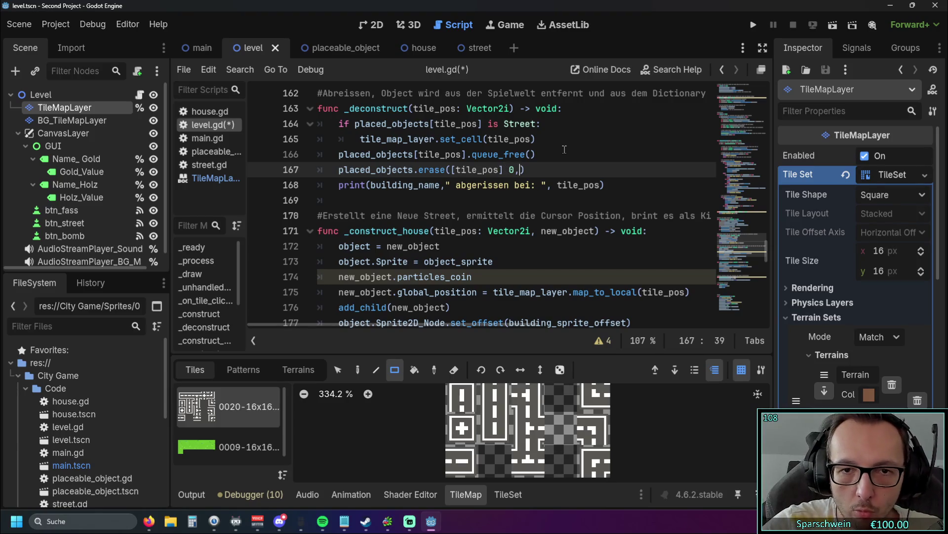
{"action": "scroll", "coordinate": [600, 172], "scroll_direction": "down", "scroll_amount": 5}
{"action": "scroll", "coordinate": [601, 172], "scroll_direction": "down", "scroll_amount": 2}
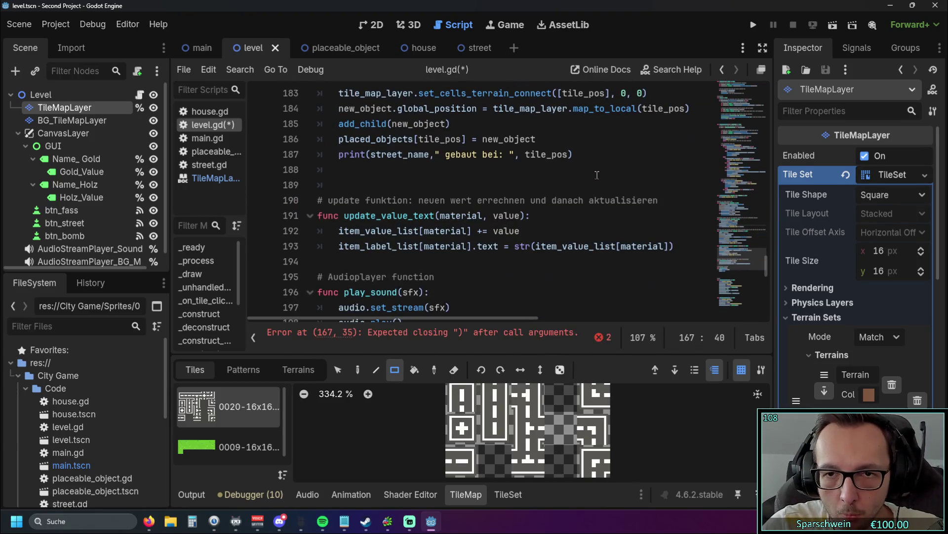
{"action": "scroll", "coordinate": [585, 186], "scroll_direction": "up", "scroll_amount": 3}
{"action": "scroll", "coordinate": [585, 186], "scroll_direction": "up", "scroll_amount": 5}
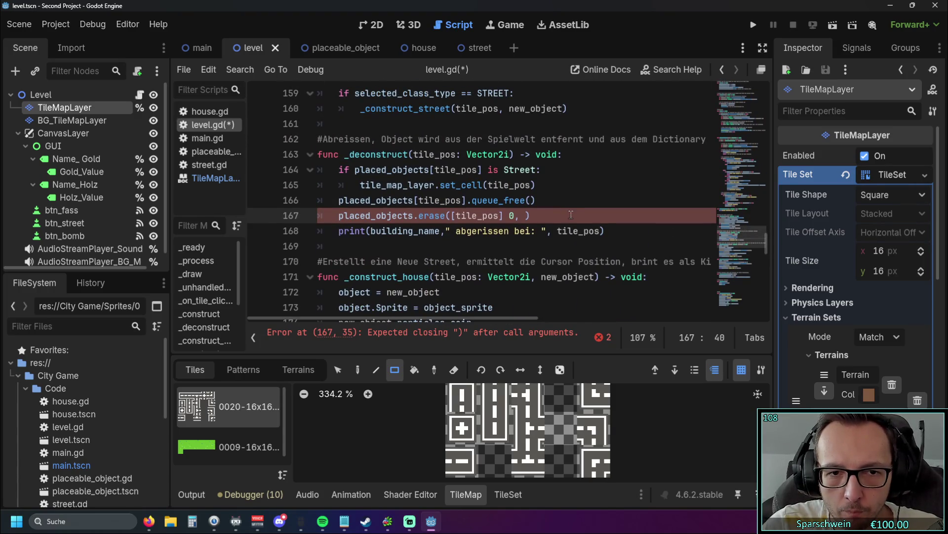
{"action": "left_click", "coordinate": [503, 216]}
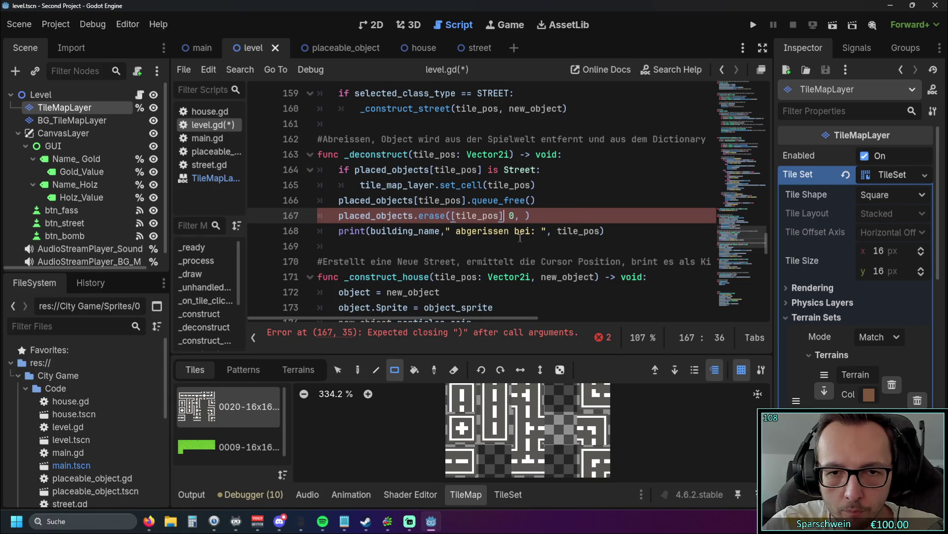
{"action": "key", "text": "BackSpace"}
{"action": "type", "text": ","}
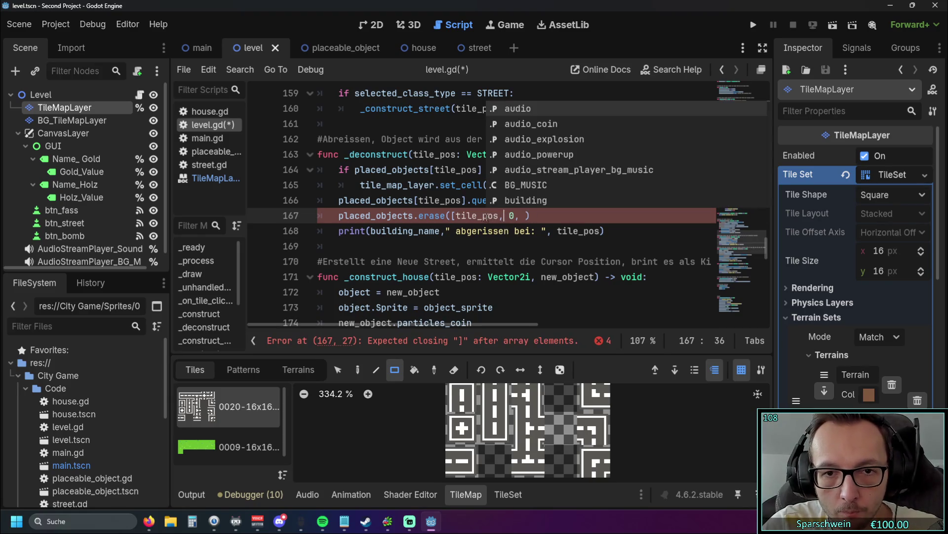
{"action": "key", "text": "Left"}
{"action": "key", "text": "Left"}
{"action": "key", "text": "Left"}
{"action": "key", "text": "BackSpace"}
{"action": "left_click", "coordinate": [538, 218]}
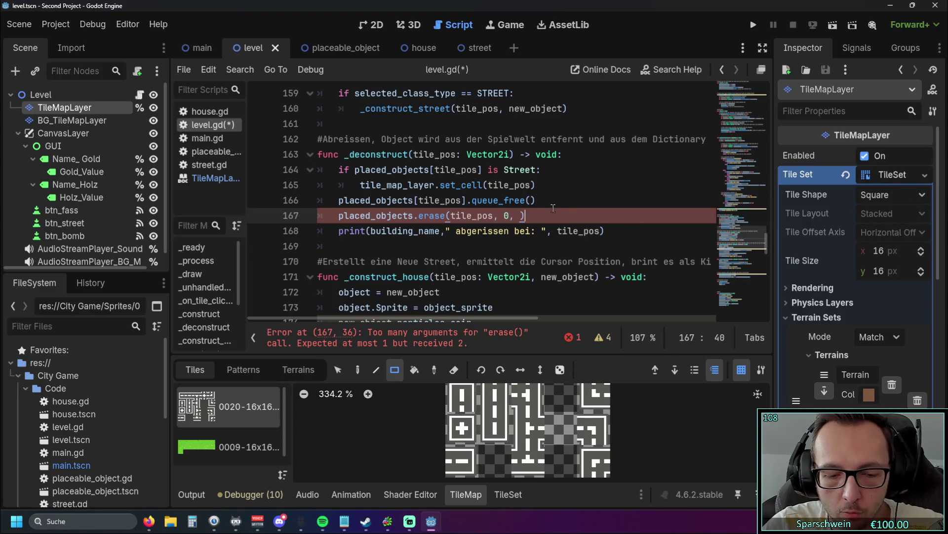
{"action": "key", "text": "BackSpace"}
{"action": "key", "text": "BackSpace"}
{"action": "key", "text": "BackSpace"}
{"action": "key", "text": "ctrl+Left"}
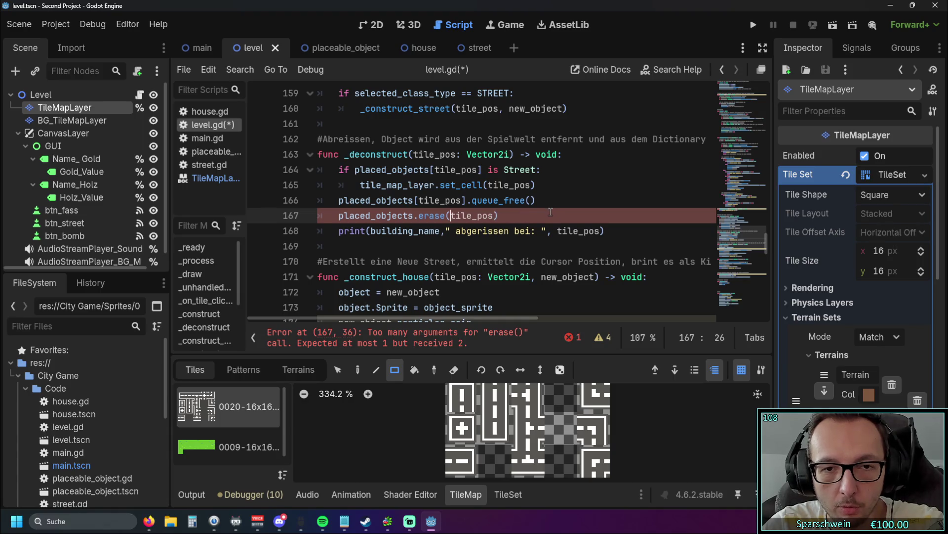
{"action": "left_click", "coordinate": [532, 185]}
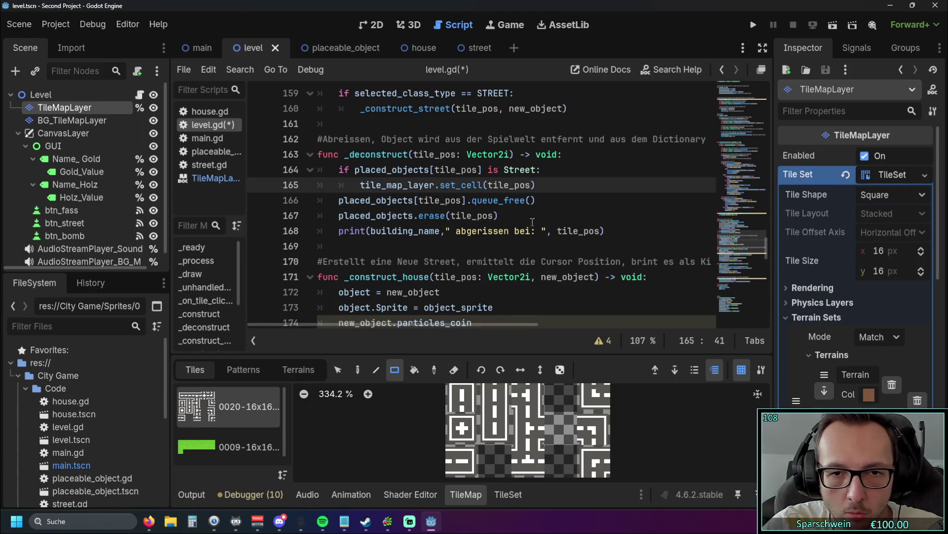
Add source 0 and a Vector2i atlas-coordinate argument to the set_cell call on line 165.
{"action": "type", "text": ", 0"}
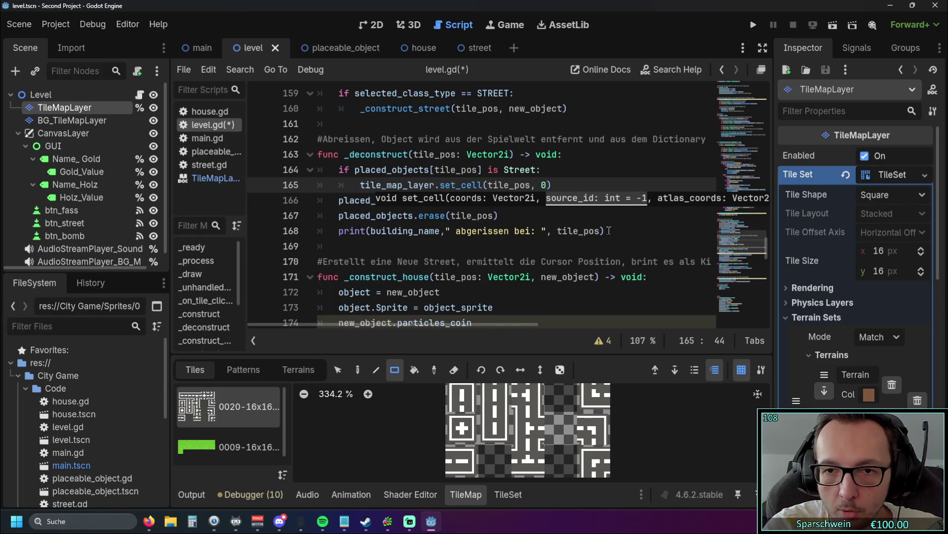
{"action": "type", "text": ","}
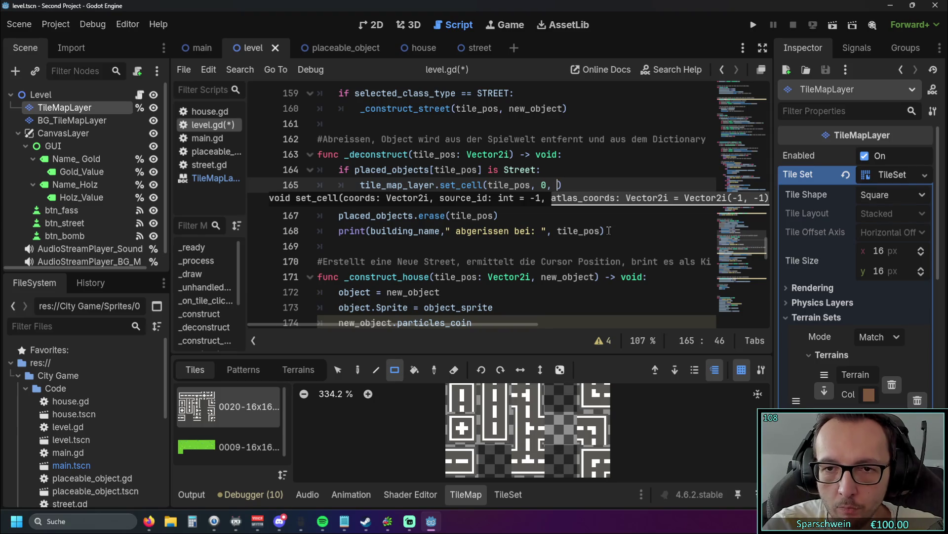
{"action": "type", "text": "Vewctor"}
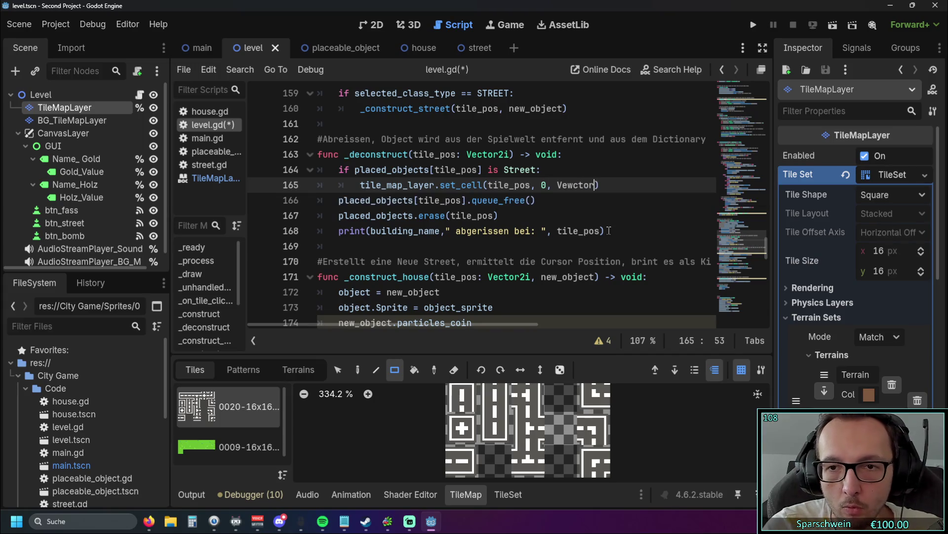
{"action": "key", "text": "BackSpace"}
{"action": "key", "text": "BackSpace"}
{"action": "key", "text": "BackSpace"}
{"action": "type", "text": "c"}
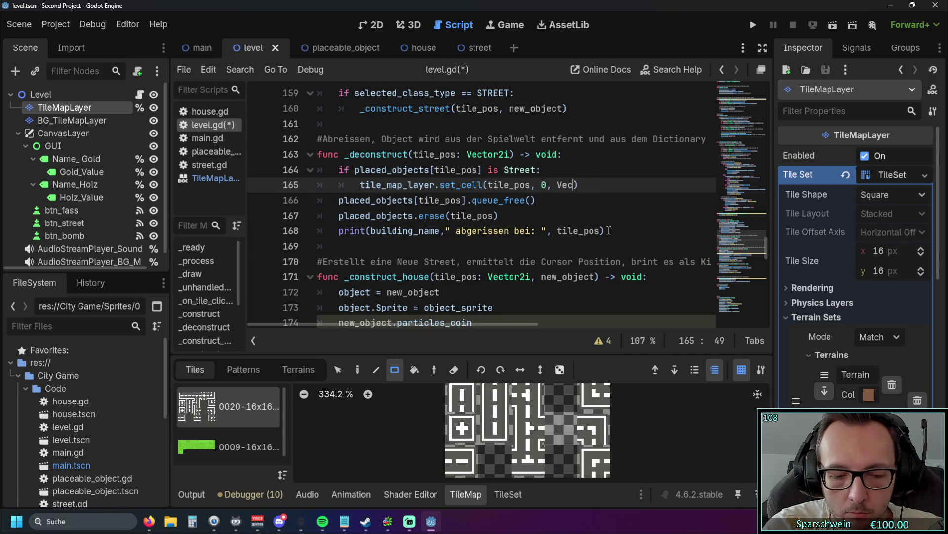
{"action": "type", "text": "tor"}
{"action": "key", "text": "Down"}
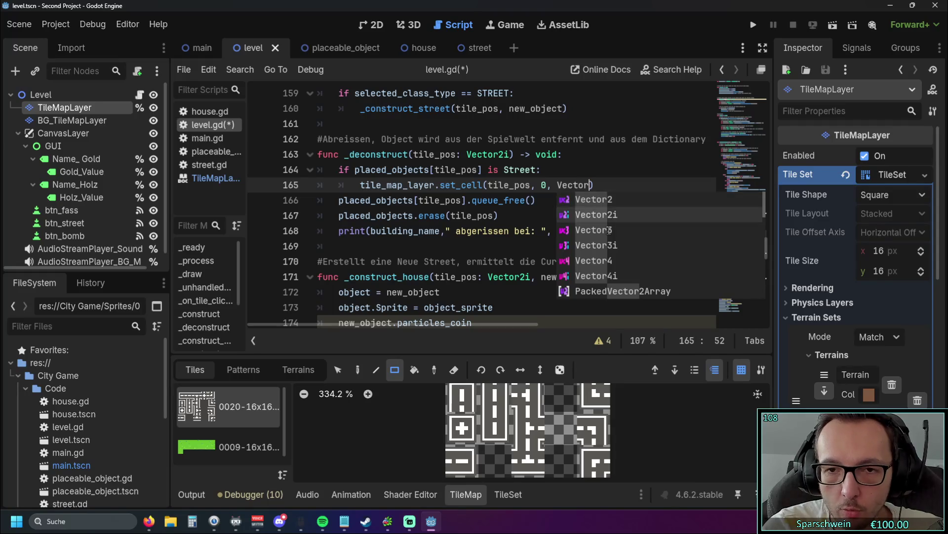
{"action": "key", "text": "Return"}
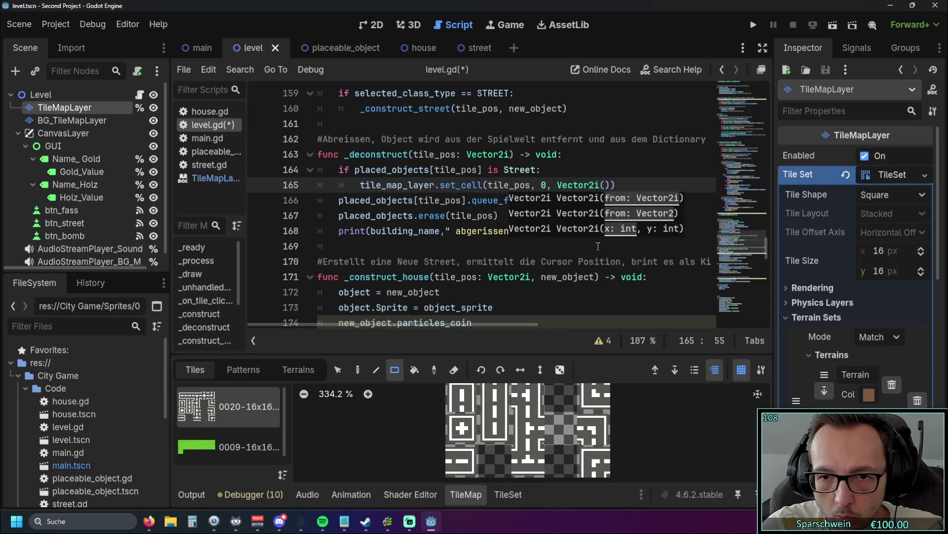
Fill in Vector2i(3,2) as the atlas coordinates, then save and run the game.
{"action": "left_click", "coordinate": [619, 199]}
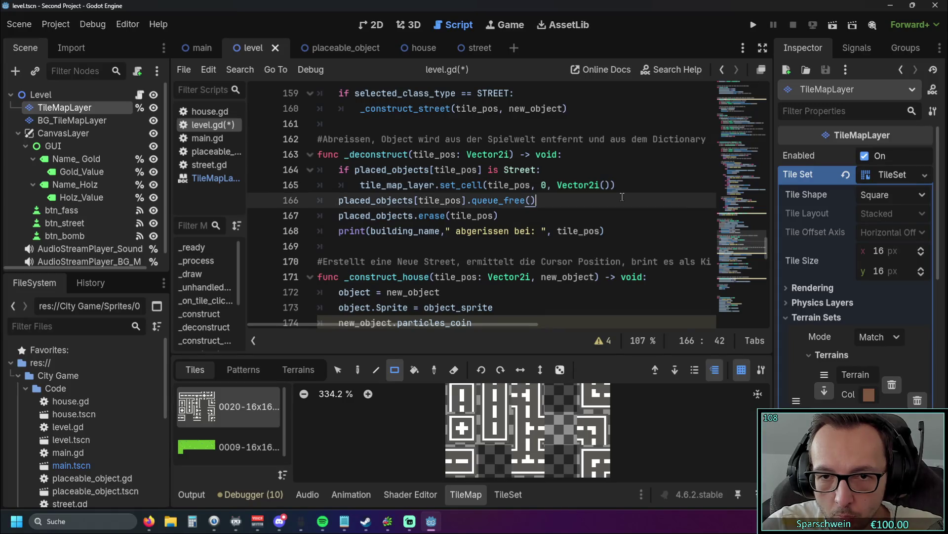
{"action": "left_click", "coordinate": [604, 185]}
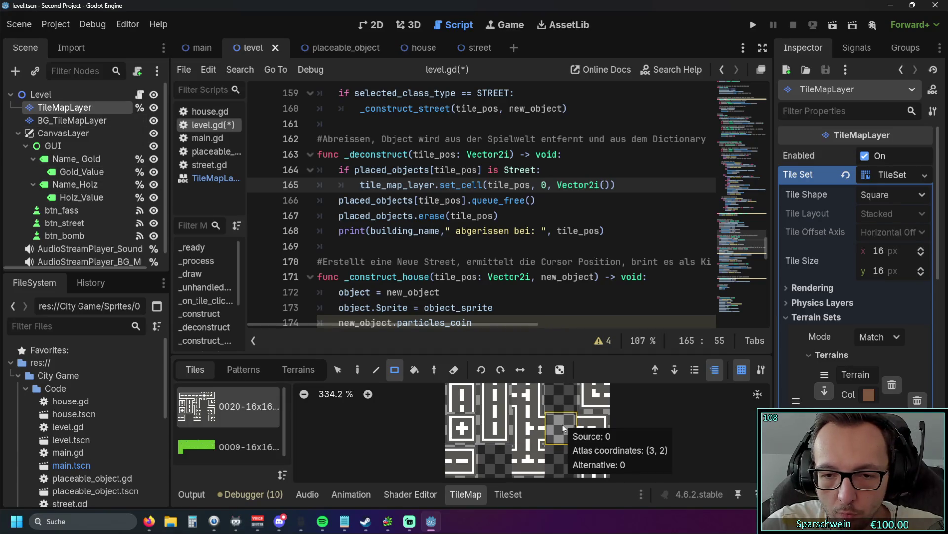
{"action": "type", "text": "3,2"}
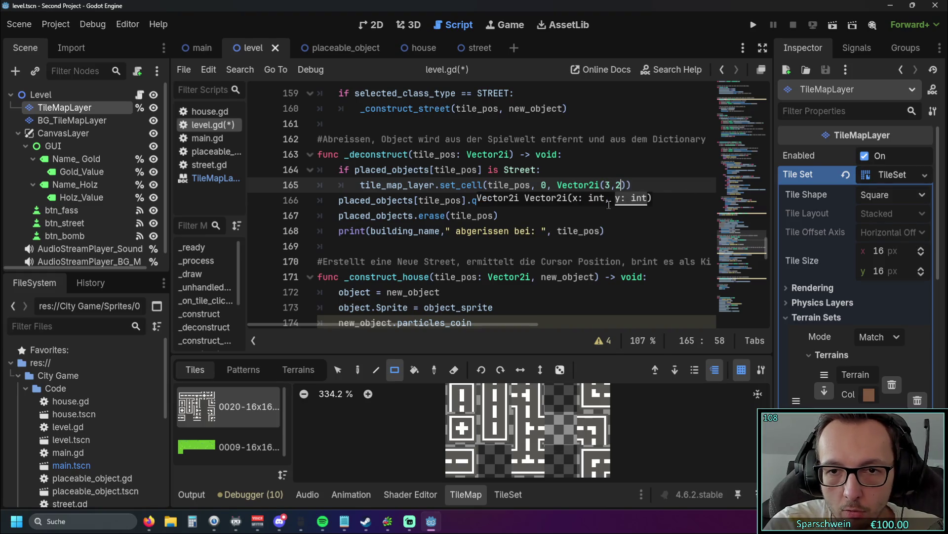
{"action": "left_click", "coordinate": [557, 217]}
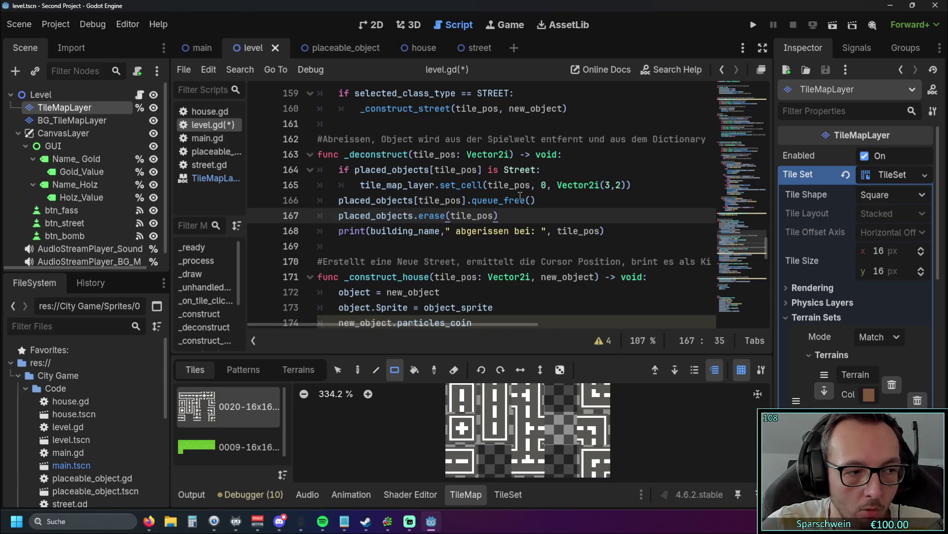
{"action": "mouse_move", "coordinate": [484, 185]}
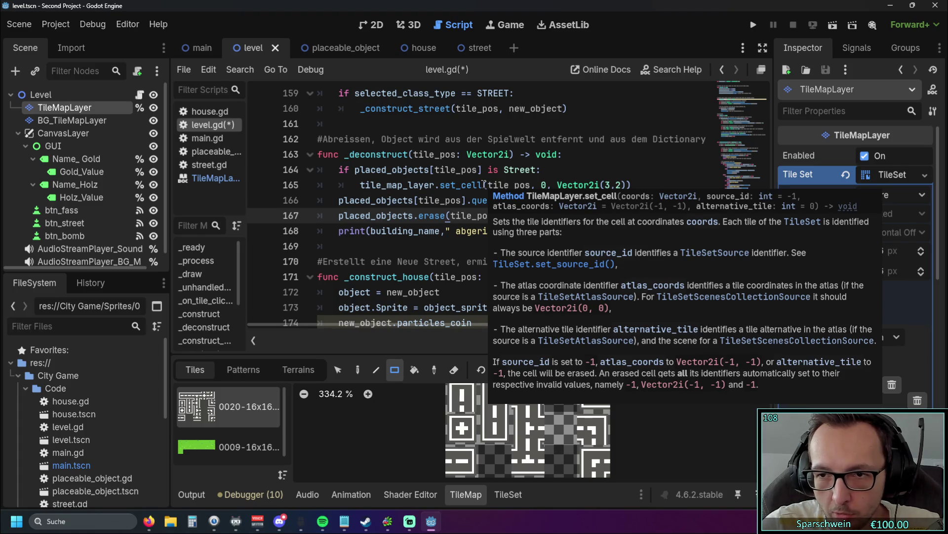
{"action": "left_click", "coordinate": [754, 25]}
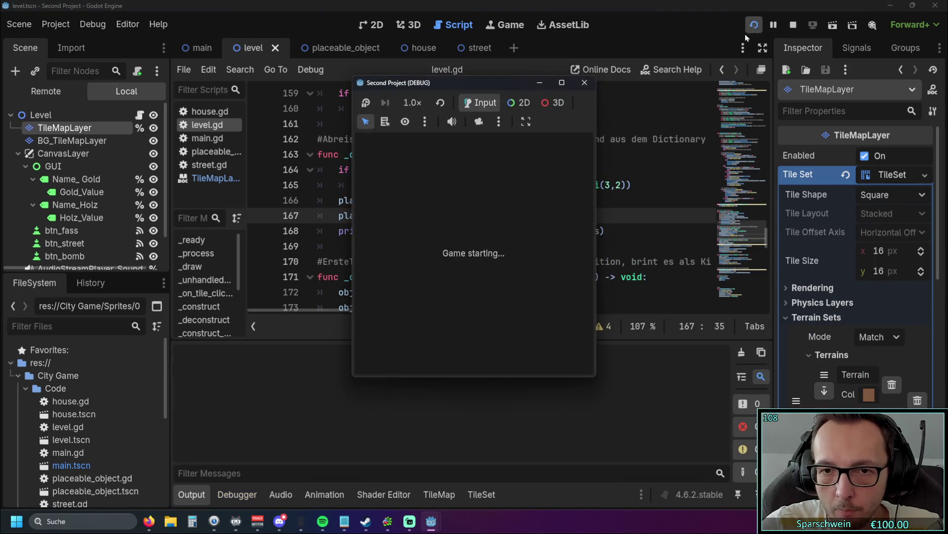
Build streets at (5,5), (4,5) and (3,5), demolish (5,5), and close the game.
{"action": "left_click", "coordinate": [507, 357]}
{"action": "left_click", "coordinate": [490, 294]}
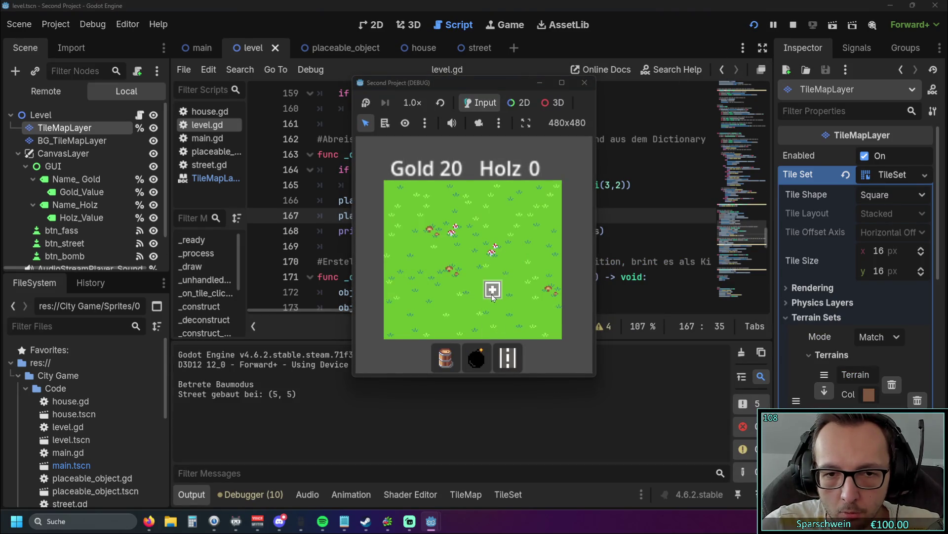
{"action": "left_click", "coordinate": [474, 290]}
{"action": "left_click", "coordinate": [455, 289]}
{"action": "right_click", "coordinate": [491, 290]}
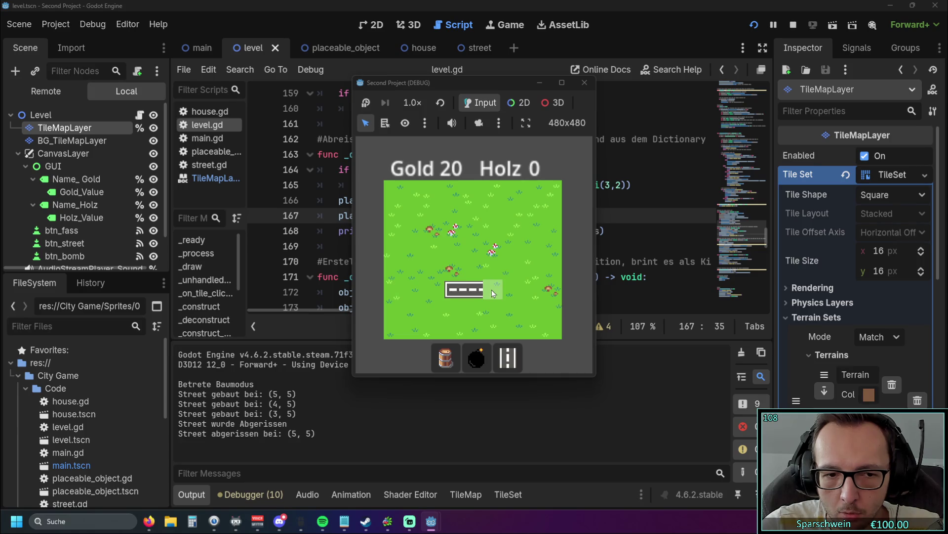
{"action": "left_click", "coordinate": [584, 83]}
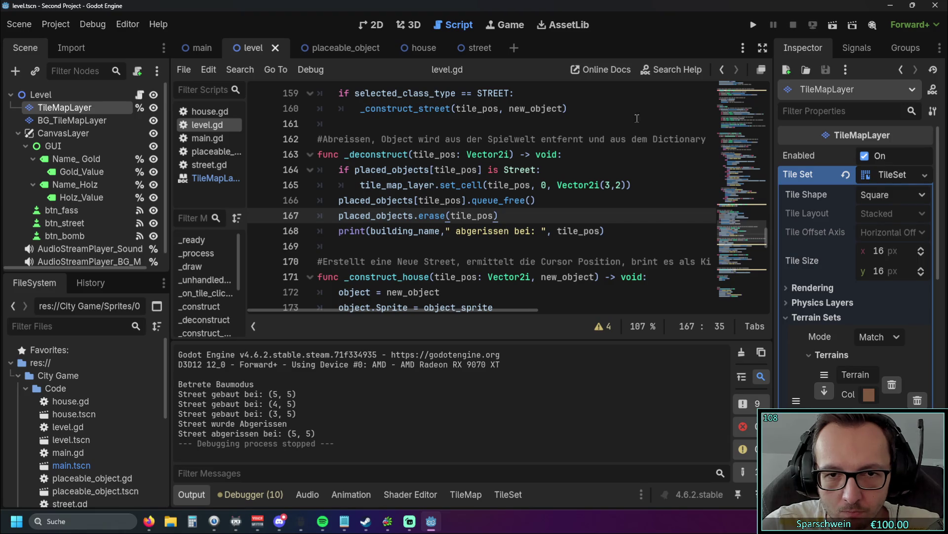
Rerun the game, build streets at (5,4), (6,4), (4,4), then demolish and rebuild (5,4).
{"action": "left_click", "coordinate": [754, 25]}
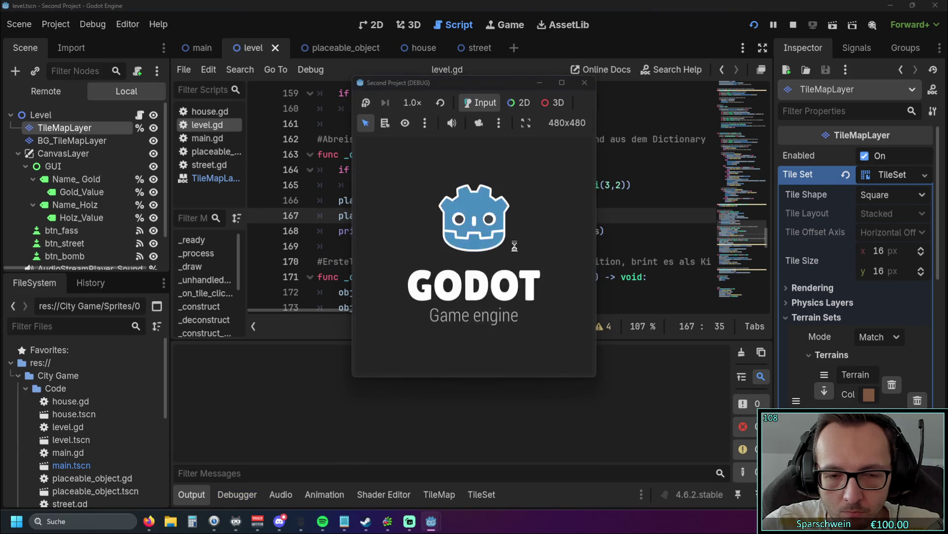
{"action": "left_click", "coordinate": [508, 357]}
{"action": "left_click", "coordinate": [500, 277]}
{"action": "left_click", "coordinate": [511, 270]}
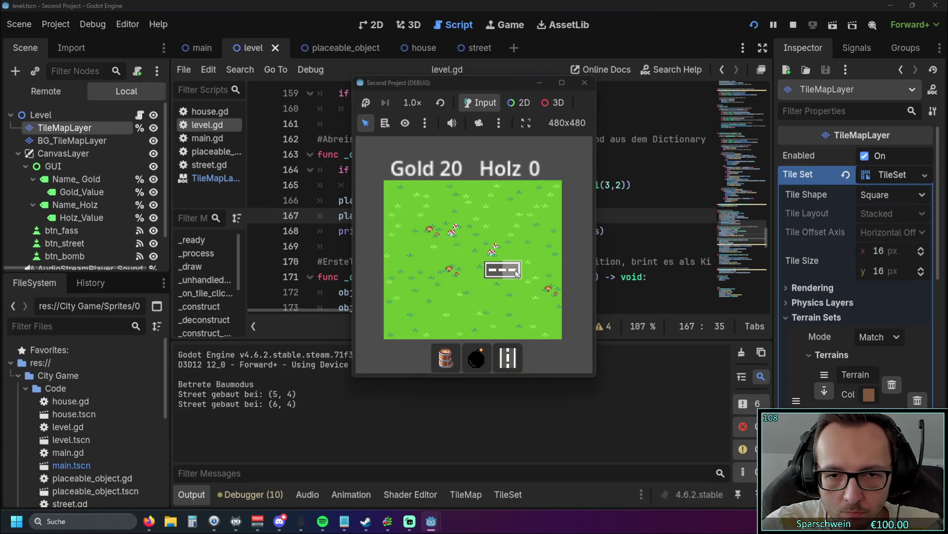
{"action": "left_click", "coordinate": [475, 269]}
{"action": "left_click", "coordinate": [494, 273]}
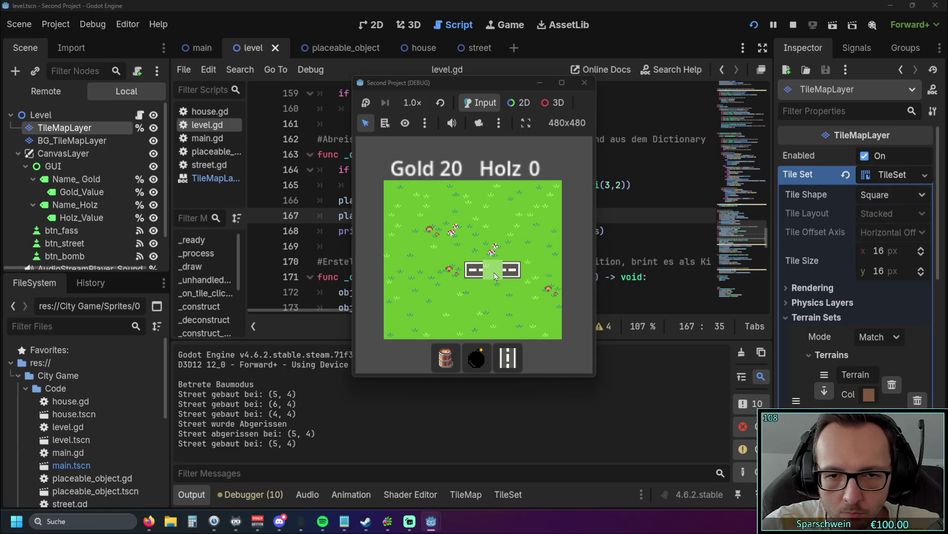
{"action": "left_click", "coordinate": [493, 271]}
Place and demolish streets at (4,5) and (6,5), demolish (6,4) and (4,4), then close the game.
{"action": "left_click", "coordinate": [472, 292]}
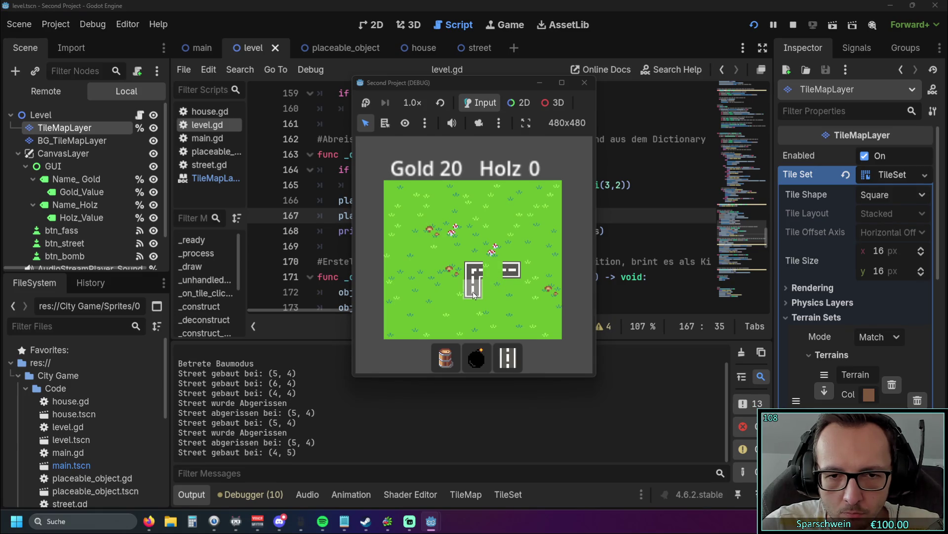
{"action": "left_click", "coordinate": [474, 291]}
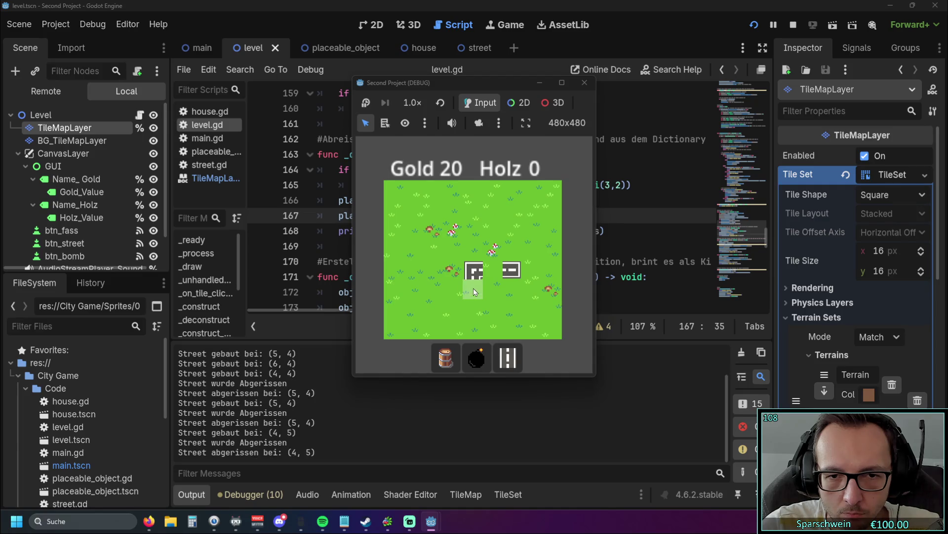
{"action": "left_click", "coordinate": [509, 294]}
{"action": "left_click", "coordinate": [512, 289]}
{"action": "left_click", "coordinate": [512, 270]}
{"action": "left_click", "coordinate": [476, 272]}
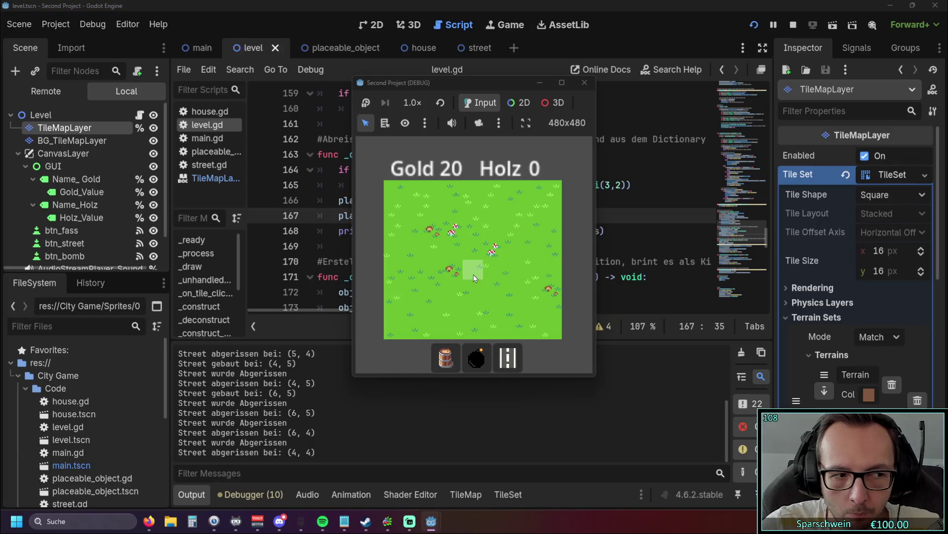
{"action": "left_click", "coordinate": [584, 82]}
{"action": "left_click", "coordinate": [607, 189]}
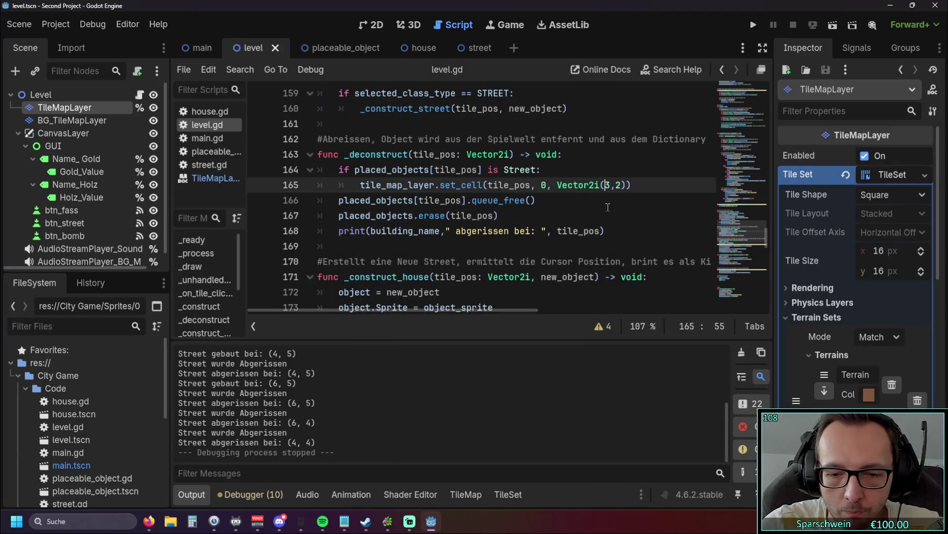
Swap the extra closing parenthesis on line 165 for a ']' bracket.
{"action": "left_click", "coordinate": [627, 185]}
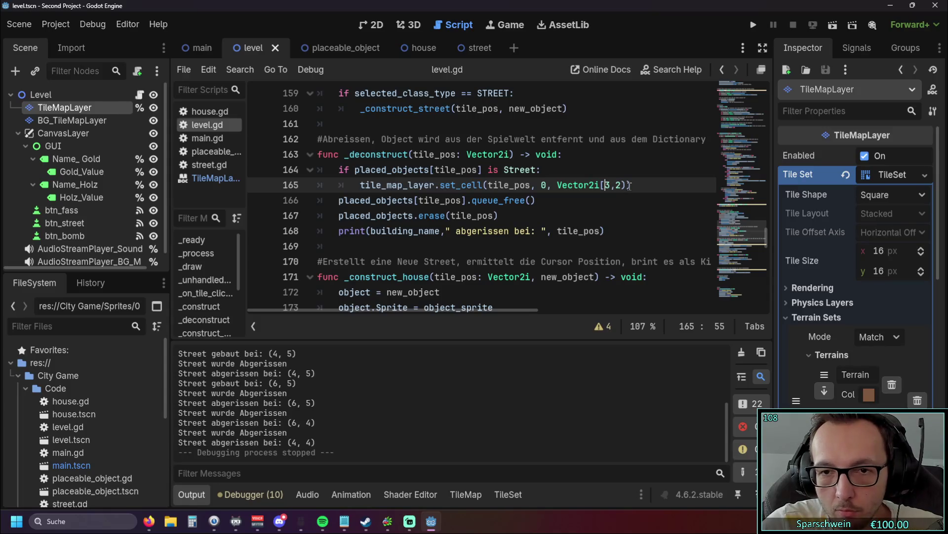
{"action": "key", "text": "BackSpace"}
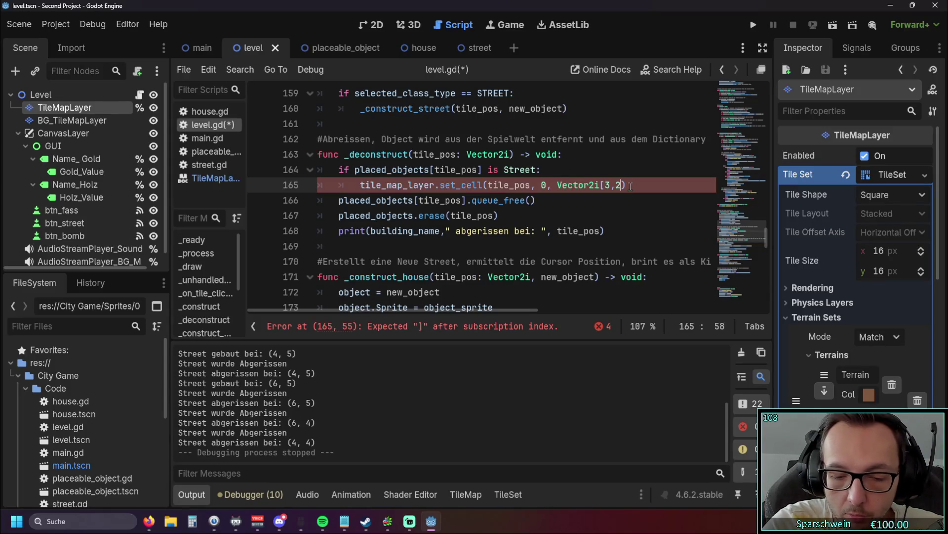
{"action": "type", "text": "]"}
{"action": "left_click", "coordinate": [642, 204]}
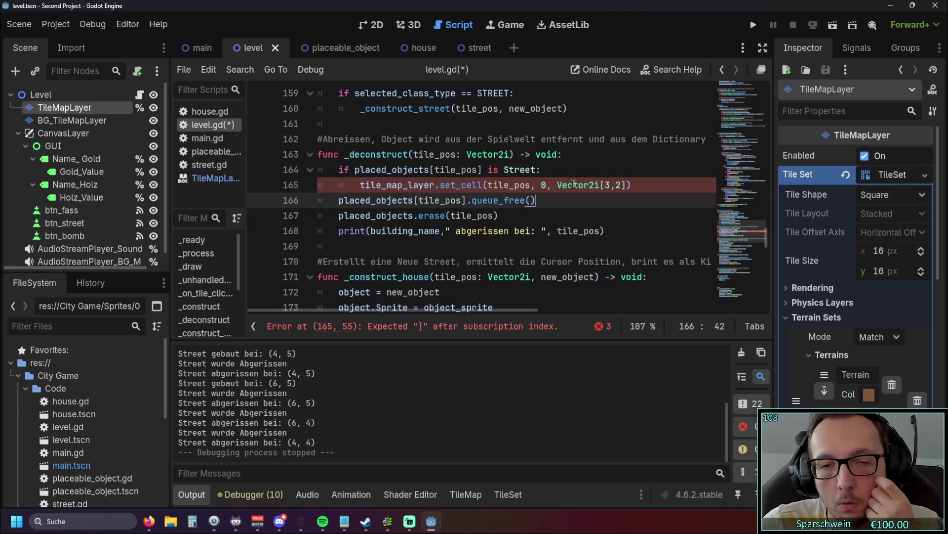
{"action": "mouse_move", "coordinate": [574, 184]}
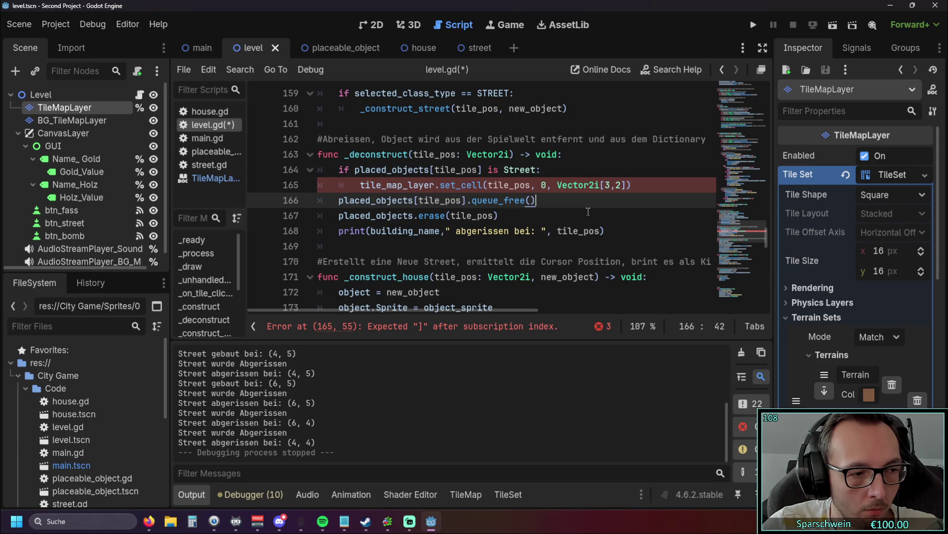
Restore the parentheses so line 165 reads Vector2i(3,2), and save the script.
{"action": "key", "text": "Up"}
{"action": "key", "text": "End"}
{"action": "key", "text": "Left"}
{"action": "key", "text": "BackSpace"}
{"action": "type", "text": ")"}
{"action": "key", "text": "Left"}
{"action": "key", "text": "Left"}
{"action": "key", "text": "Left"}
{"action": "key", "text": "BackSpace"}
{"action": "type", "text": "("}
{"action": "key", "text": "ctrl+s"}
Append alternative tile 0 to the set_cell call, then save and run the game.
{"action": "left_click", "coordinate": [583, 210]}
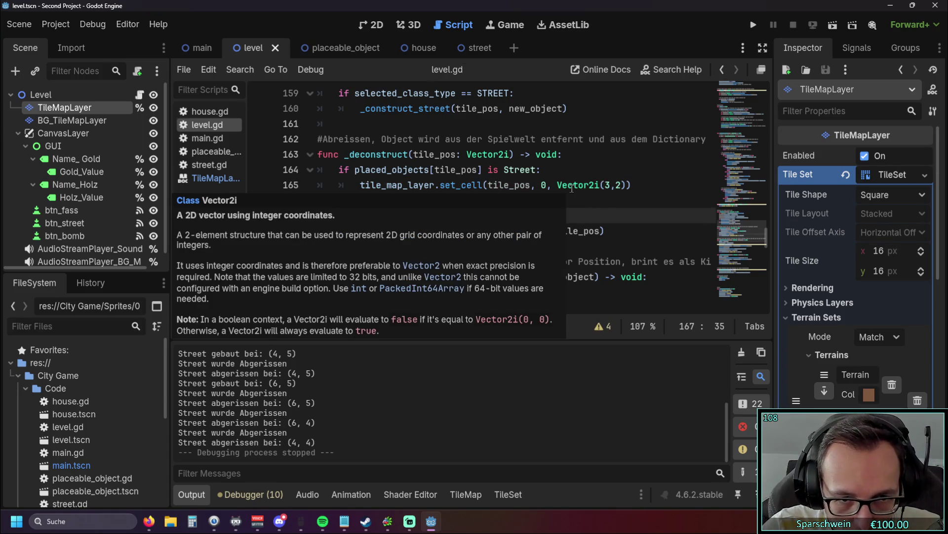
{"action": "mouse_move", "coordinate": [468, 185]}
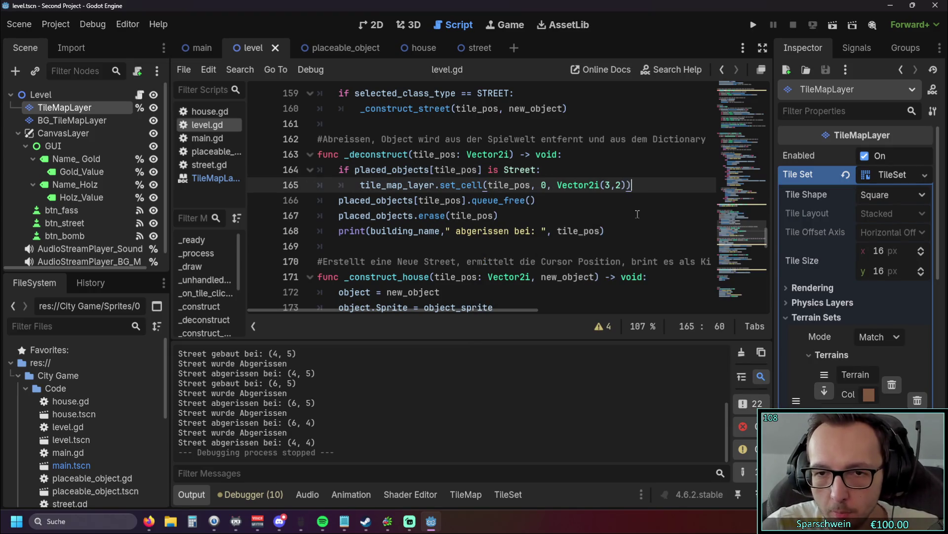
{"action": "left_click", "coordinate": [630, 186]}
{"action": "type", "text": ", 0"}
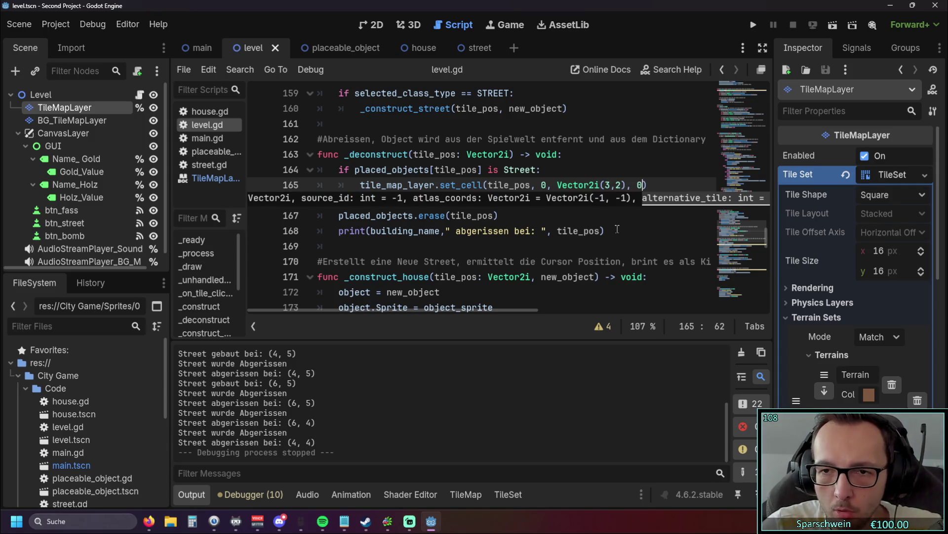
{"action": "left_click", "coordinate": [618, 231]}
{"action": "left_click", "coordinate": [753, 24]}
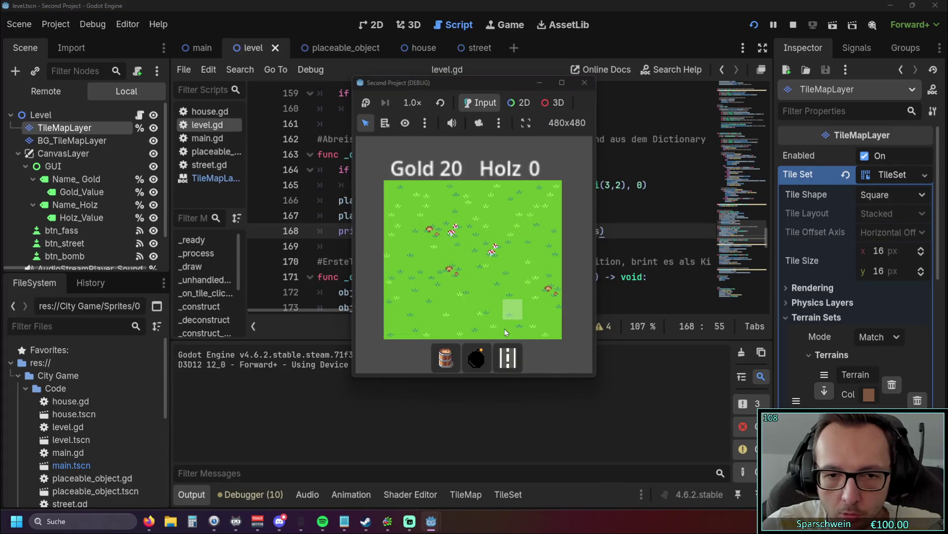
Build streets at (5,4) and (6,4), demolish (5,4), close the game, and return to the 2D view.
{"action": "left_click", "coordinate": [508, 356]}
{"action": "left_click", "coordinate": [493, 274]}
{"action": "left_click", "coordinate": [491, 276]}
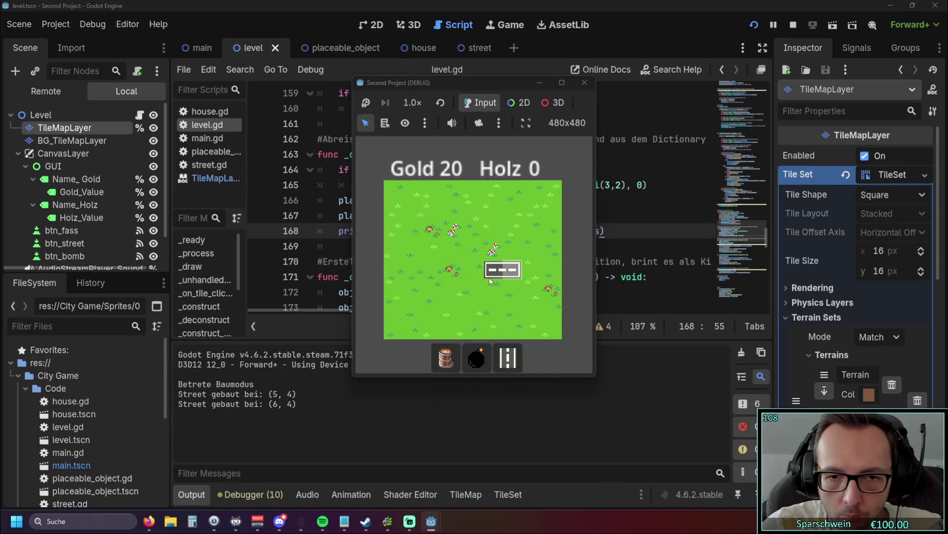
{"action": "left_click", "coordinate": [492, 272]}
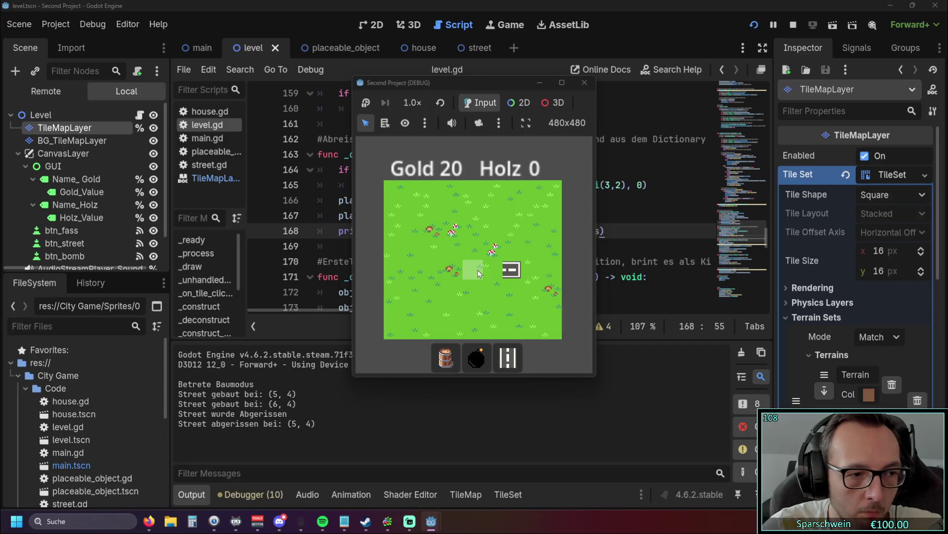
{"action": "left_click", "coordinate": [585, 83]}
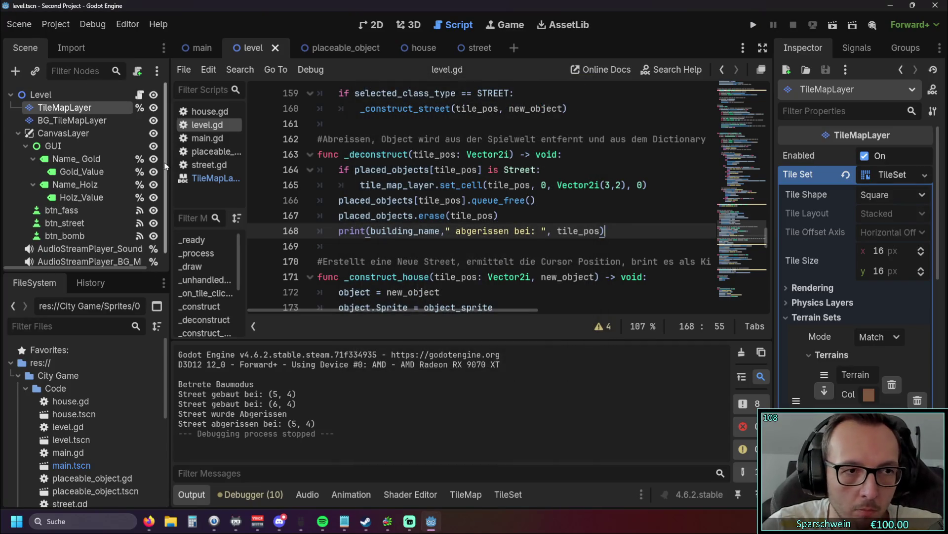
{"action": "left_click", "coordinate": [368, 28]}
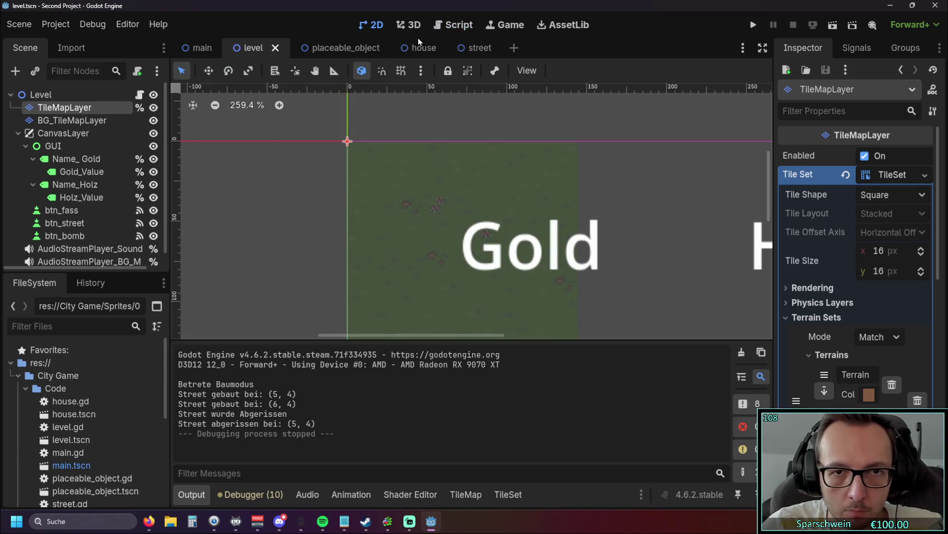
Copy set_cells_terrain_connect from line 183 and paste it over set_cell on line 165.
{"action": "scroll", "coordinate": [439, 192], "scroll_direction": "down", "scroll_amount": 3}
{"action": "scroll", "coordinate": [440, 198], "scroll_direction": "up", "scroll_amount": 3}
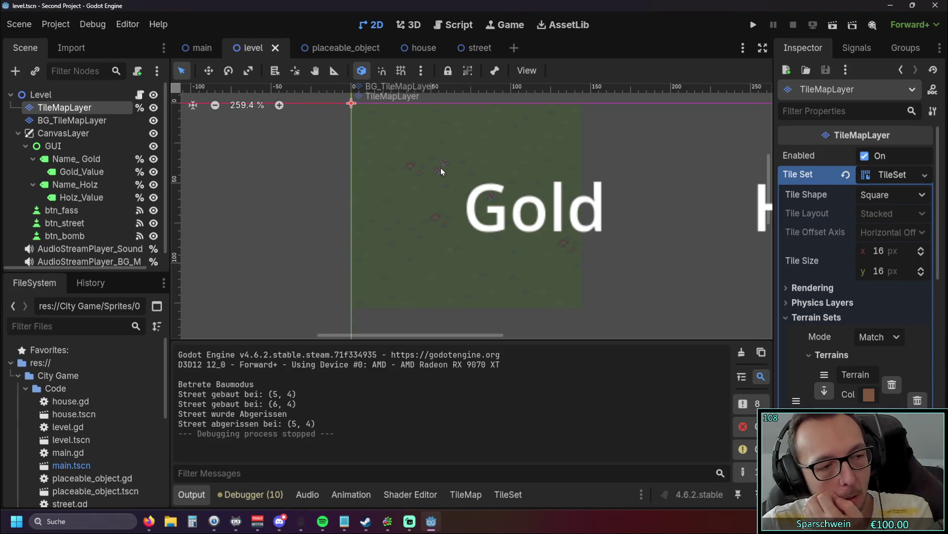
{"action": "left_click", "coordinate": [444, 24]}
{"action": "scroll", "coordinate": [444, 207], "scroll_direction": "down", "scroll_amount": 3}
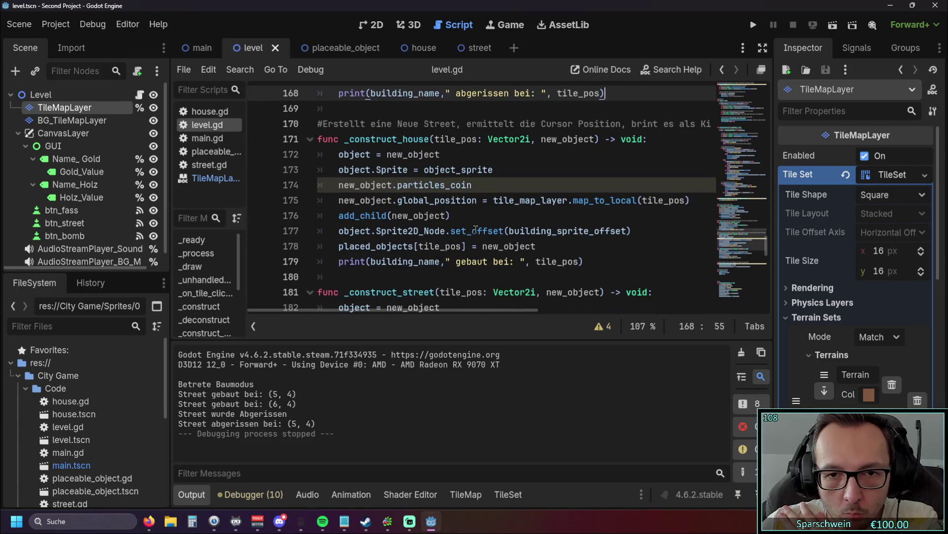
{"action": "scroll", "coordinate": [474, 228], "scroll_direction": "down", "scroll_amount": 4}
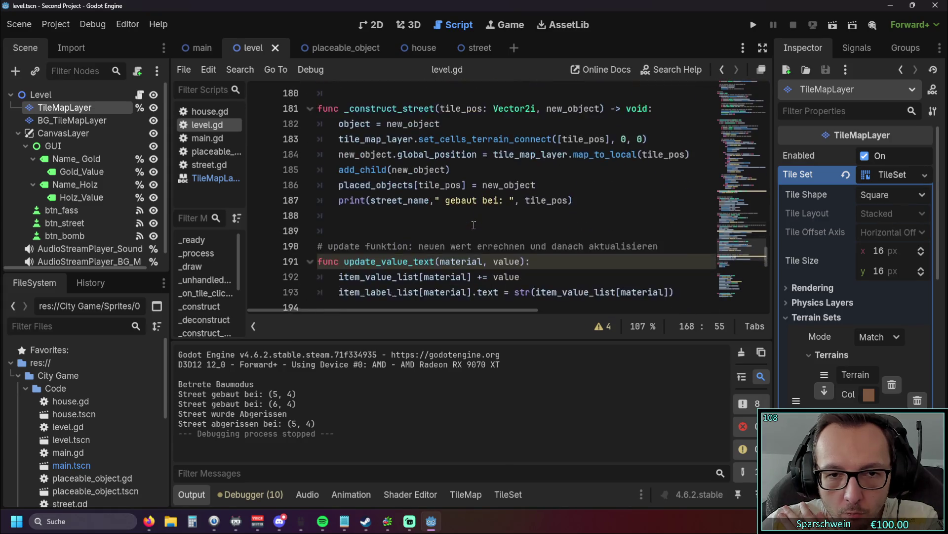
{"action": "scroll", "coordinate": [421, 185], "scroll_direction": "up", "scroll_amount": 1}
{"action": "double_click", "coordinate": [421, 186]}
{"action": "key", "text": "ctrl+c"}
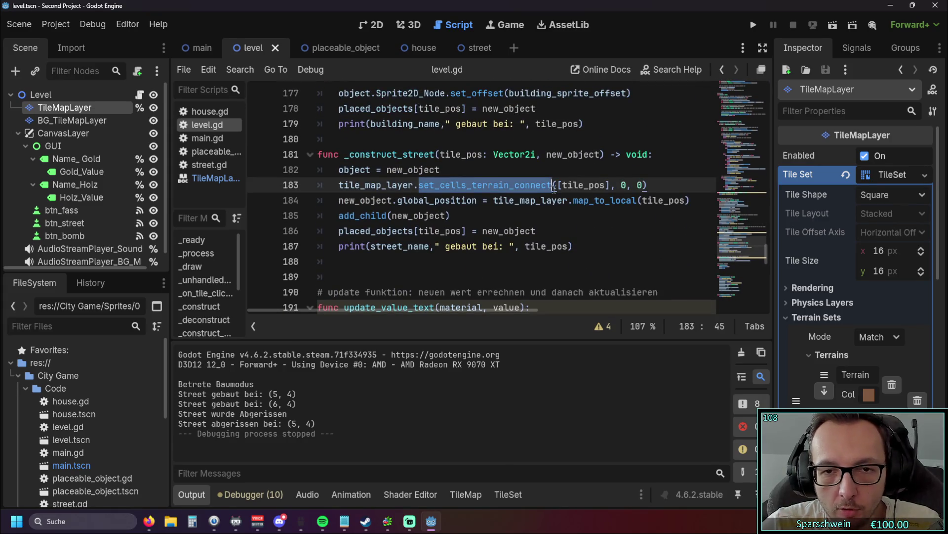
{"action": "scroll", "coordinate": [476, 196], "scroll_direction": "up", "scroll_amount": 4}
{"action": "scroll", "coordinate": [476, 196], "scroll_direction": "up", "scroll_amount": 2}
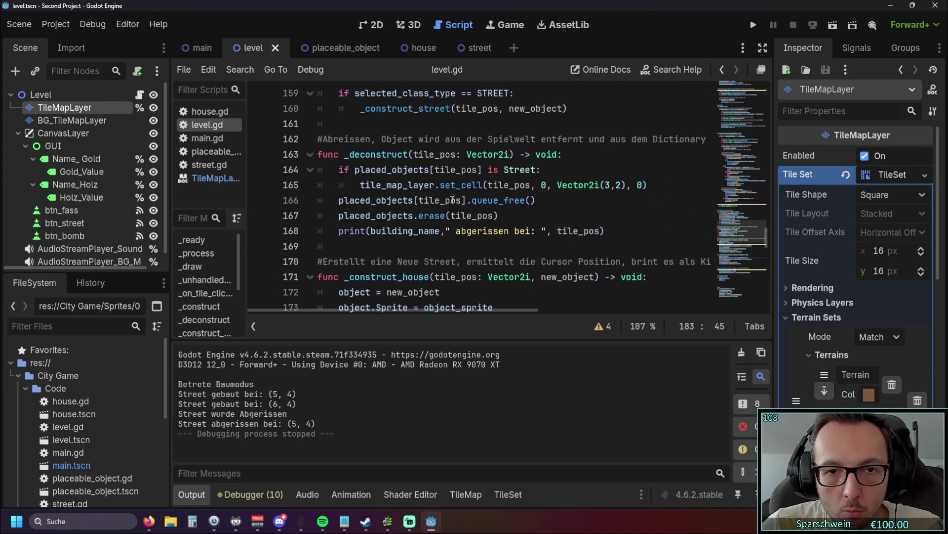
{"action": "double_click", "coordinate": [484, 185]}
{"action": "key", "text": "ctrl+v"}
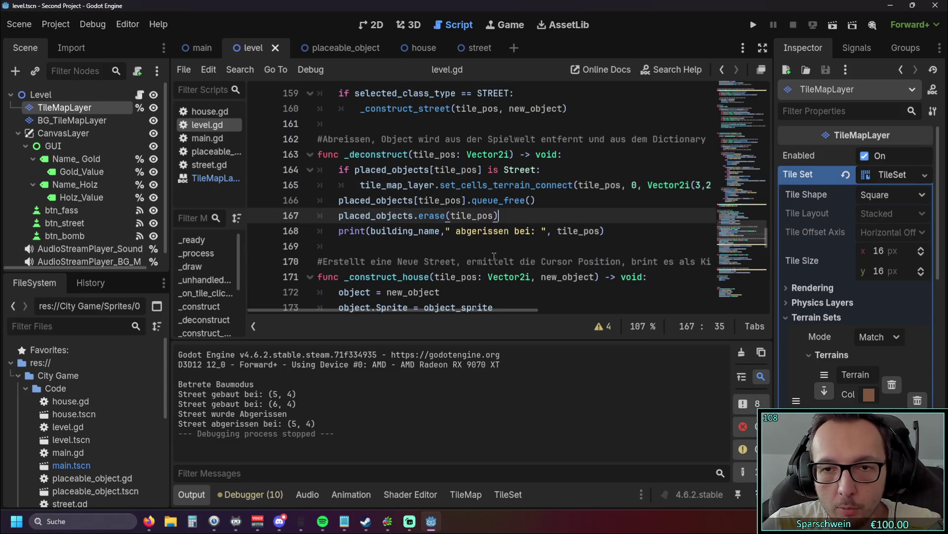
Open the TileMapLayer class documentation.
{"action": "left_click", "coordinate": [550, 239]}
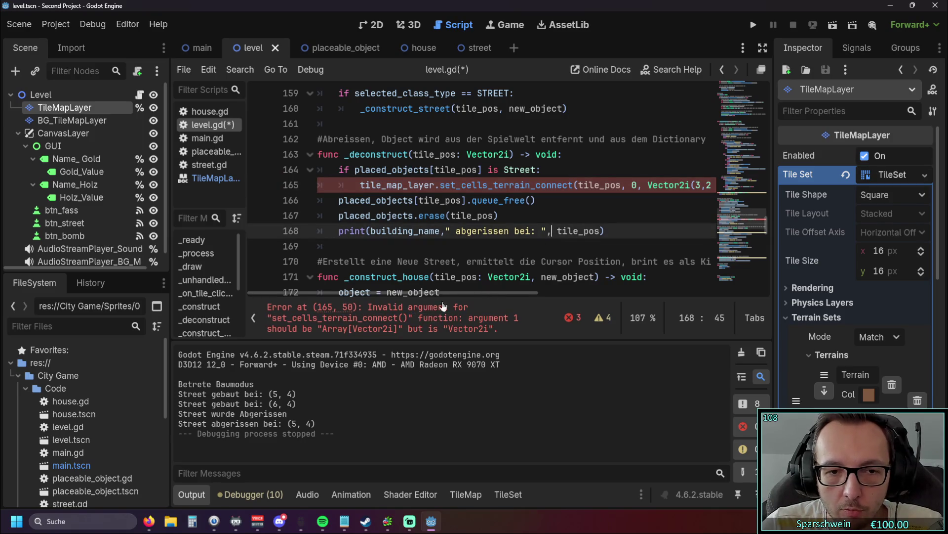
{"action": "mouse_move", "coordinate": [431, 293]}
{"action": "left_mouse_down"}
{"action": "mouse_move", "coordinate": [497, 291]}
{"action": "mouse_move", "coordinate": [457, 286]}
{"action": "left_mouse_up"}
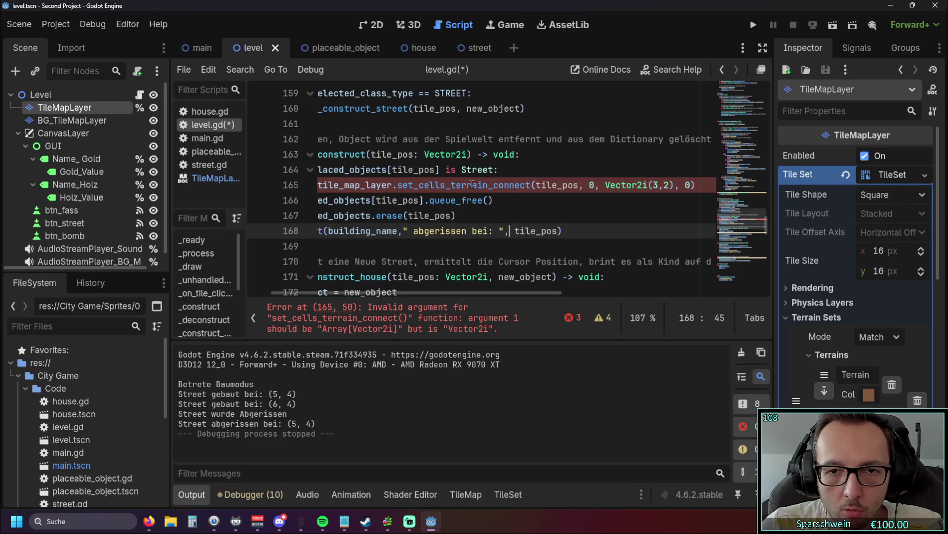
{"action": "mouse_move", "coordinate": [472, 184]}
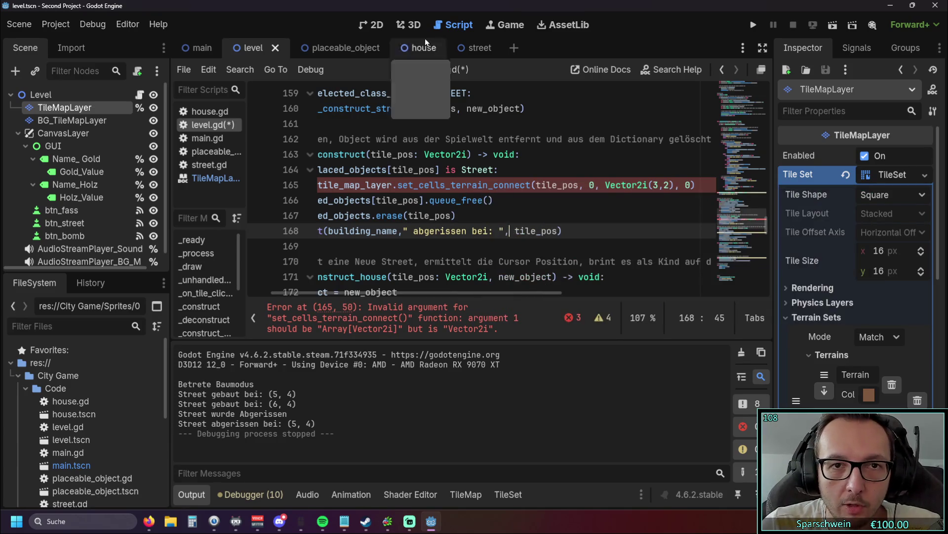
{"action": "left_click", "coordinate": [216, 178]}
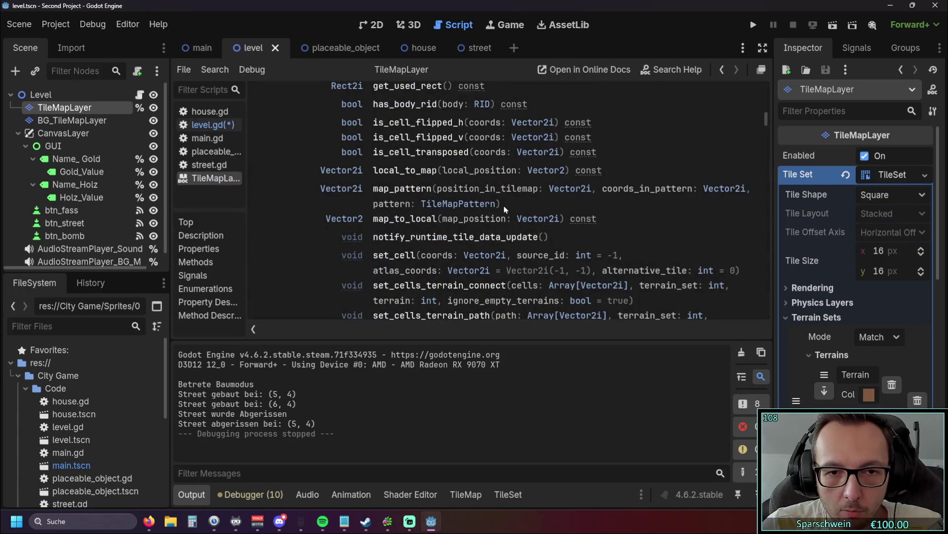
Read the set_cells_terrain_connect parameters in the TileMapLayer docs, then return to level.gd.
{"action": "scroll", "coordinate": [509, 206], "scroll_direction": "up", "scroll_amount": 2}
{"action": "scroll", "coordinate": [509, 207], "scroll_direction": "down", "scroll_amount": 4}
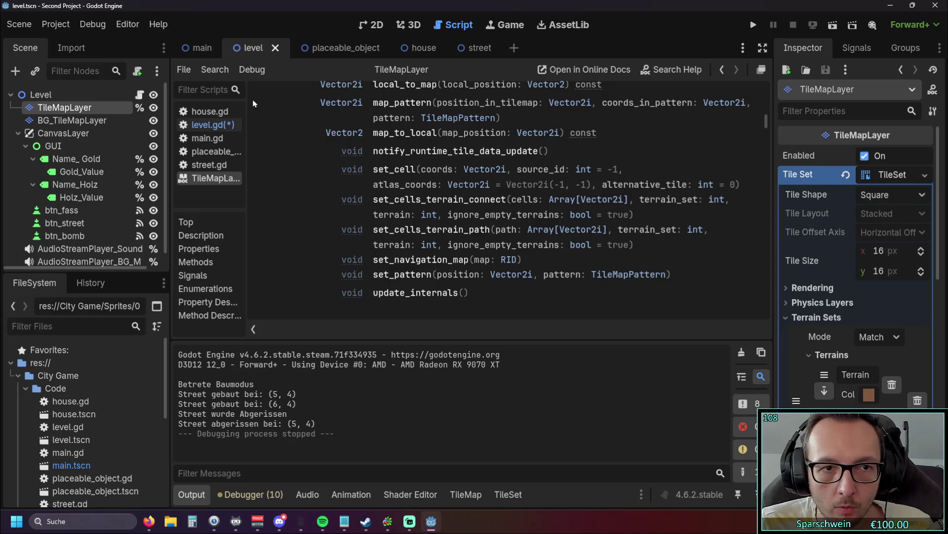
{"action": "left_click", "coordinate": [208, 125]}
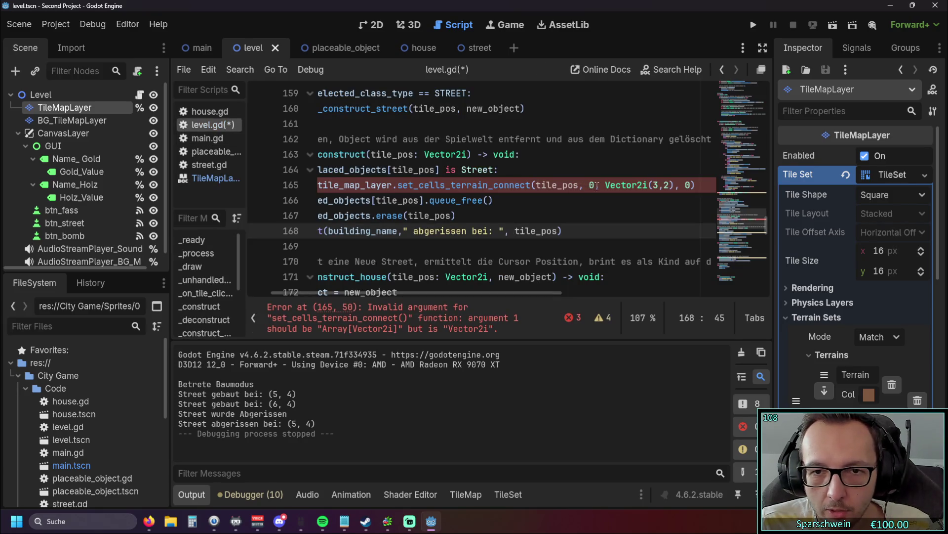
Delete the tile_pos and 0 arguments from the terrain call on line 165.
{"action": "left_click_drag", "start_coordinate": [604, 185], "coordinate": [539, 190]}
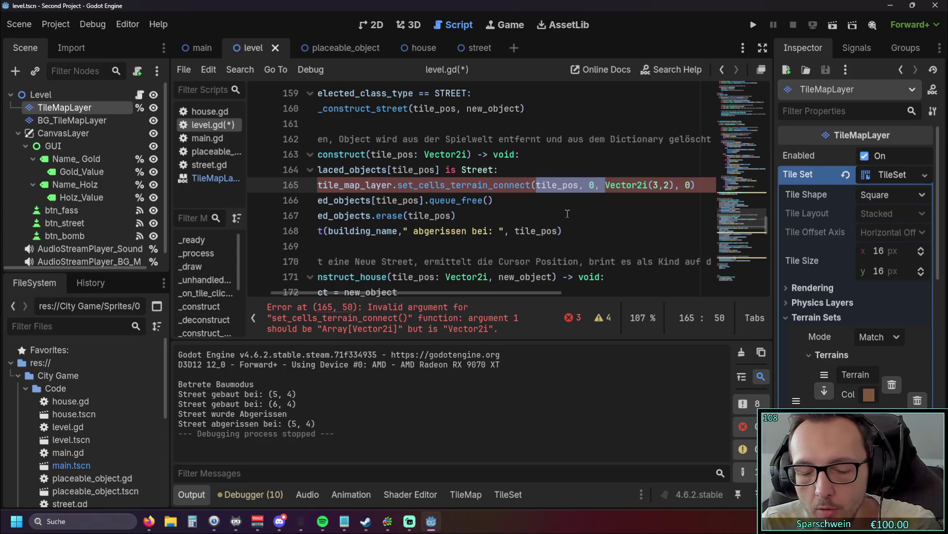
{"action": "key", "text": "BackSpace"}
{"action": "left_click", "coordinate": [620, 185]}
{"action": "key", "text": "BackSpace"}
{"action": "key", "text": "BackSpace"}
{"action": "key", "text": "BackSpace"}
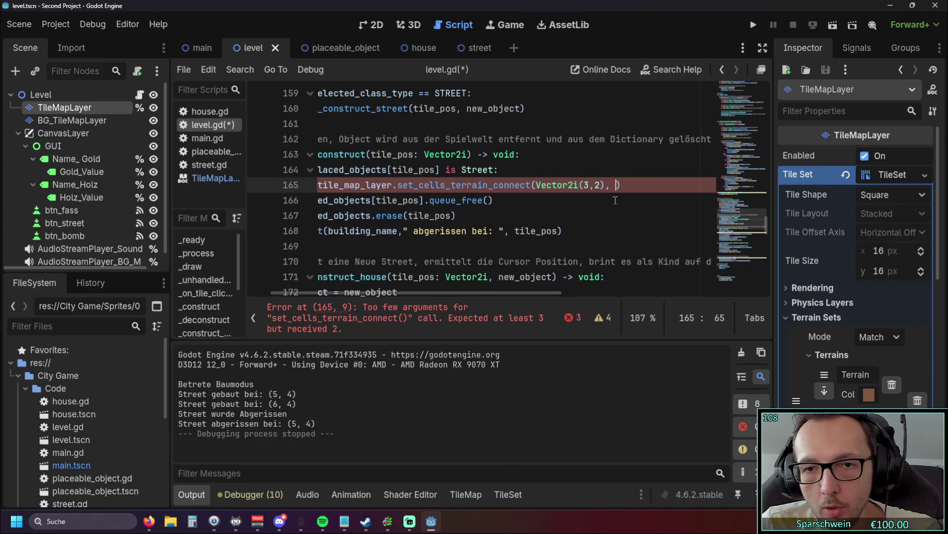
{"action": "left_click", "coordinate": [597, 212]}
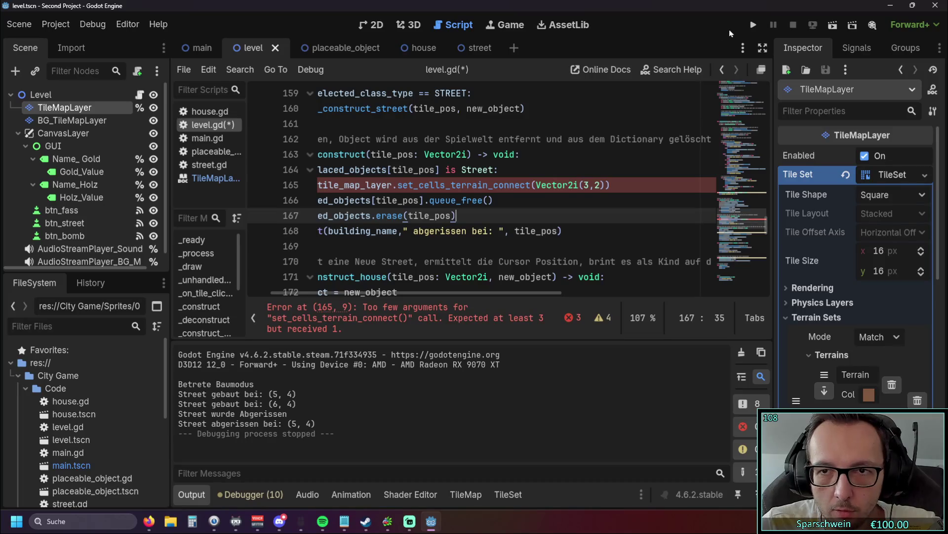
After rechecking the TileMapLayer docs, complete the arguments as Vector2i(3,2), 0, 0.
{"action": "left_click", "coordinate": [216, 178]}
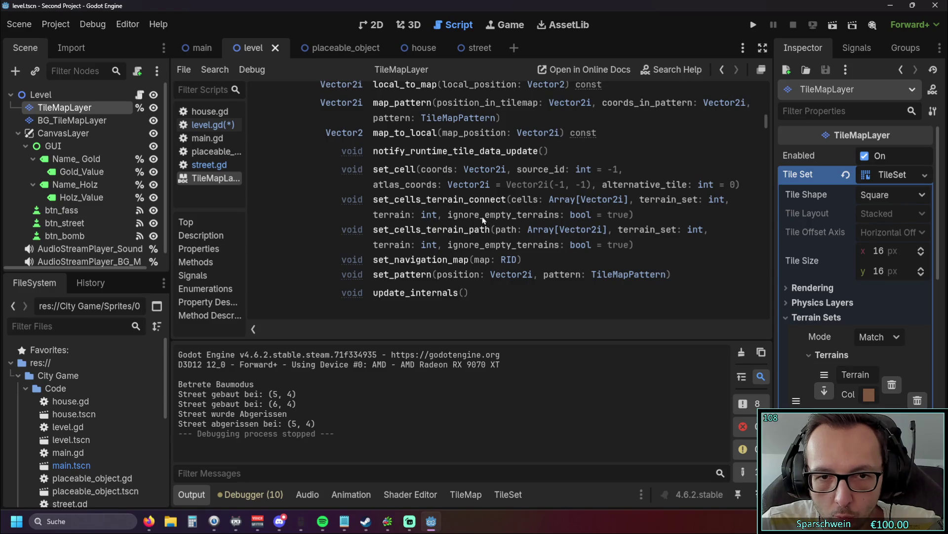
{"action": "left_click", "coordinate": [213, 124]}
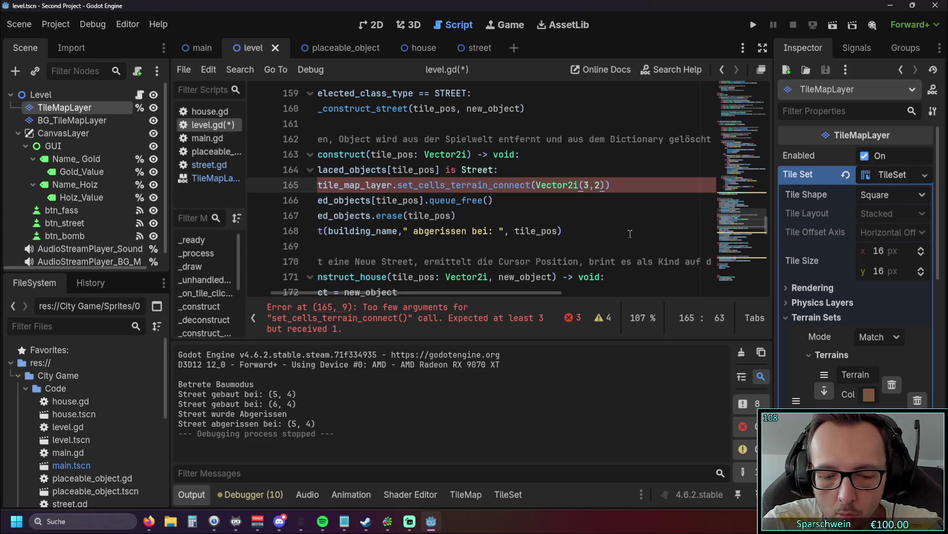
{"action": "type", "text": "),0"}
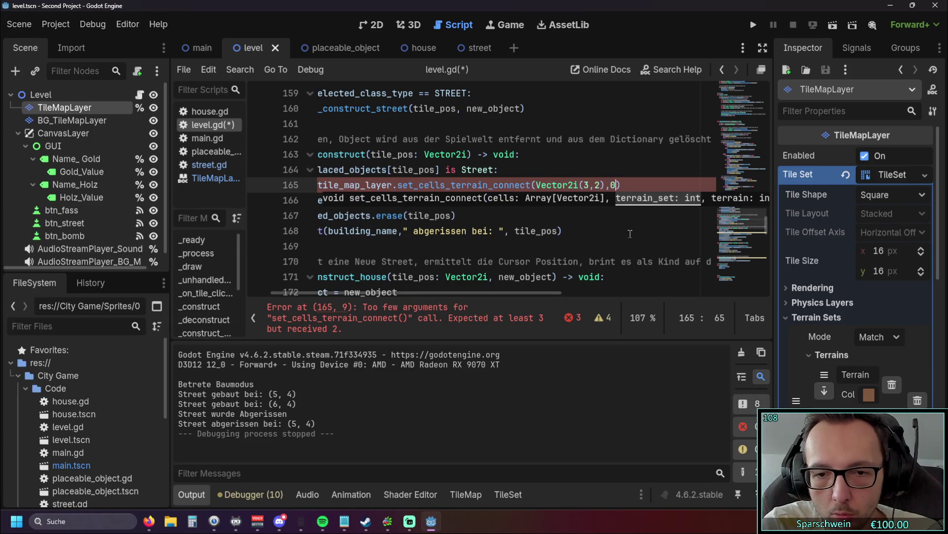
{"action": "type", "text": ",0"}
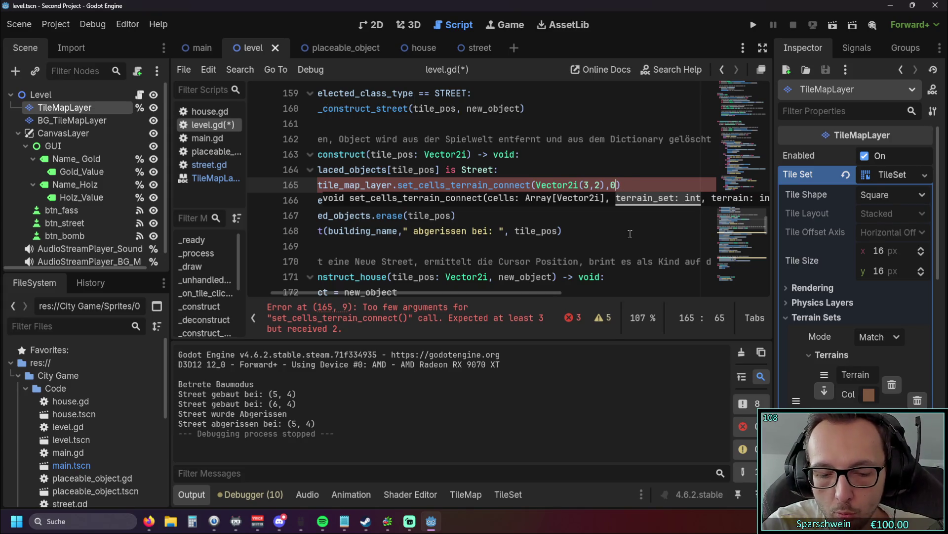
{"action": "left_click", "coordinate": [632, 185]}
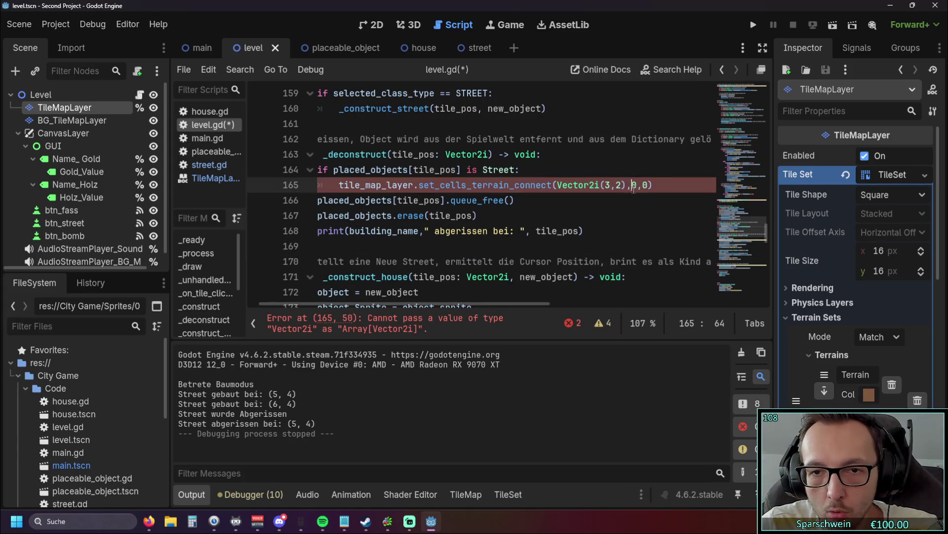
{"action": "key", "text": "Down"}
{"action": "key", "text": "Down"}
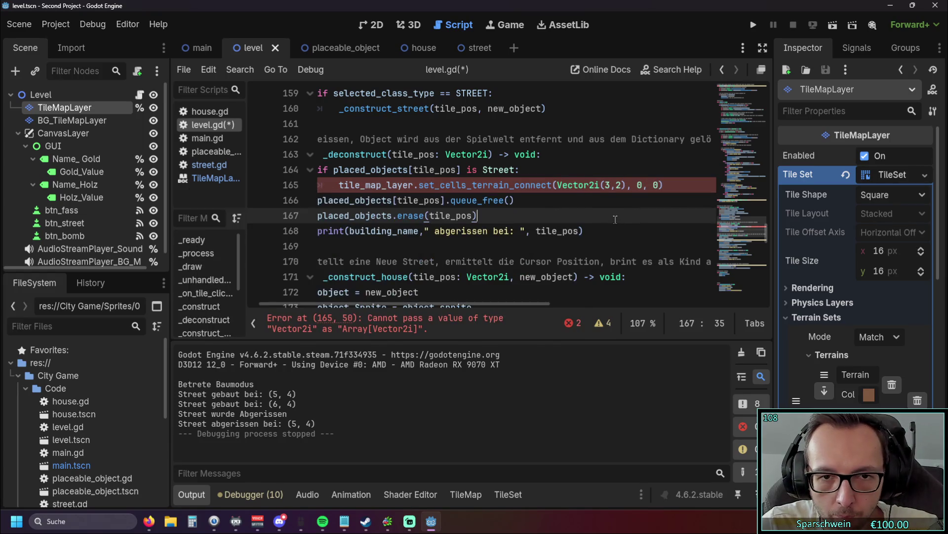
{"action": "left_click_drag", "start_coordinate": [432, 302], "coordinate": [472, 300]}
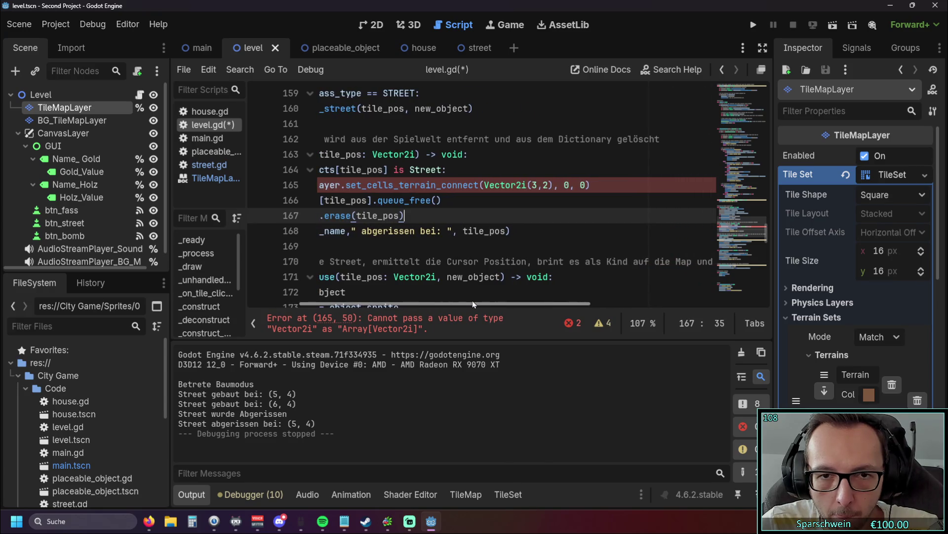
{"action": "scroll", "coordinate": [522, 229], "scroll_direction": "down", "scroll_amount": 4}
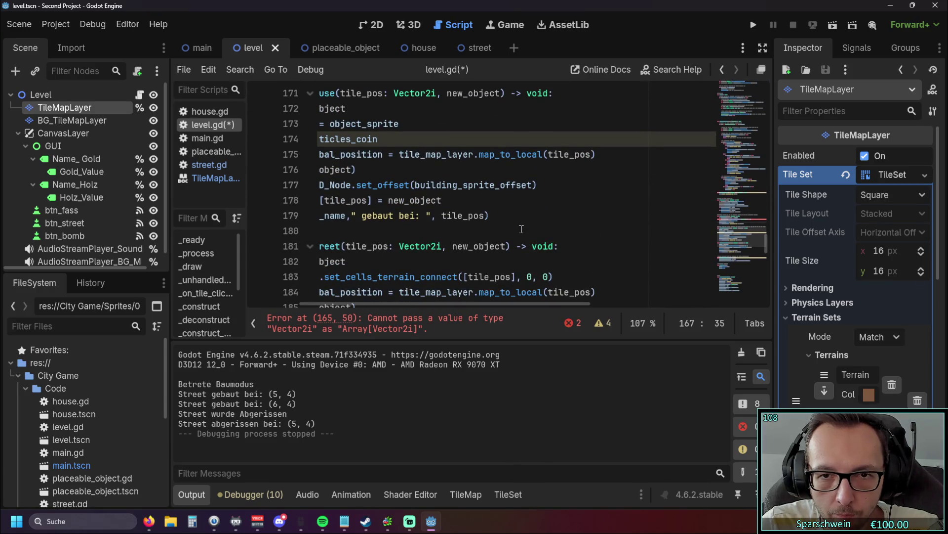
{"action": "scroll", "coordinate": [522, 229], "scroll_direction": "down", "scroll_amount": 2}
{"action": "scroll", "coordinate": [522, 228], "scroll_direction": "down", "scroll_amount": 2}
{"action": "scroll", "coordinate": [519, 242], "scroll_direction": "up", "scroll_amount": 3}
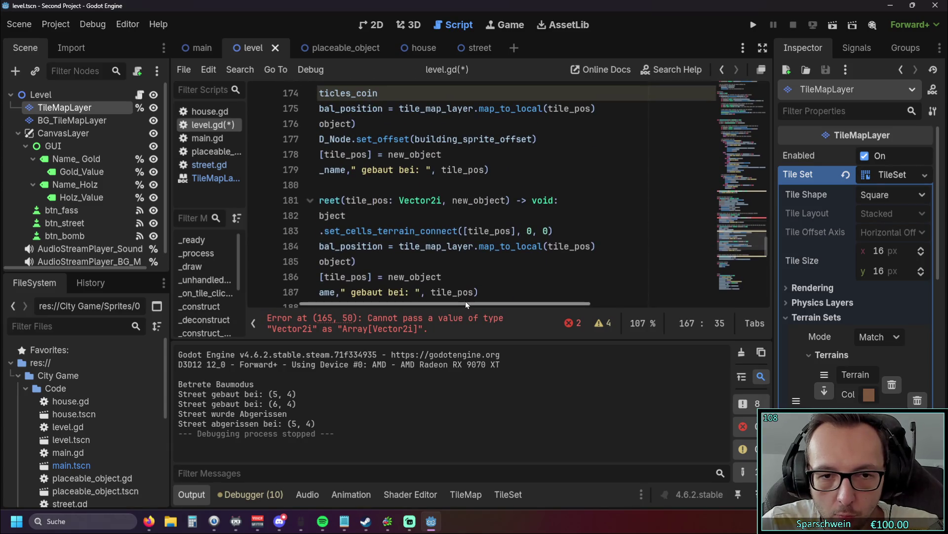
{"action": "scroll", "coordinate": [465, 301], "scroll_direction": "up", "scroll_amount": 2}
{"action": "left_click_drag", "start_coordinate": [461, 307], "coordinate": [394, 305]}
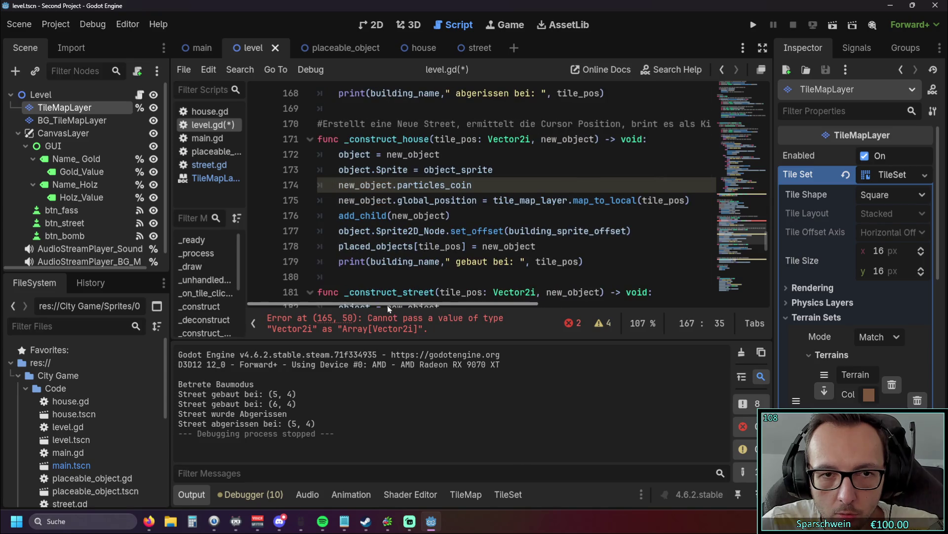
{"action": "scroll", "coordinate": [539, 228], "scroll_direction": "down", "scroll_amount": 5}
{"action": "scroll", "coordinate": [538, 229], "scroll_direction": "up", "scroll_amount": 3}
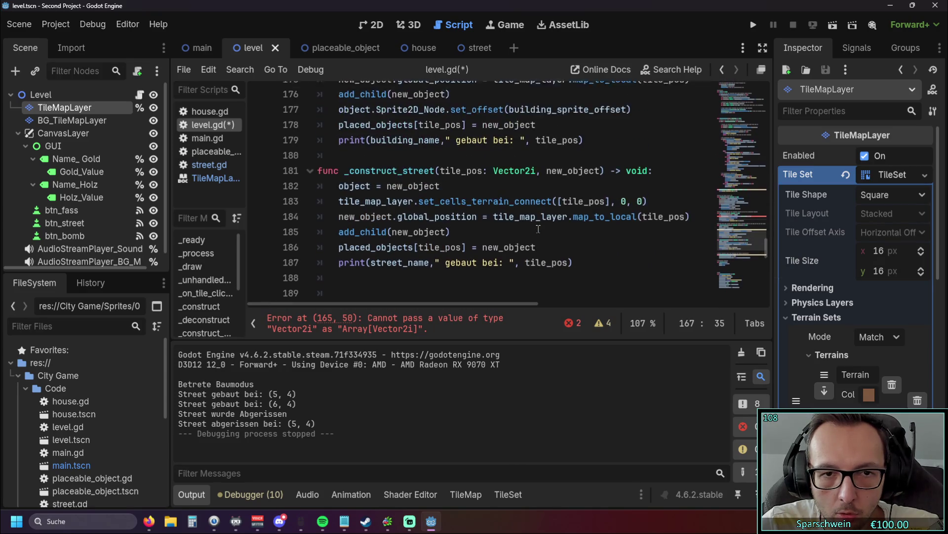
{"action": "left_click_drag", "start_coordinate": [559, 231], "coordinate": [611, 230]}
{"action": "left_click", "coordinate": [609, 266]}
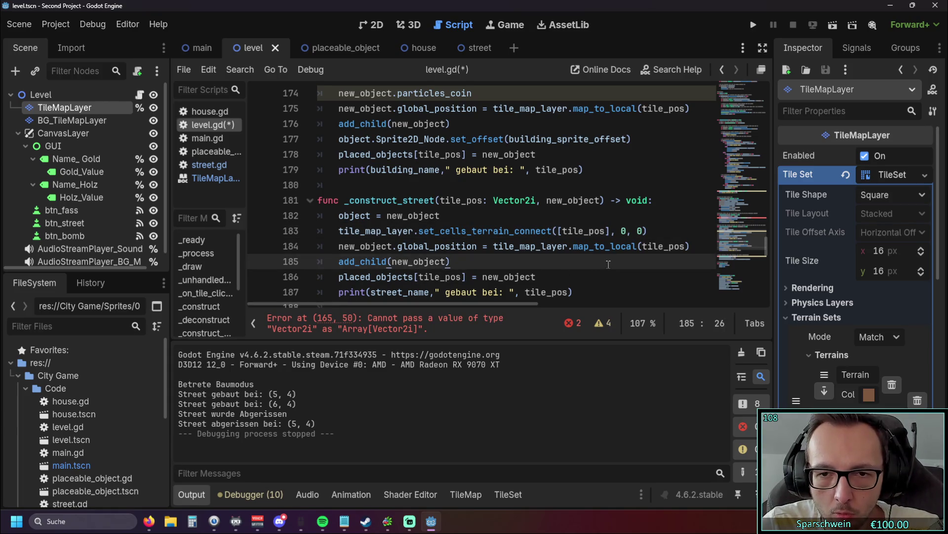
{"action": "left_click", "coordinate": [651, 232]}
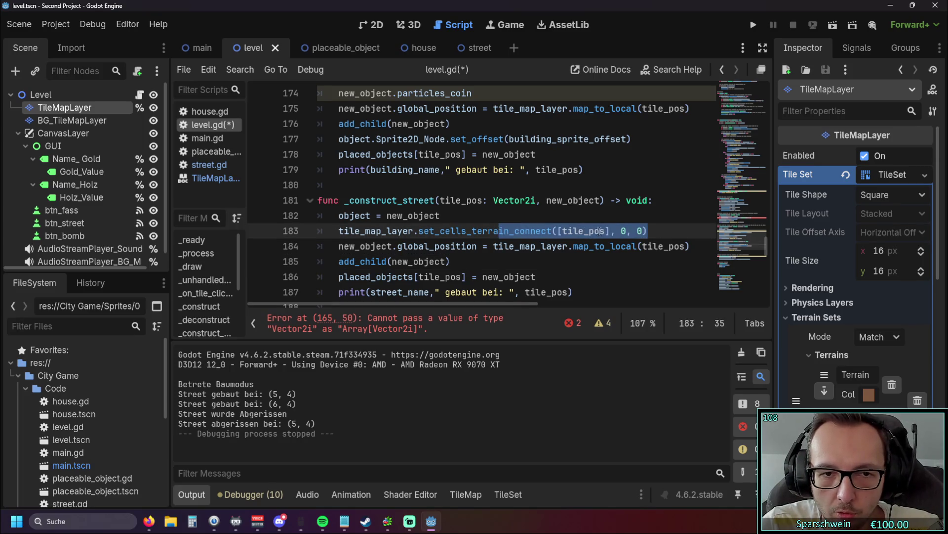
{"action": "left_click", "coordinate": [640, 232]}
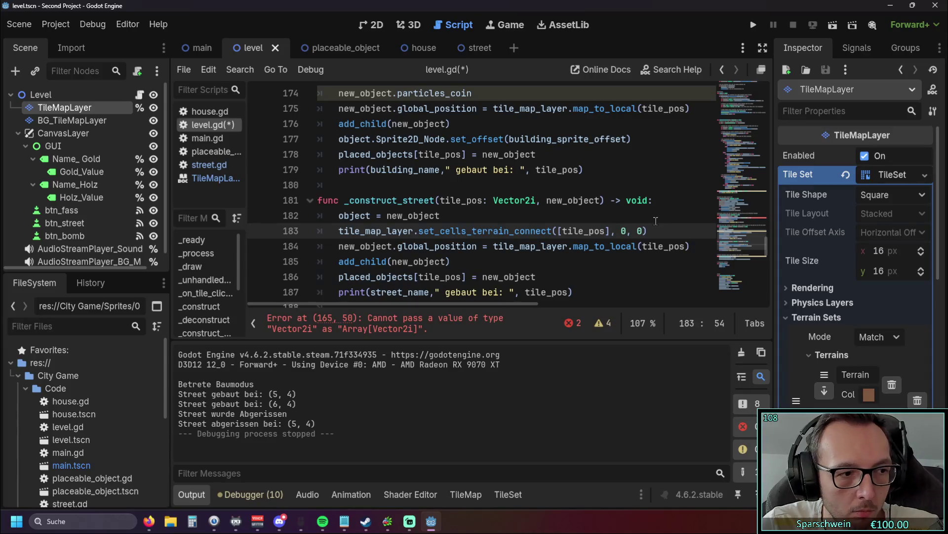
{"action": "left_click_drag", "start_coordinate": [611, 231], "coordinate": [559, 231]}
{"action": "key", "text": "ctrl+c"}
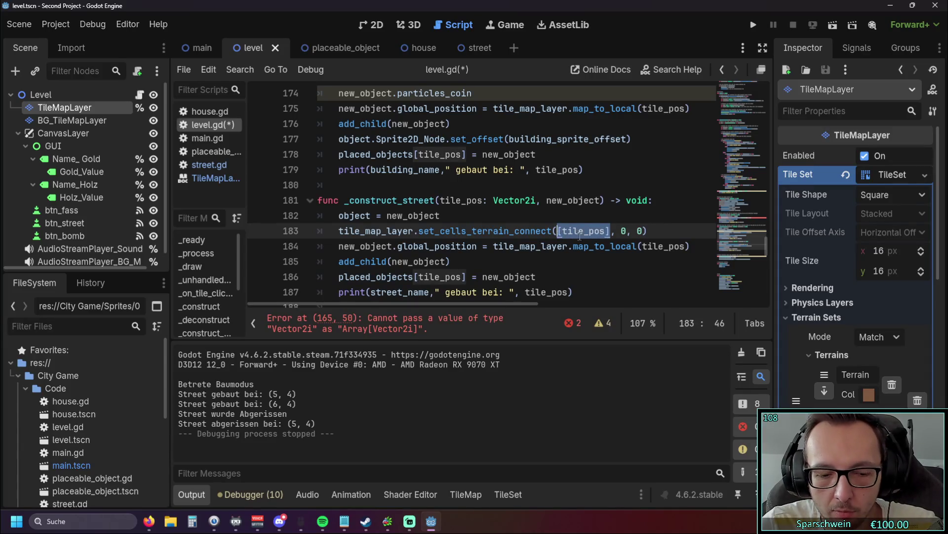
{"action": "scroll", "coordinate": [578, 218], "scroll_direction": "up", "scroll_amount": 5}
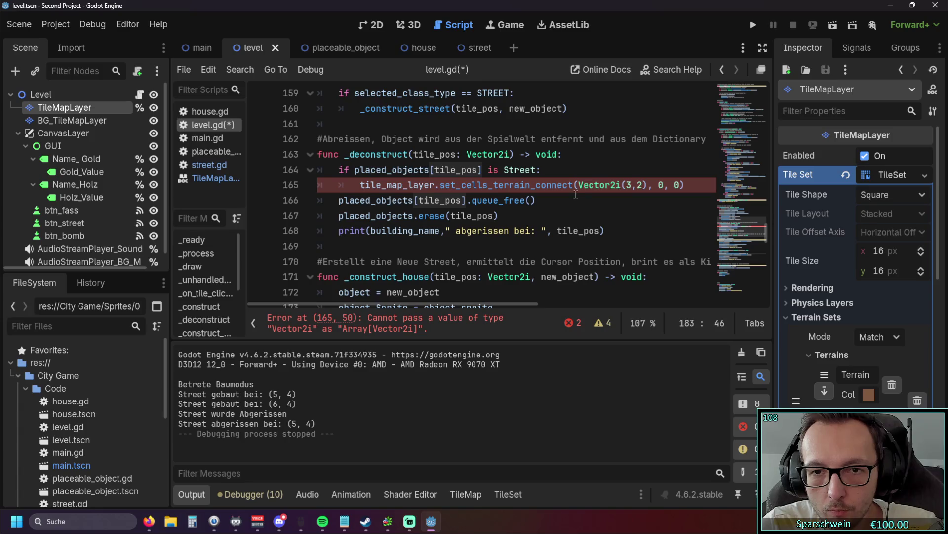
Paste [tile_pos] as the first argument of set_cells_terrain_connect on line 165.
{"action": "left_click", "coordinate": [576, 188]}
{"action": "key", "text": "ctrl+v"}
{"action": "type", "text": ","}
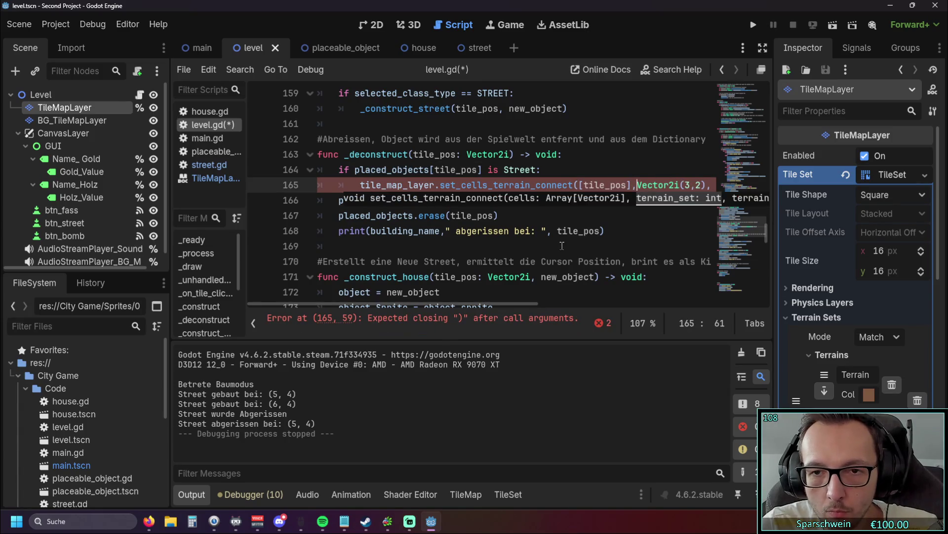
{"action": "left_click_drag", "start_coordinate": [463, 303], "coordinate": [547, 306]}
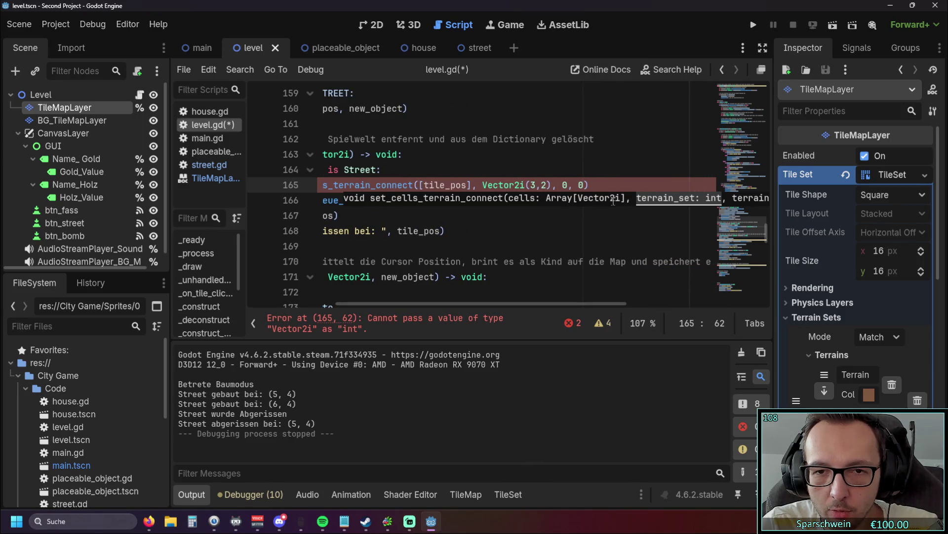
{"action": "mouse_move", "coordinate": [545, 303]}
{"action": "left_mouse_down"}
{"action": "mouse_move", "coordinate": [620, 302]}
{"action": "mouse_move", "coordinate": [484, 301]}
{"action": "left_mouse_up"}
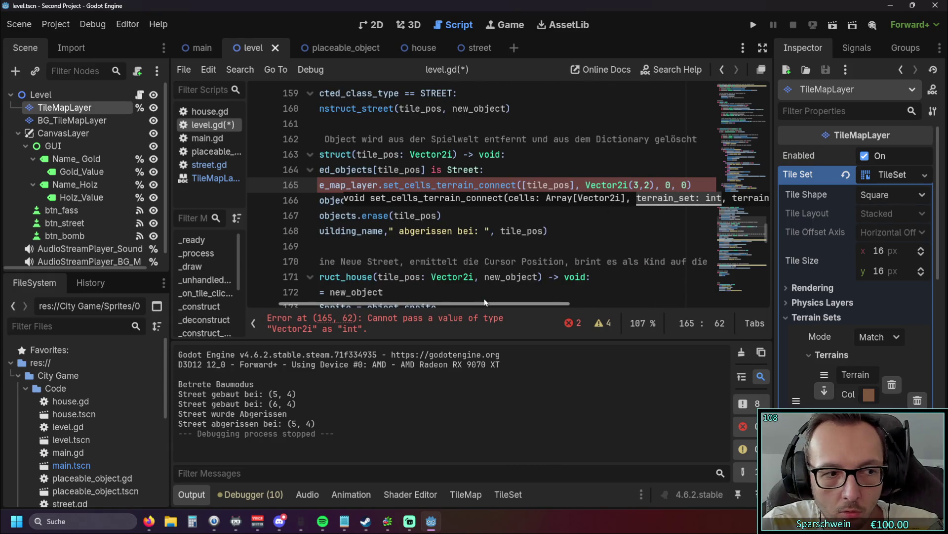
{"action": "scroll", "coordinate": [484, 300], "scroll_direction": "right", "scroll_amount": 2}
{"action": "scroll", "coordinate": [544, 248], "scroll_direction": "left", "scroll_amount": 3}
Replace Vector2i(3,2) with 0 so the call reads ([tile_pos], 0, 0), then compare with _construct_street.
{"action": "mouse_move", "coordinate": [691, 185]}
{"action": "left_mouse_down"}
{"action": "mouse_move", "coordinate": [621, 186]}
{"action": "mouse_move", "coordinate": [614, 194]}
{"action": "left_mouse_up"}
{"action": "type", "text": "0"}
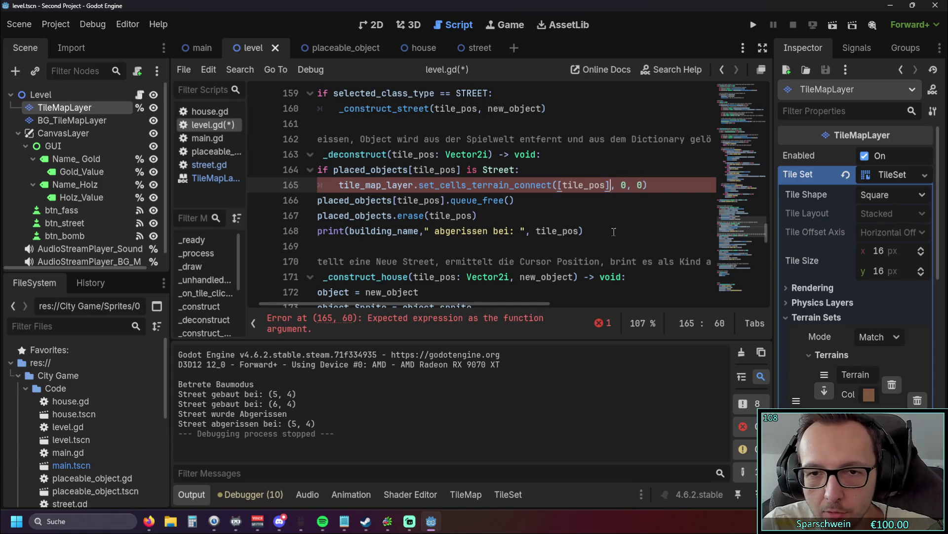
{"action": "key", "text": "Down"}
{"action": "key", "text": "Down"}
{"action": "scroll", "coordinate": [445, 307], "scroll_direction": "left", "scroll_amount": 2}
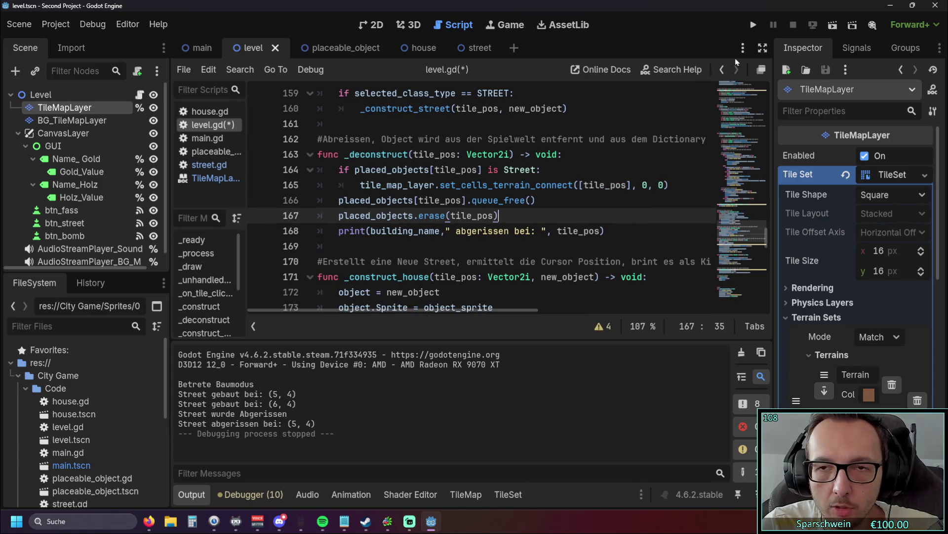
{"action": "scroll", "coordinate": [548, 221], "scroll_direction": "down", "scroll_amount": 3}
{"action": "scroll", "coordinate": [548, 220], "scroll_direction": "up", "scroll_amount": 1}
{"action": "scroll", "coordinate": [632, 241], "scroll_direction": "down", "scroll_amount": 3}
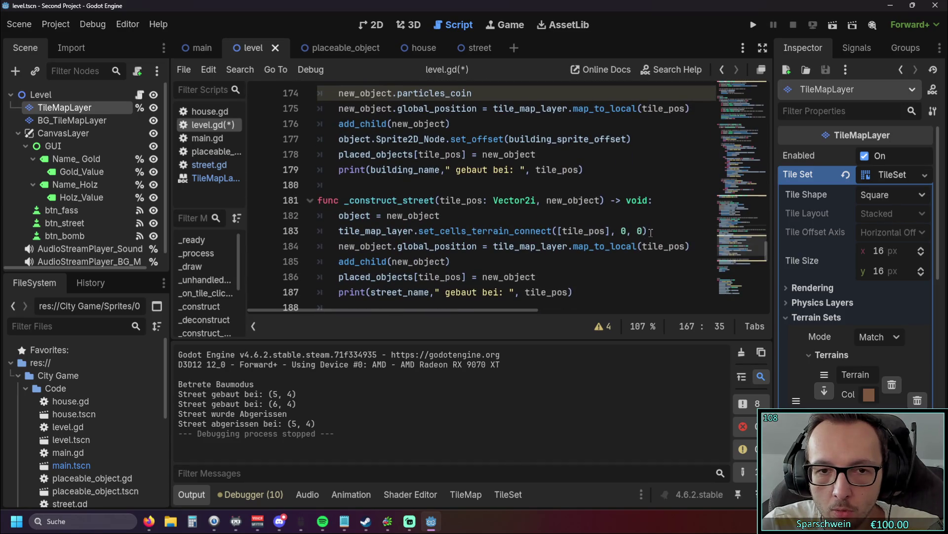
{"action": "scroll", "coordinate": [651, 232], "scroll_direction": "up", "scroll_amount": 5}
Run the game, then place and demolish a barrel on the grass.
{"action": "left_click", "coordinate": [753, 25]}
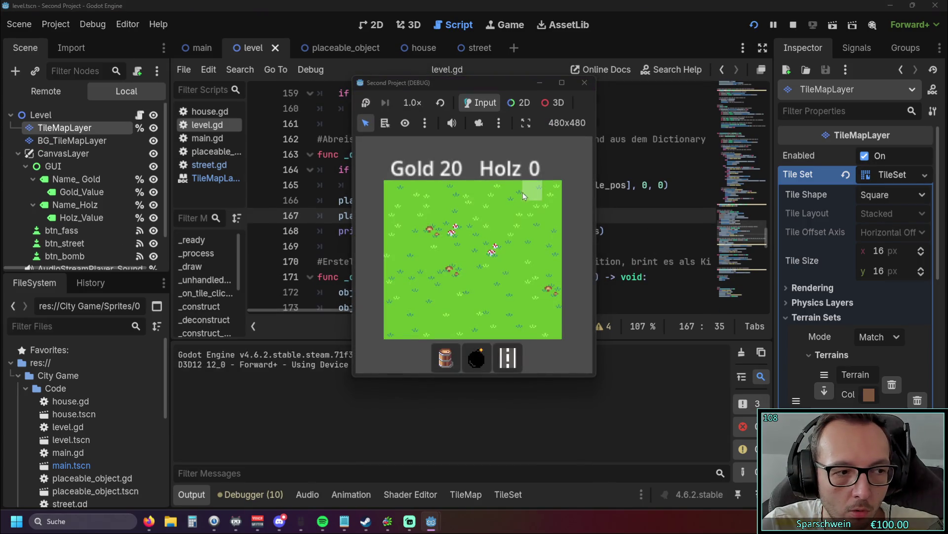
{"action": "left_click", "coordinate": [446, 357]}
{"action": "left_click", "coordinate": [473, 290]}
{"action": "left_click", "coordinate": [475, 292]}
Build and demolish street tiles at (5,4) and (4,4), then close the game window.
{"action": "key", "text": "3"}
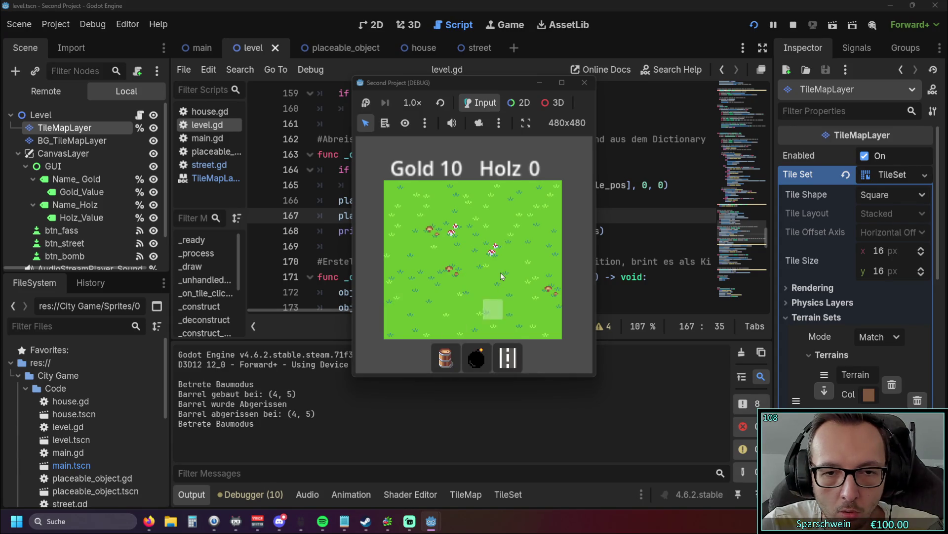
{"action": "left_click", "coordinate": [498, 272]}
{"action": "left_click", "coordinate": [497, 272]}
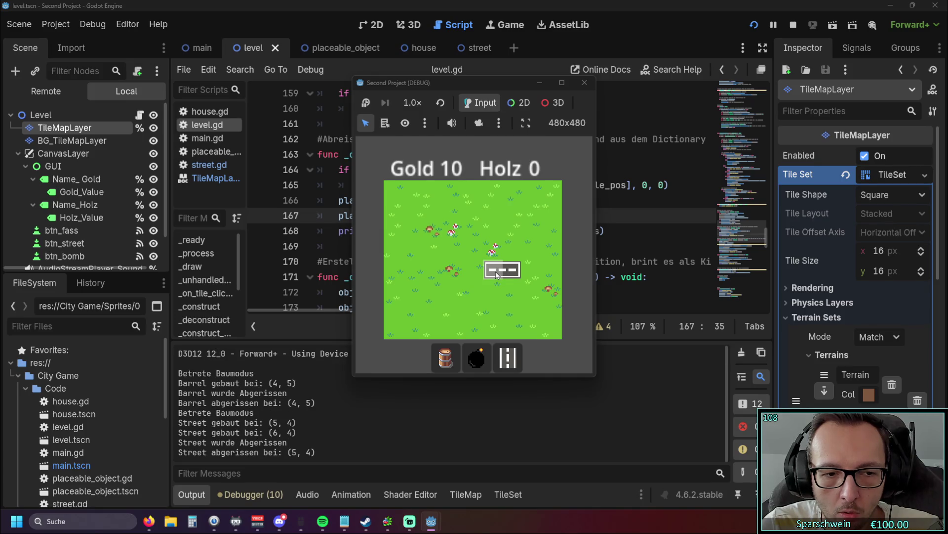
{"action": "right_click", "coordinate": [496, 272]}
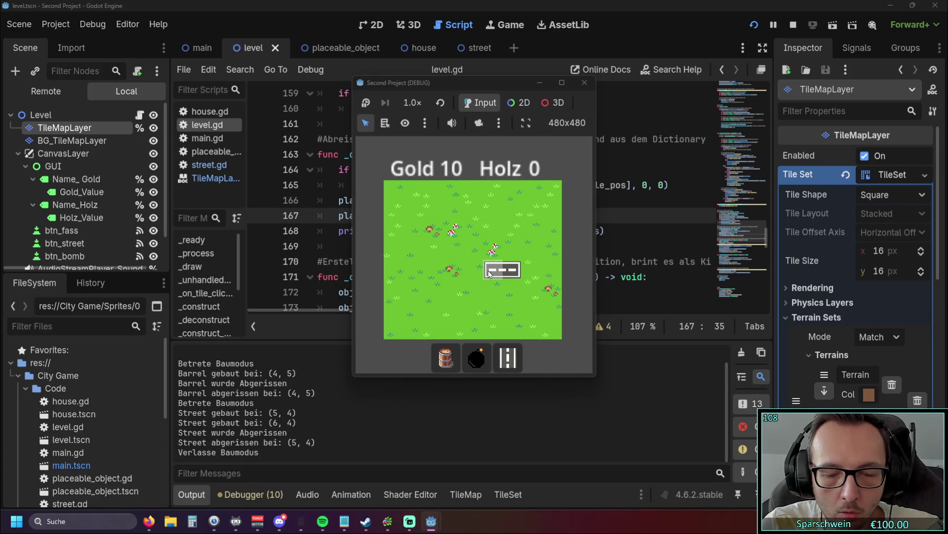
{"action": "key", "text": "3"}
{"action": "left_click", "coordinate": [473, 271]}
{"action": "left_click", "coordinate": [473, 271]}
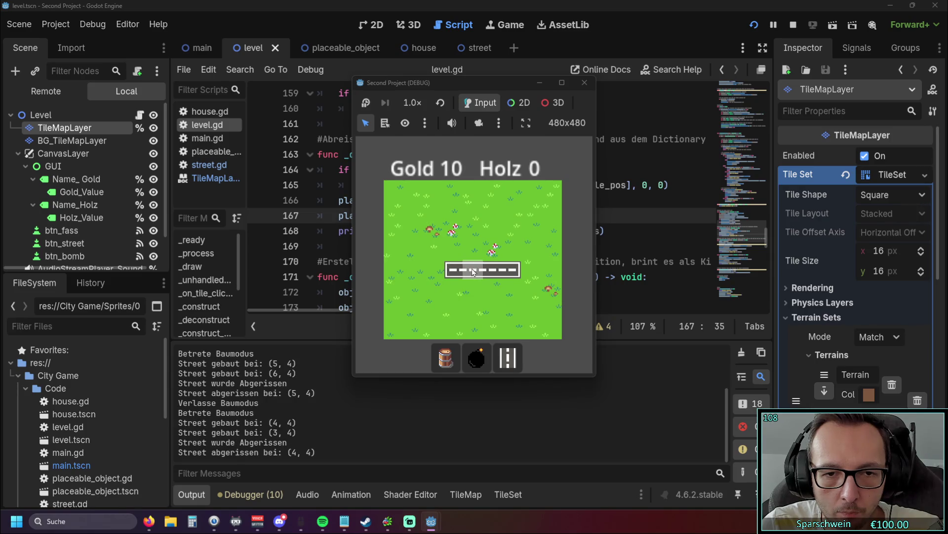
{"action": "right_click", "coordinate": [473, 275]}
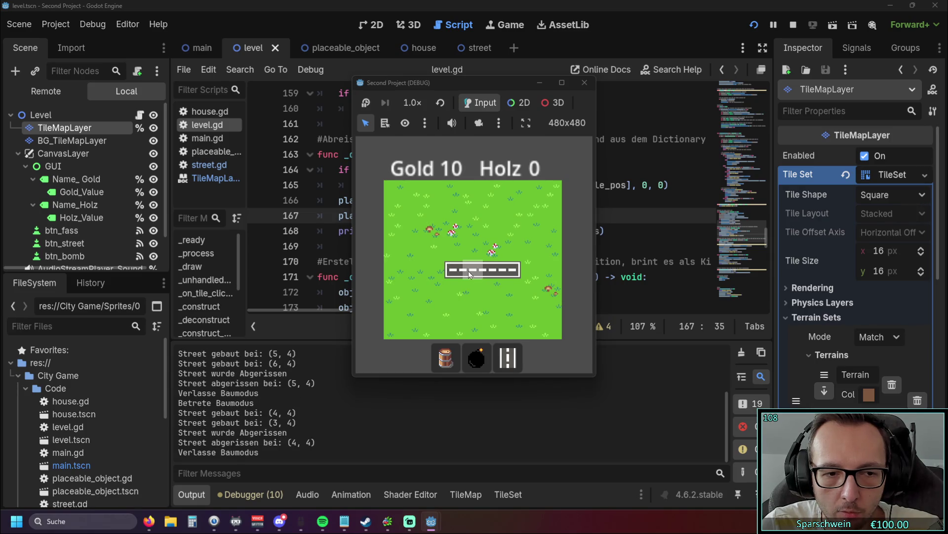
{"action": "left_click", "coordinate": [580, 89]}
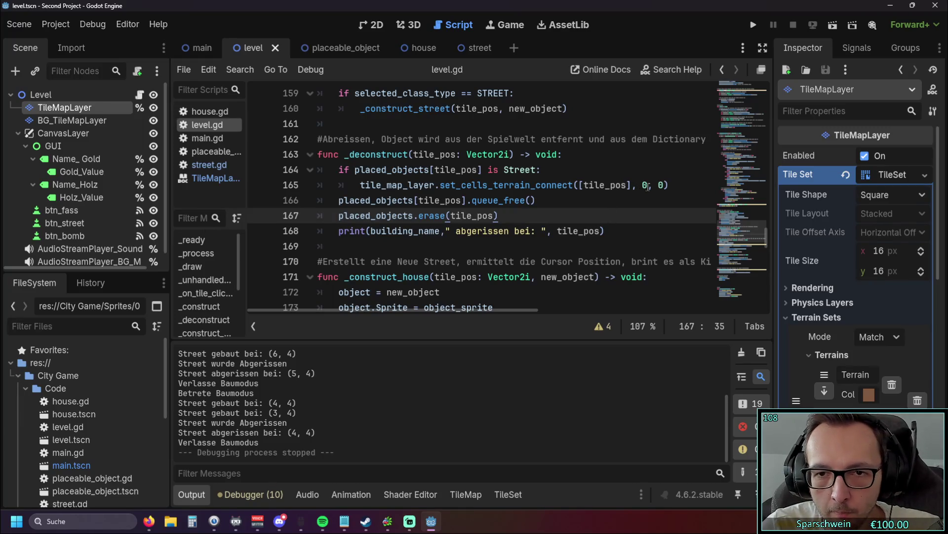
Append a false argument to the set_cells_terrain_connect call on line 165.
{"action": "left_click", "coordinate": [664, 186]}
{"action": "type", "text": ", fa"}
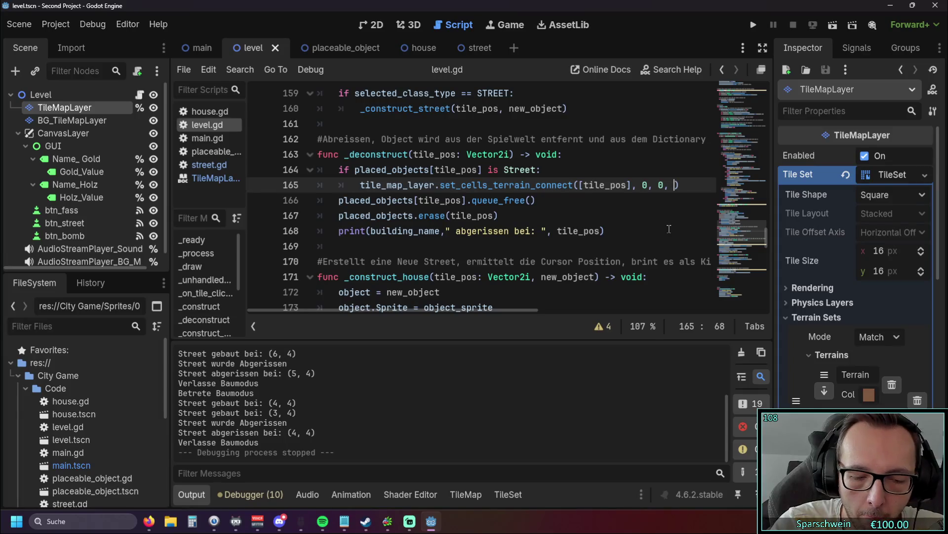
{"action": "type", "text": "lse"}
{"action": "key", "text": "Return"}
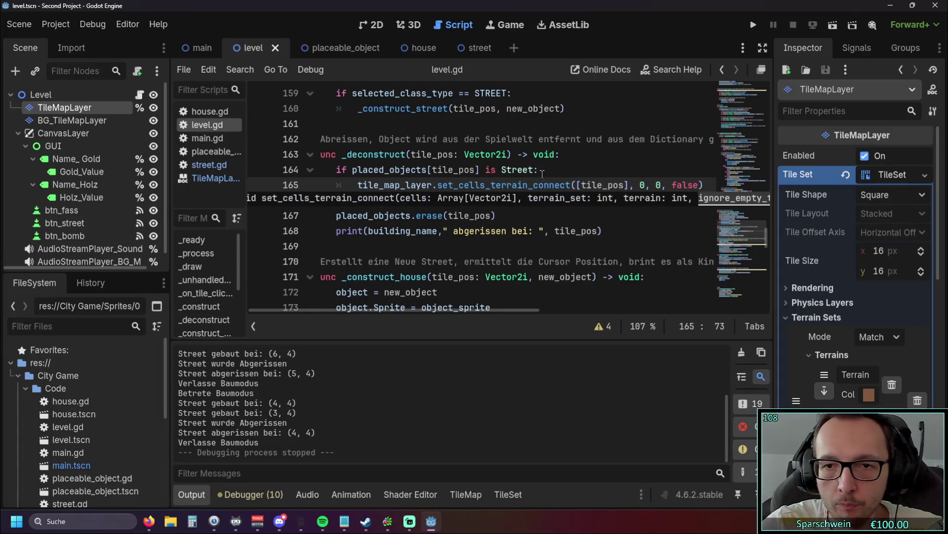
{"action": "key", "text": "Down"}
{"action": "key", "text": "Down"}
Run the game, lay a street across several tiles, demolish one, and close the game.
{"action": "left_click", "coordinate": [753, 24]}
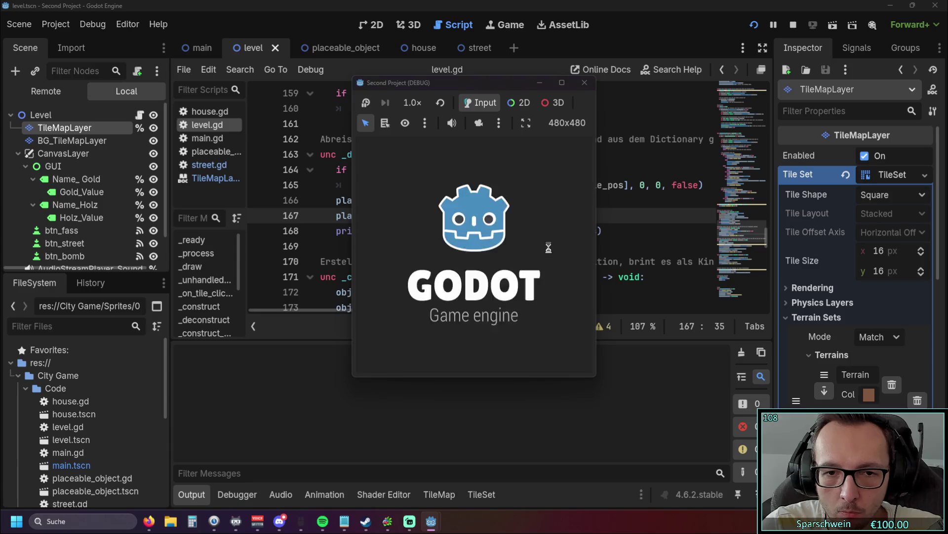
{"action": "left_click", "coordinate": [510, 272]}
{"action": "left_click_drag", "start_coordinate": [511, 272], "coordinate": [478, 274]}
{"action": "left_click", "coordinate": [486, 268]}
{"action": "right_click", "coordinate": [486, 270]}
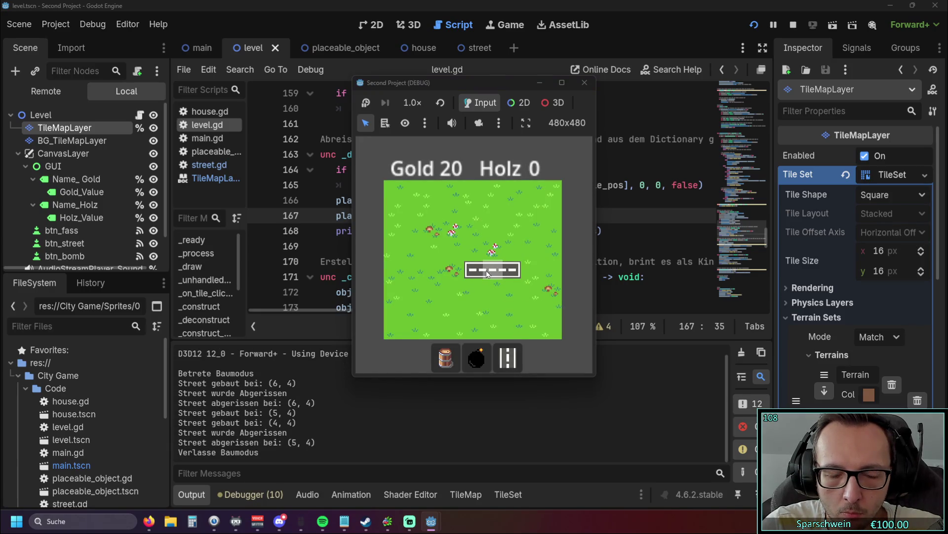
{"action": "left_click", "coordinate": [585, 82]}
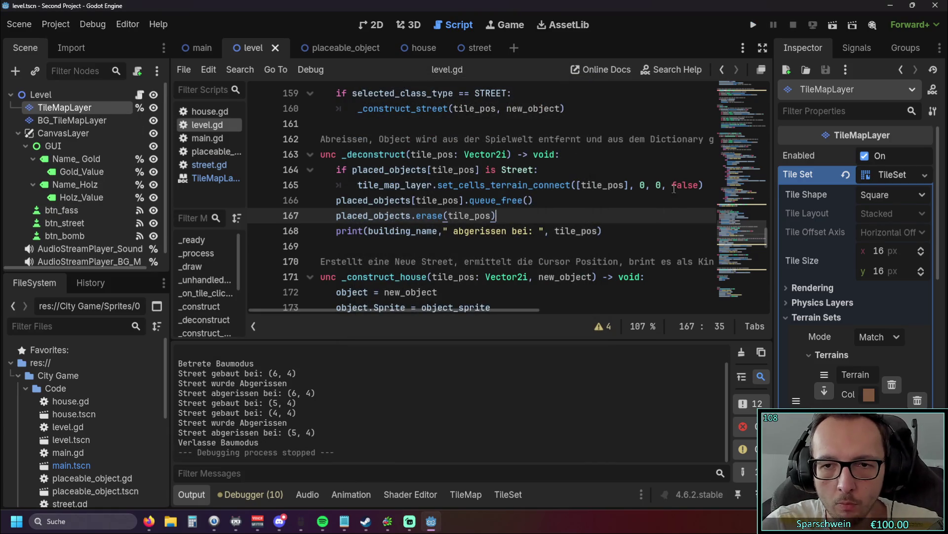
Delete the false argument again and select the BG_TileMapLayer node.
{"action": "double_click", "coordinate": [675, 189]}
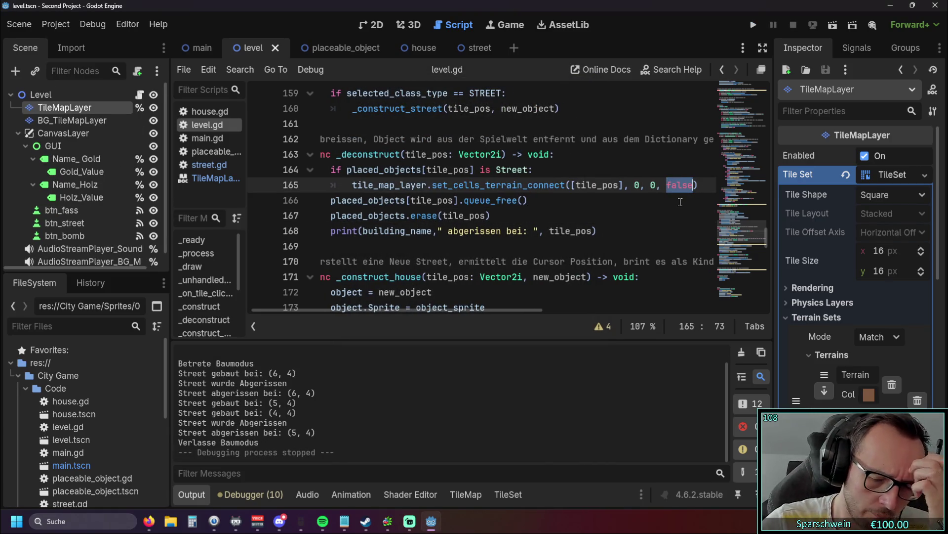
{"action": "key", "text": "BackSpace"}
{"action": "key", "text": "BackSpace"}
{"action": "key", "text": "BackSpace"}
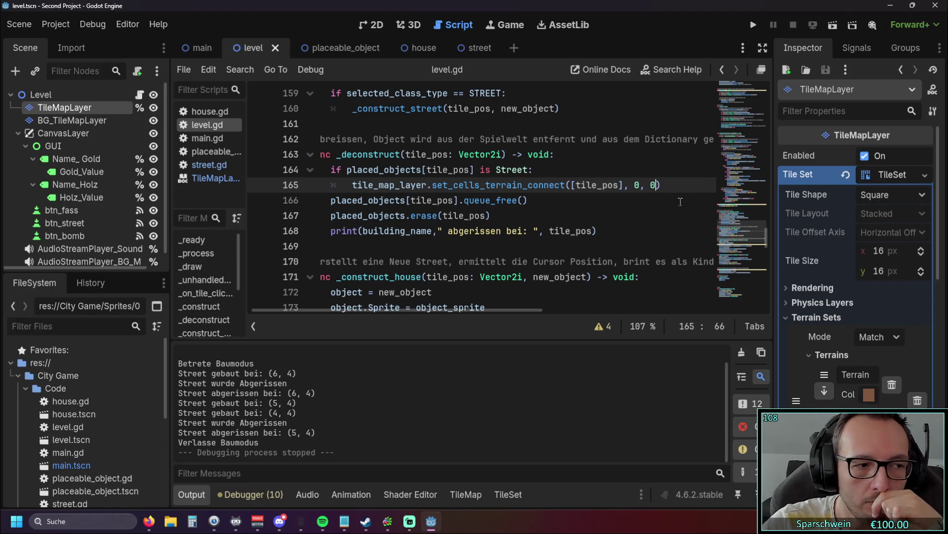
{"action": "left_click", "coordinate": [570, 200]}
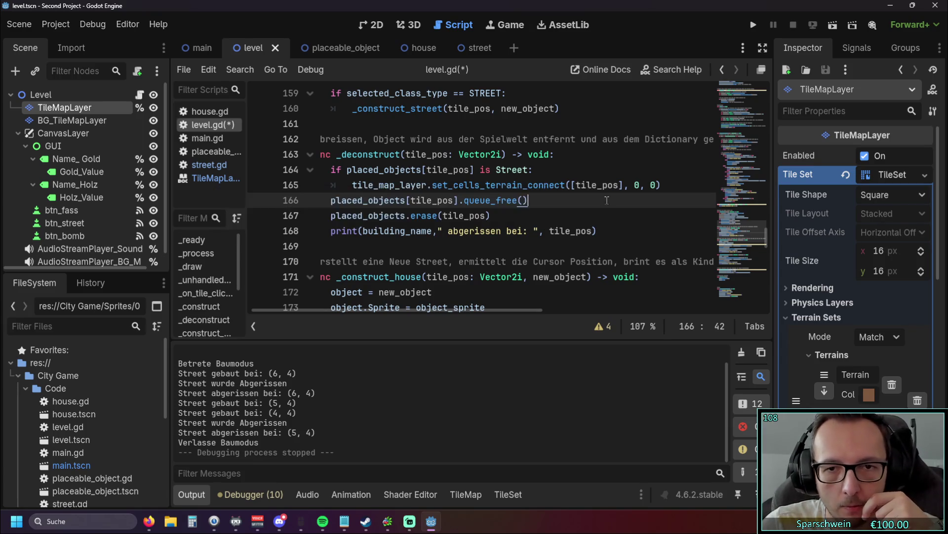
{"action": "mouse_move", "coordinate": [563, 183]}
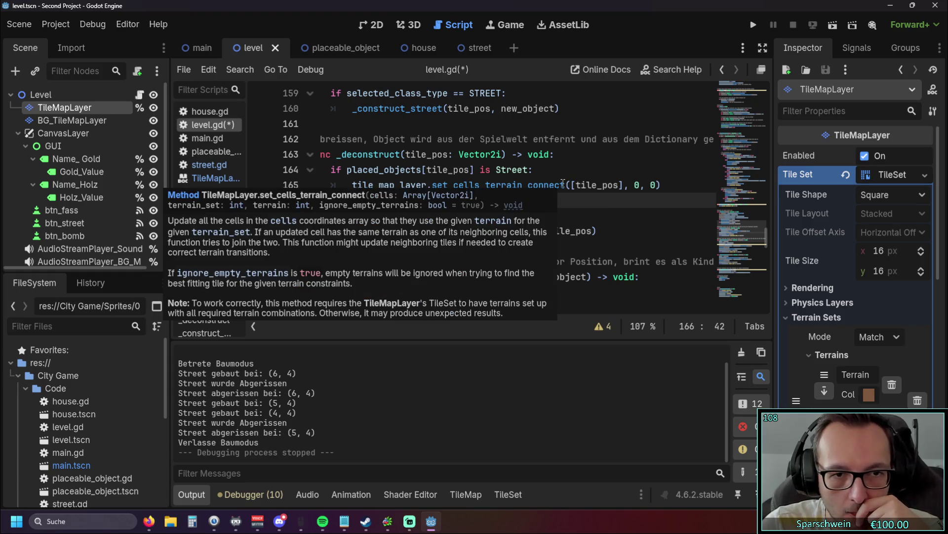
{"action": "left_click", "coordinate": [82, 120]}
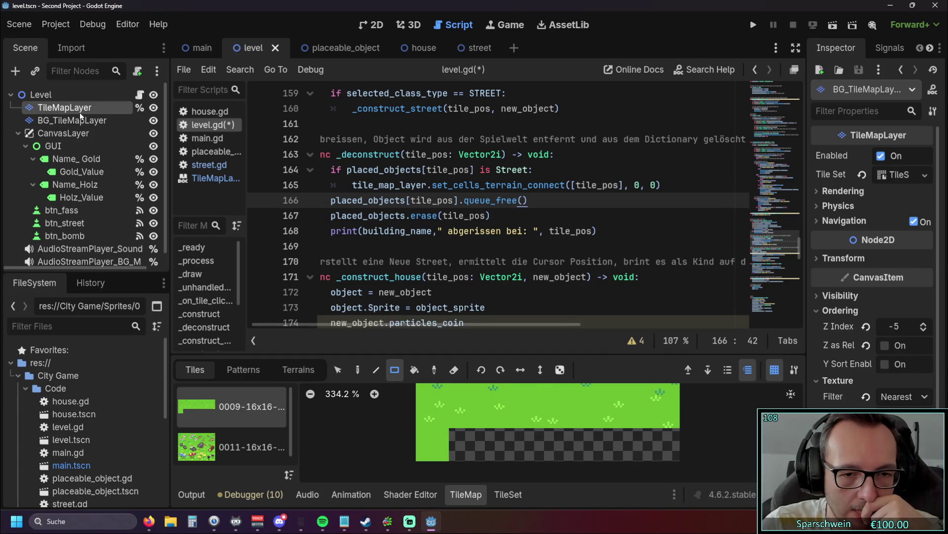
Select the TileMapLayer, show the grass tile atlas, and bring up the TileSet editor.
{"action": "left_click", "coordinate": [79, 112]}
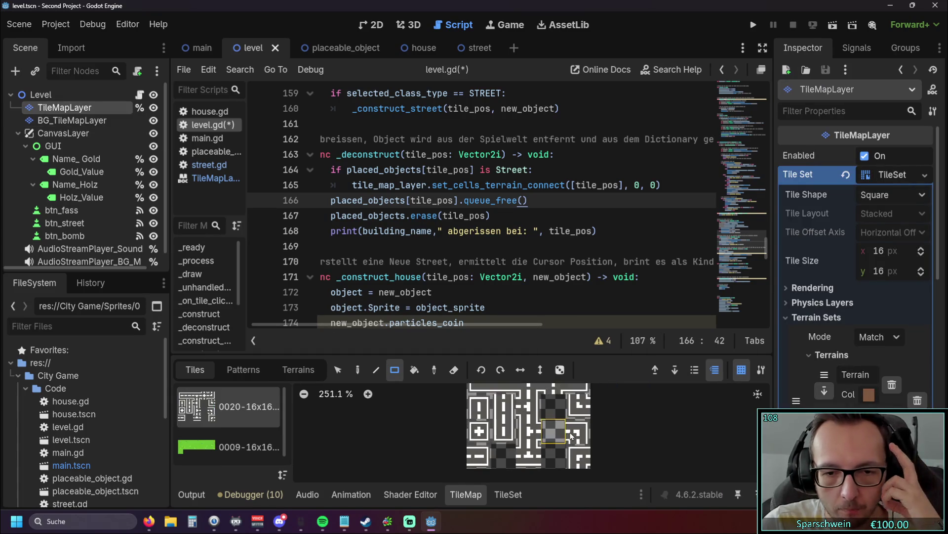
{"action": "scroll", "coordinate": [572, 434], "scroll_direction": "up", "scroll_amount": 2}
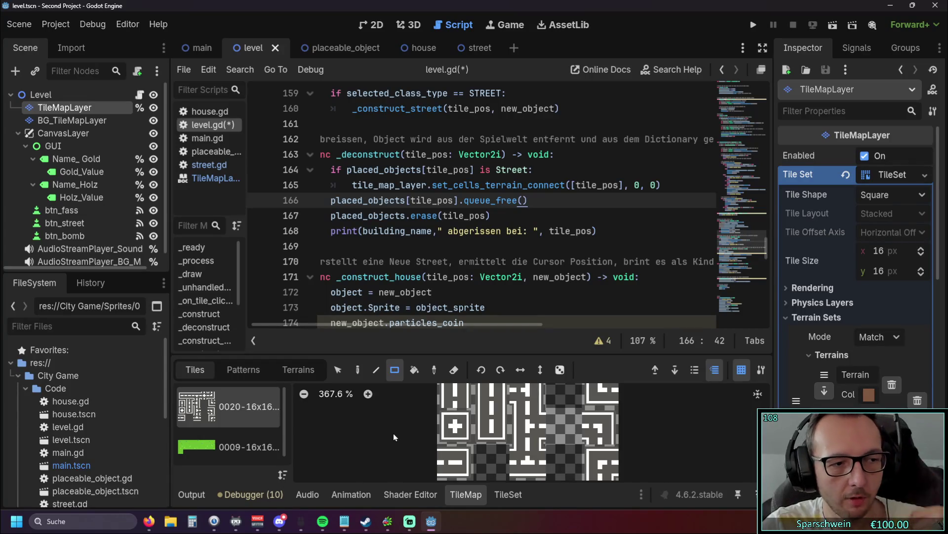
{"action": "left_click", "coordinate": [232, 447]}
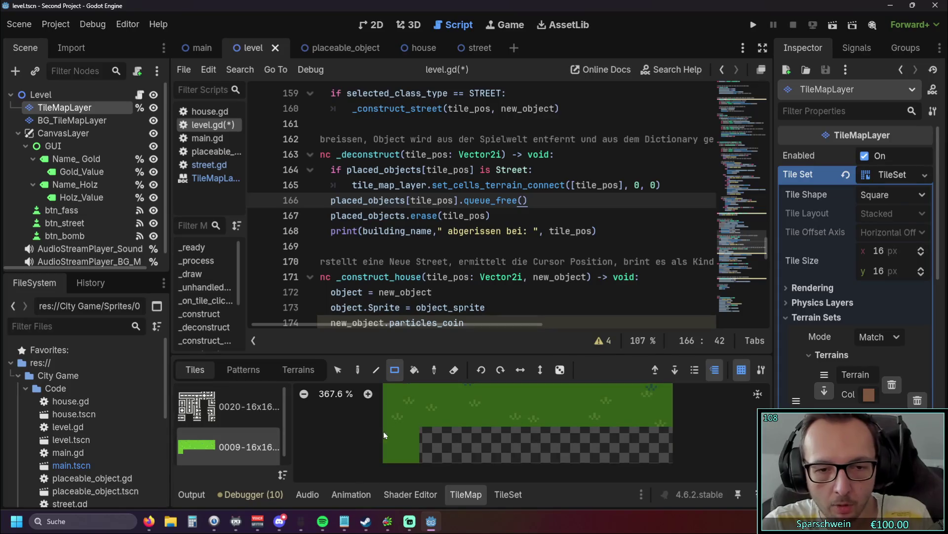
{"action": "scroll", "coordinate": [395, 431], "scroll_direction": "up", "scroll_amount": 1}
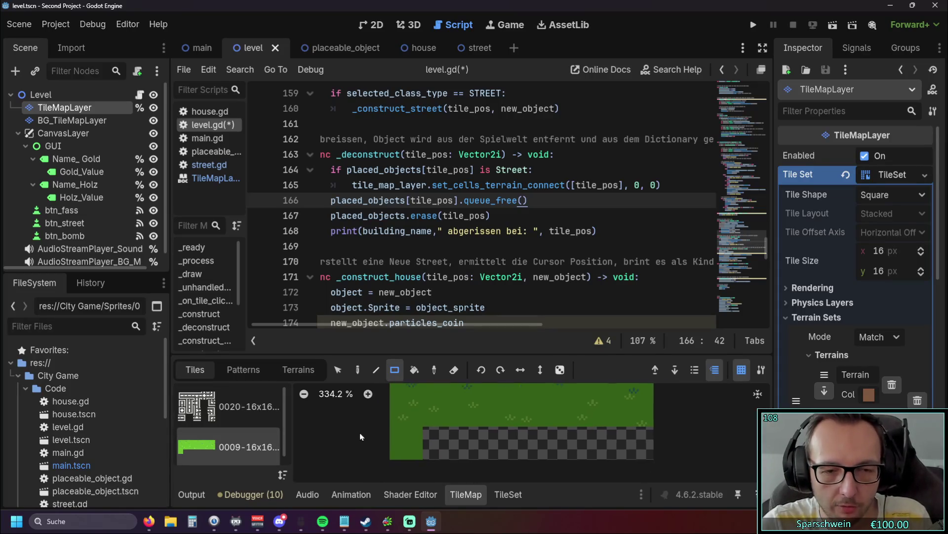
{"action": "left_click_drag", "start_coordinate": [357, 455], "coordinate": [361, 436]}
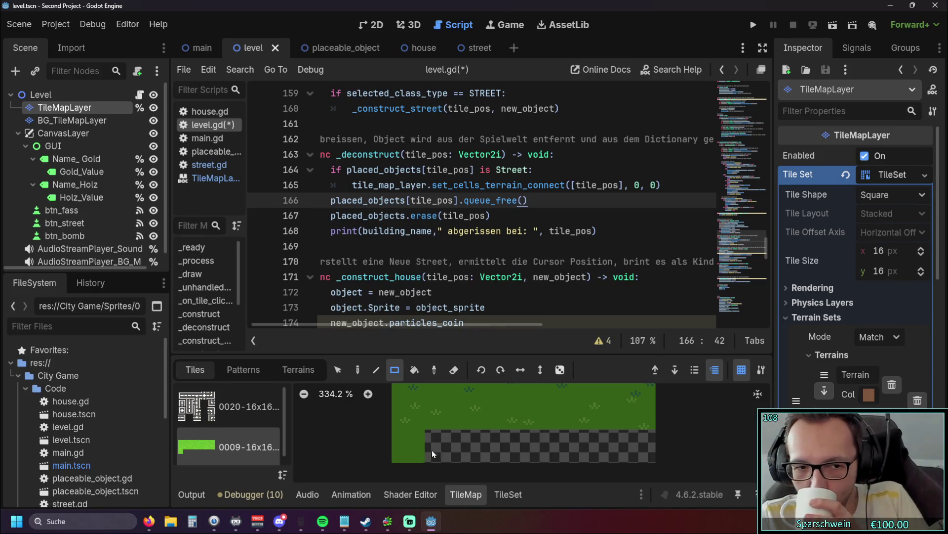
{"action": "left_click", "coordinate": [239, 423]}
{"action": "left_click", "coordinate": [242, 441]}
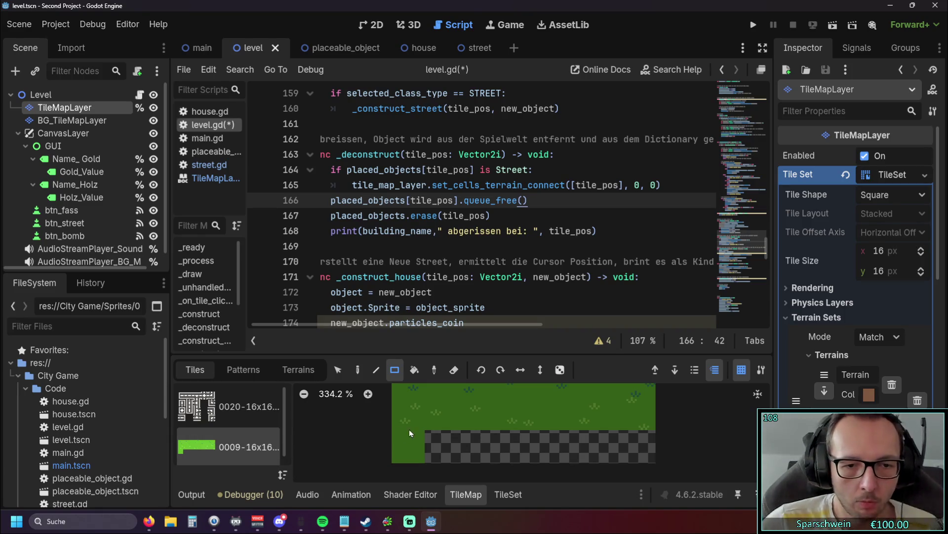
{"action": "left_click", "coordinate": [506, 493]}
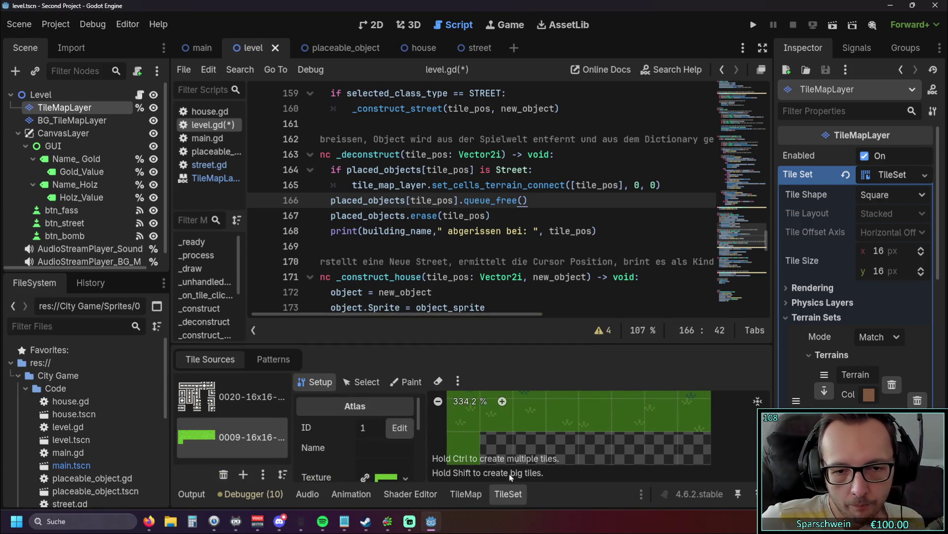
Select atlas tile (1, 2), enlarge the TileSet panel, and set Paint Properties to Terrains.
{"action": "left_click", "coordinate": [497, 457]}
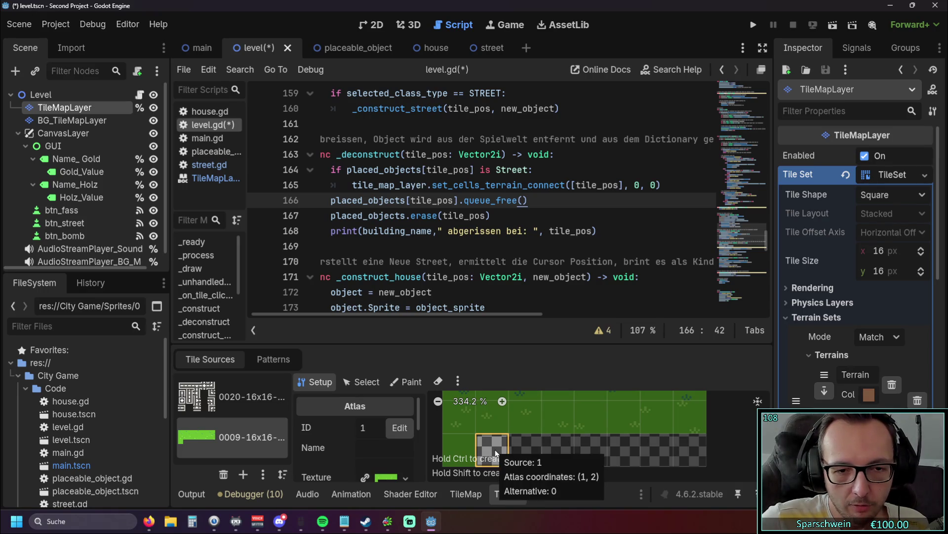
{"action": "left_click_drag", "start_coordinate": [455, 343], "coordinate": [408, 200]}
{"action": "left_click", "coordinate": [406, 238]}
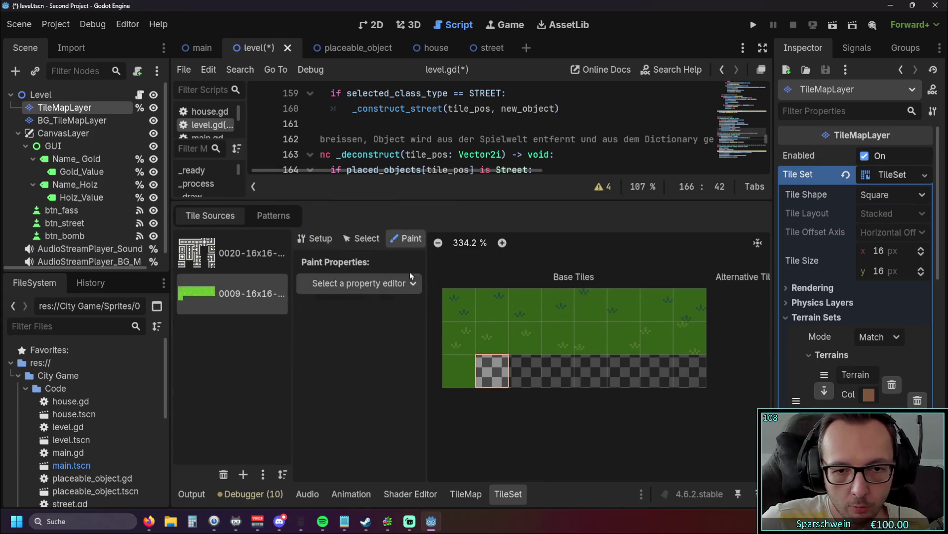
{"action": "left_click", "coordinate": [357, 292]}
{"action": "left_click", "coordinate": [346, 378]}
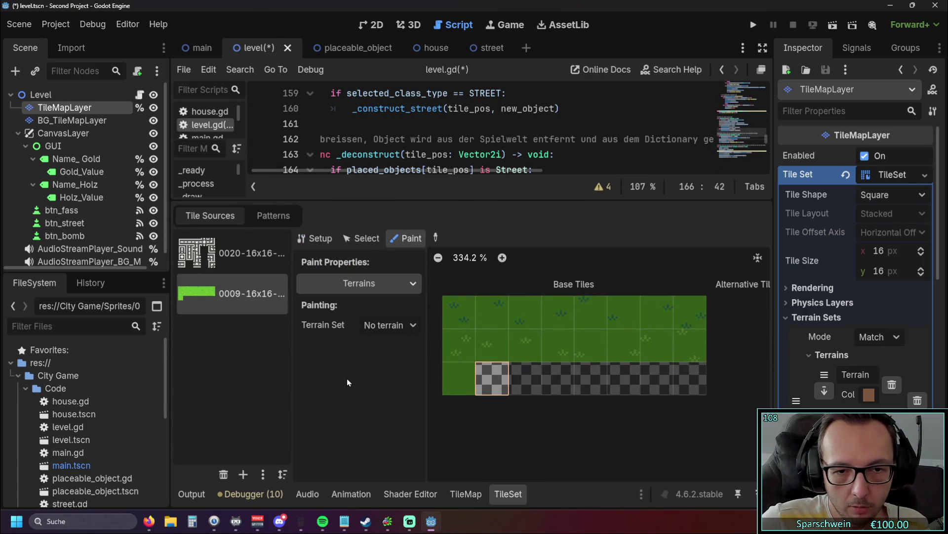
Paint Terrain 0 from terrain set 0 onto the checkered grass tile.
{"action": "left_click", "coordinate": [395, 326]}
{"action": "left_click", "coordinate": [399, 362]}
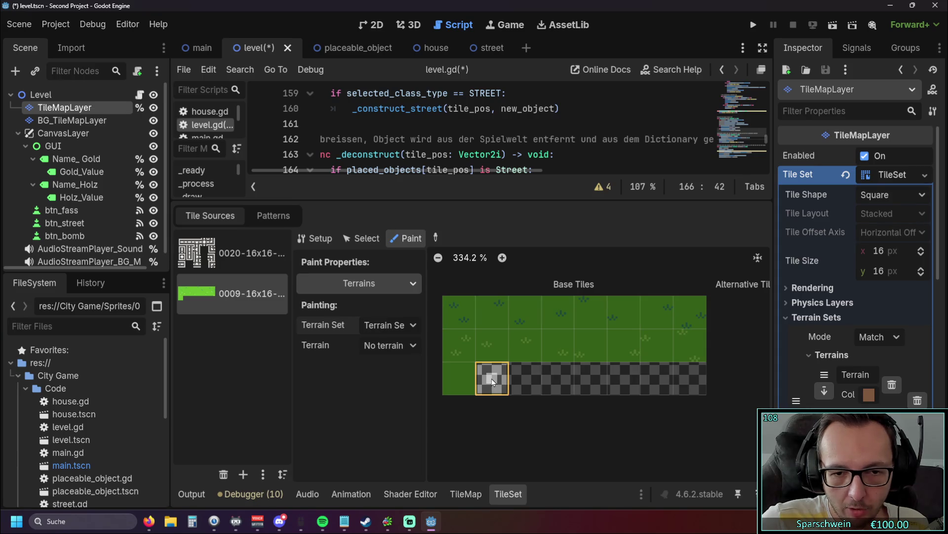
{"action": "left_click", "coordinate": [409, 345]}
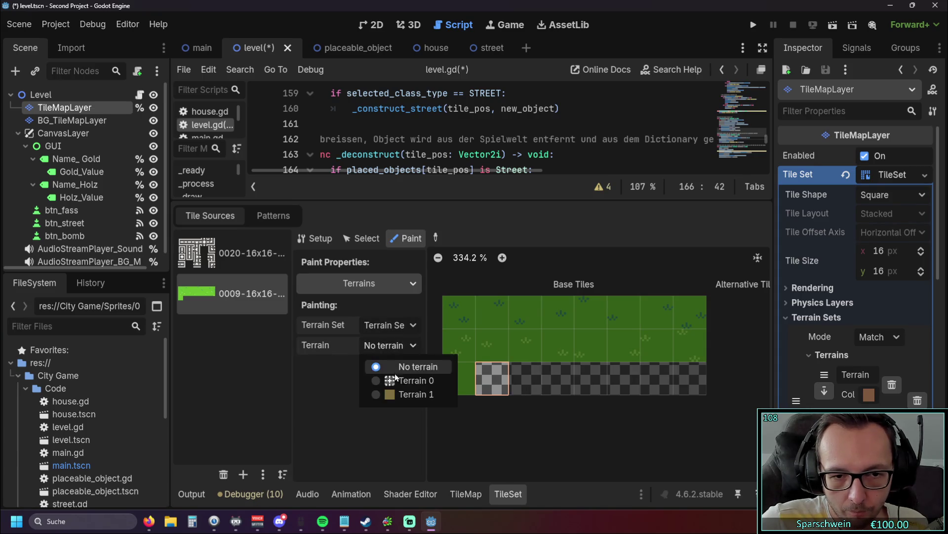
{"action": "left_click", "coordinate": [409, 381]}
{"action": "left_click", "coordinate": [494, 380]}
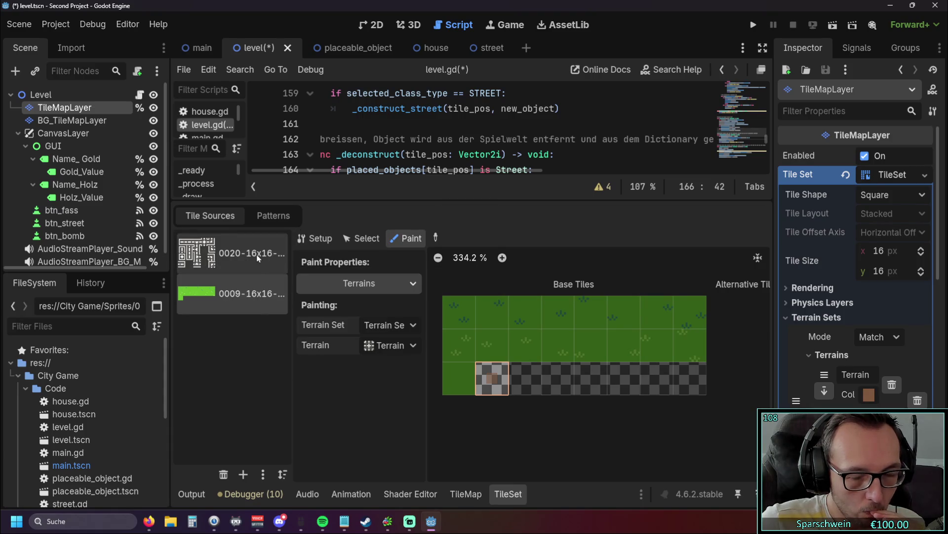
{"action": "left_click", "coordinate": [258, 258]}
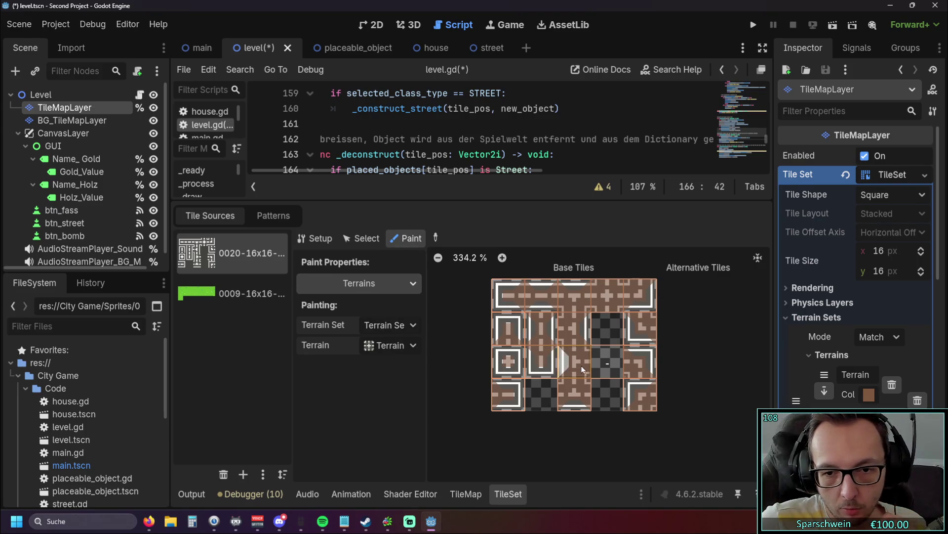
Paint Terrain 0 onto a checkered street tile and drag the splitter down to enlarge the code view.
{"action": "left_click", "coordinate": [607, 361]}
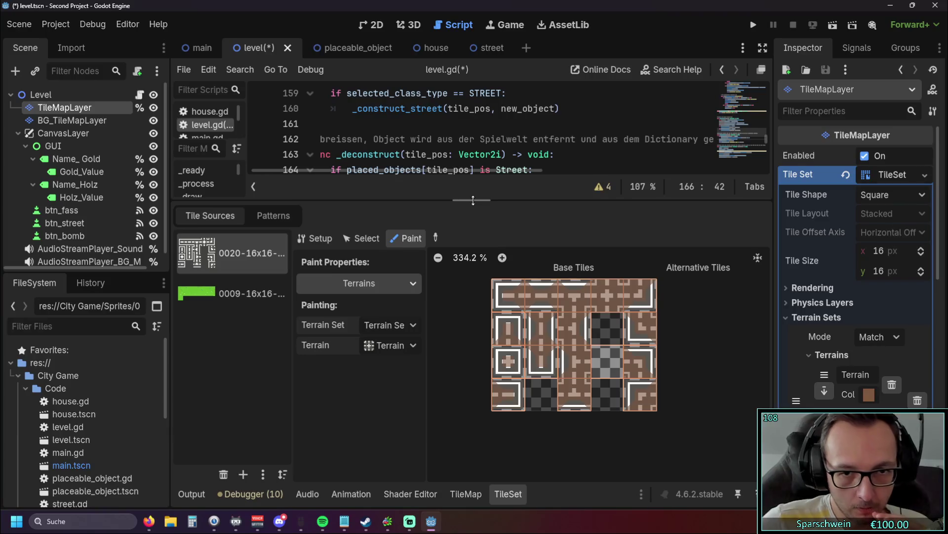
{"action": "left_click_drag", "start_coordinate": [473, 200], "coordinate": [473, 355]}
{"action": "scroll", "coordinate": [503, 288], "scroll_direction": "up", "scroll_amount": 2}
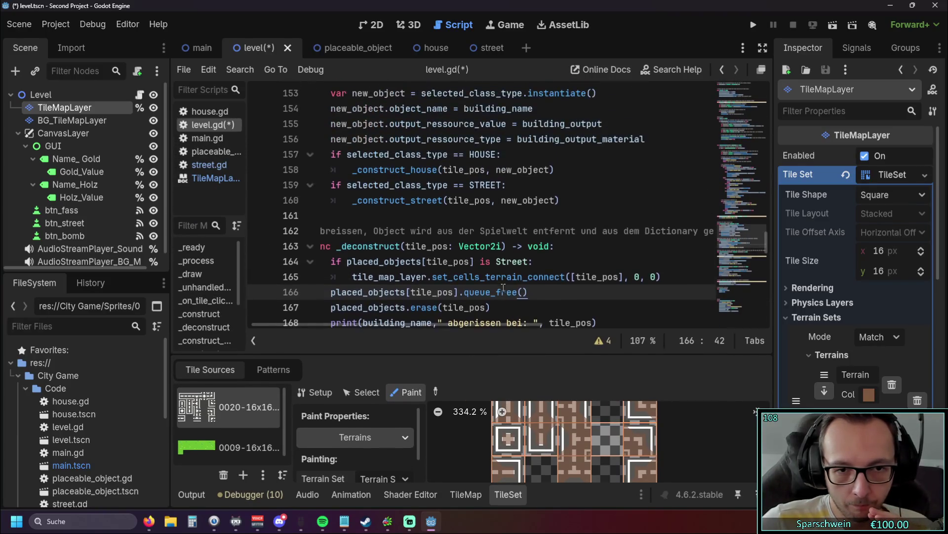
Insert a blank line 168 after placed_objects.erase(tile_pos) in _deconstruct.
{"action": "scroll", "coordinate": [503, 288], "scroll_direction": "down", "scroll_amount": 1}
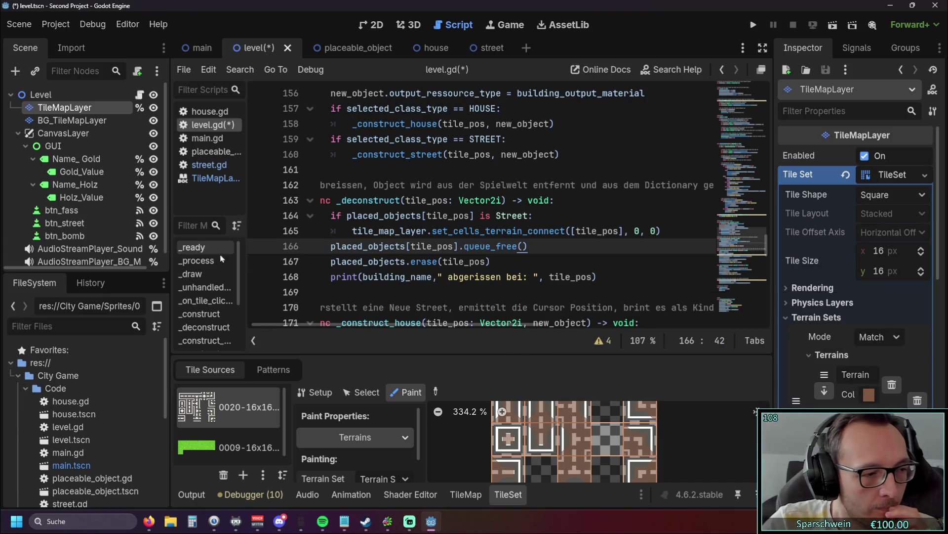
{"action": "scroll", "coordinate": [487, 256], "scroll_direction": "up", "scroll_amount": 1}
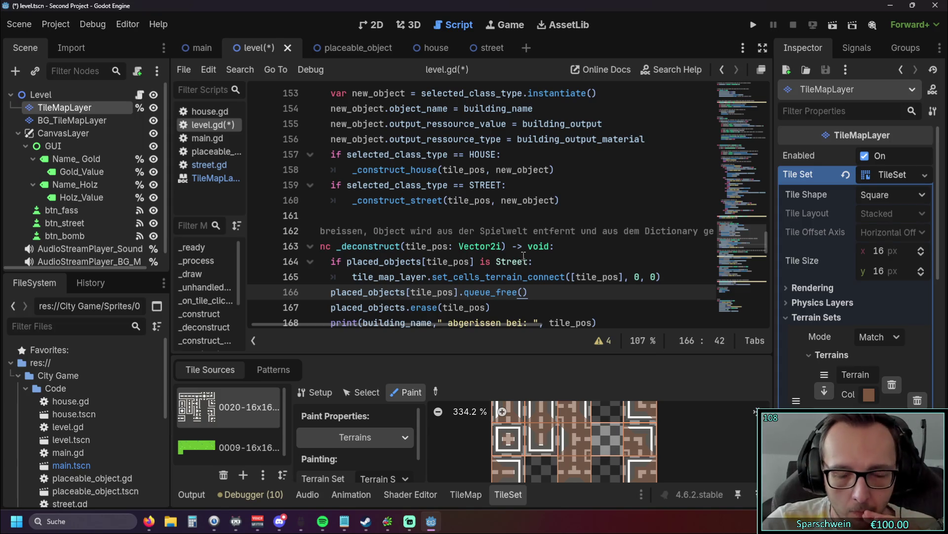
{"action": "scroll", "coordinate": [524, 255], "scroll_direction": "up", "scroll_amount": 1}
{"action": "scroll", "coordinate": [523, 255], "scroll_direction": "down", "scroll_amount": 3}
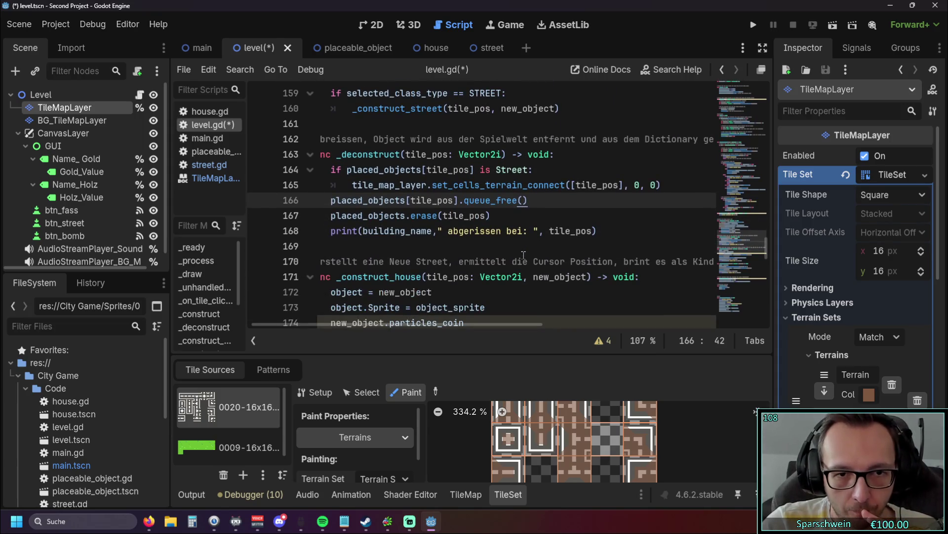
{"action": "scroll", "coordinate": [524, 255], "scroll_direction": "up", "scroll_amount": 1}
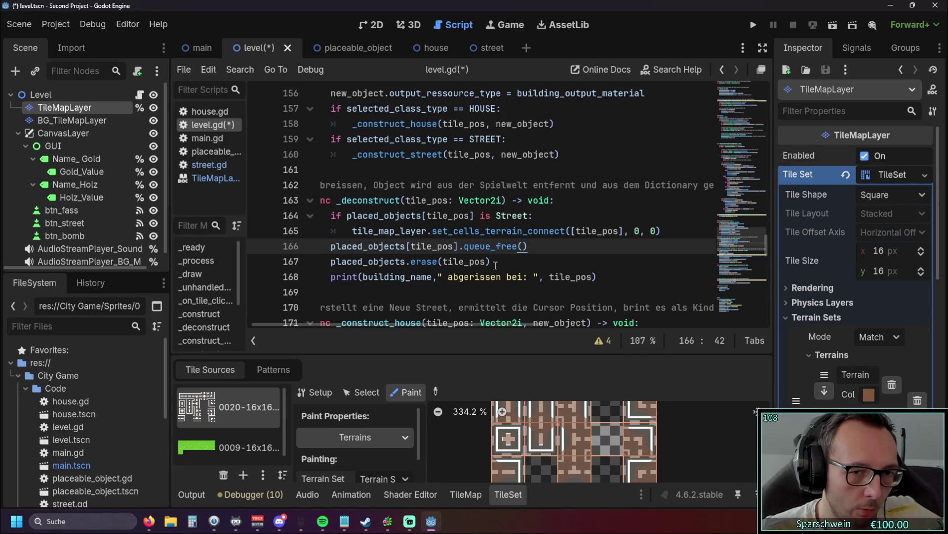
{"action": "left_click", "coordinate": [495, 265]}
{"action": "key", "text": "Return"}
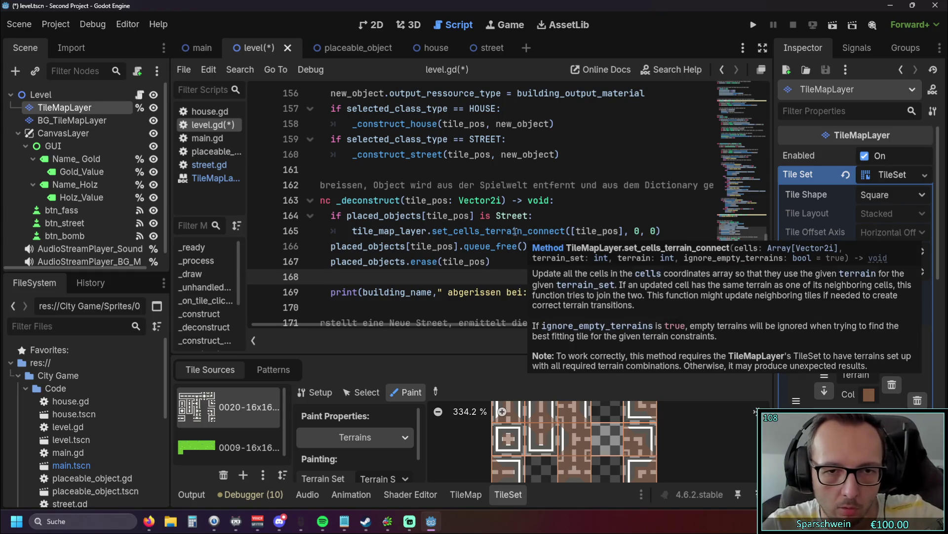
{"action": "mouse_move", "coordinate": [675, 231]}
{"action": "left_mouse_down"}
{"action": "mouse_move", "coordinate": [230, 204]}
{"action": "mouse_move", "coordinate": [243, 213]}
{"action": "left_mouse_up"}
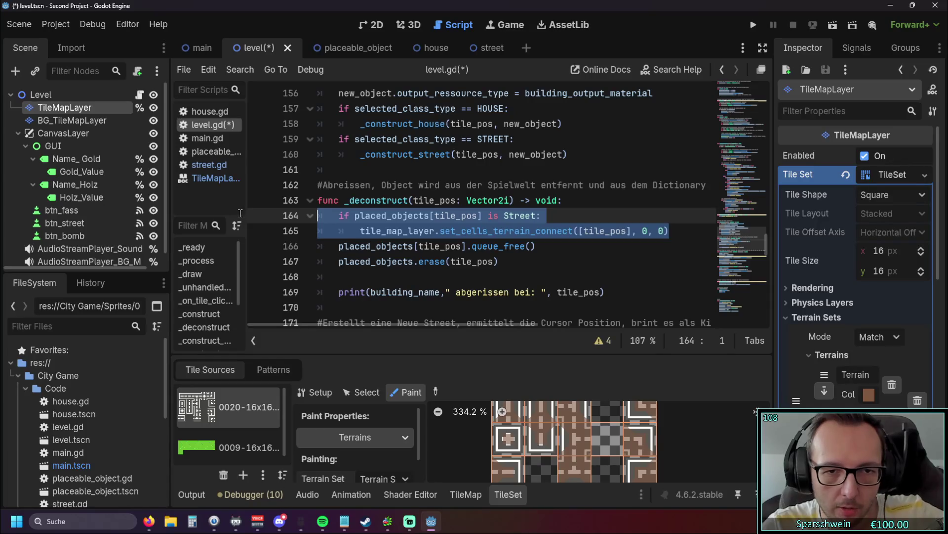
{"action": "left_click", "coordinate": [462, 276]}
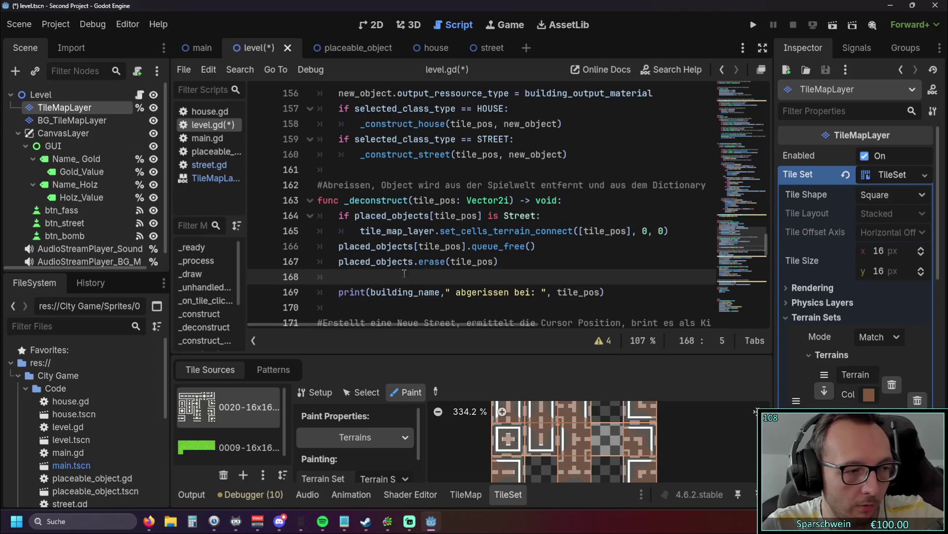
{"action": "key", "text": "alt+Tab"}
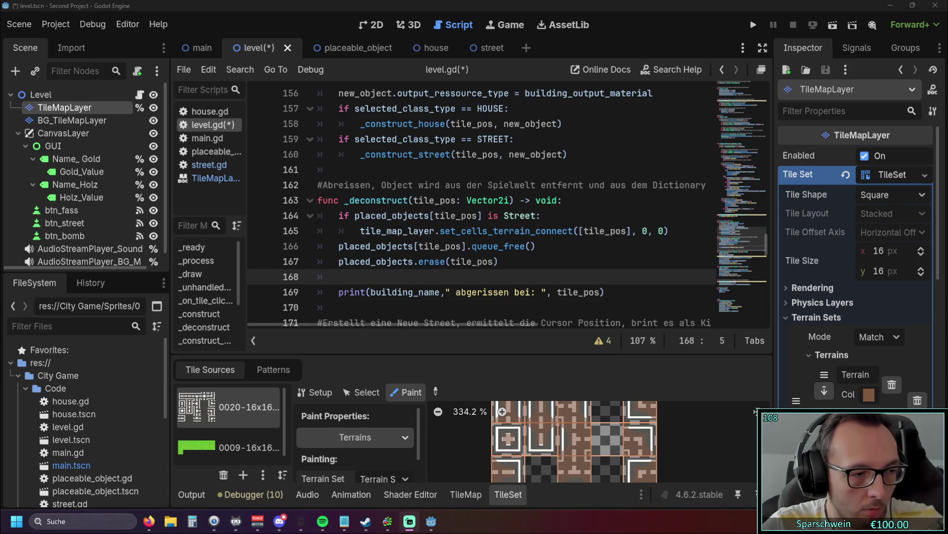
Paste set_cells_terrain_connect() onto line 168 and prefix it with tile_map_layer. copied from line 165.
{"action": "key", "text": "alt+Tab"}
{"action": "type", "text": "set_cells_terrain_connect()"}
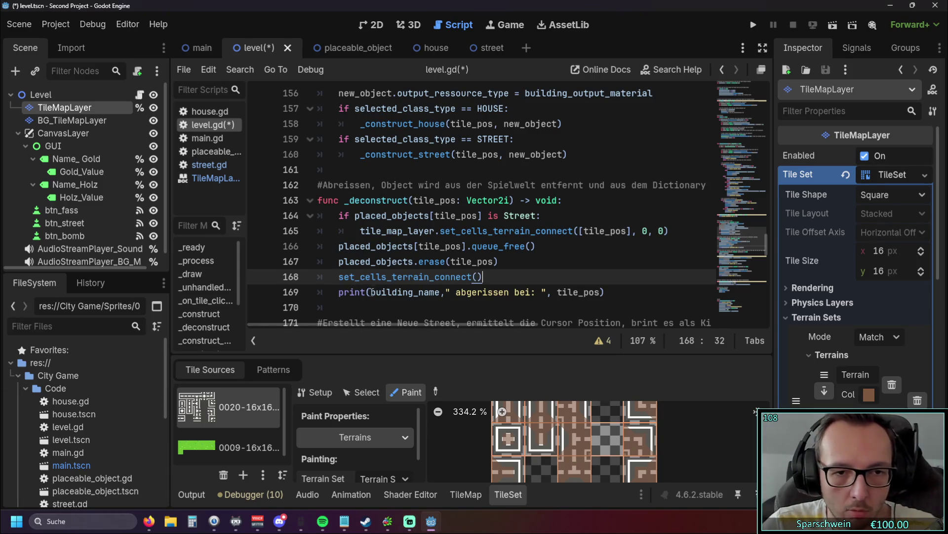
{"action": "left_click", "coordinate": [365, 308]}
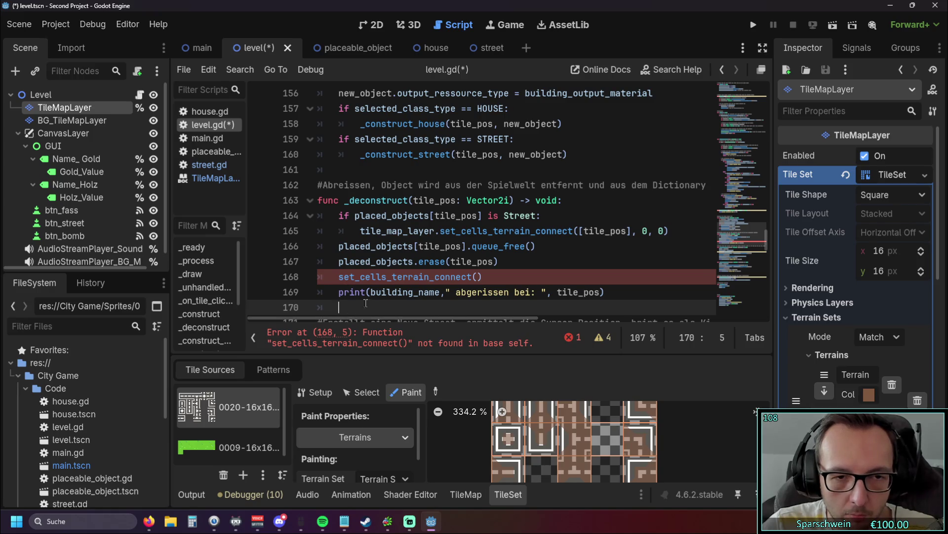
{"action": "left_click_drag", "start_coordinate": [362, 231], "coordinate": [435, 231]}
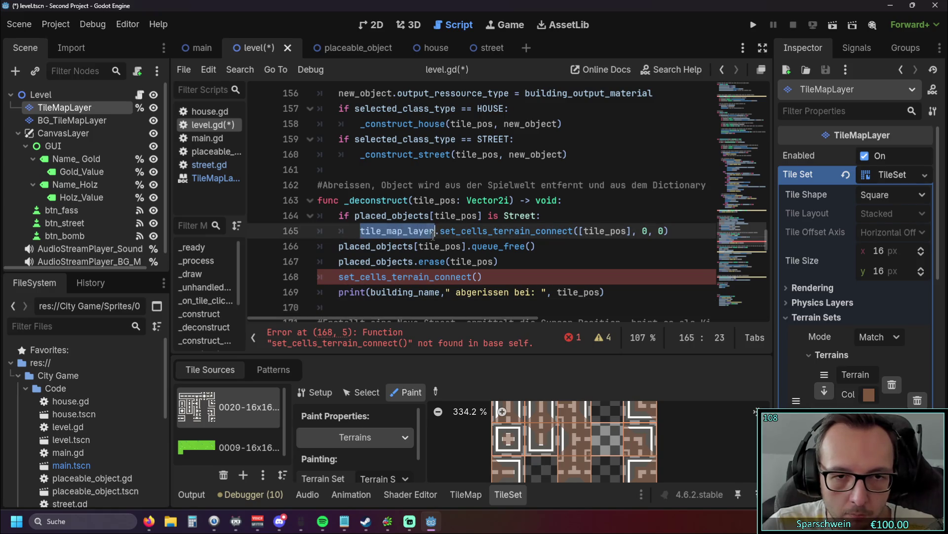
{"action": "key", "text": "ctrl+c"}
{"action": "left_click", "coordinate": [339, 278]}
{"action": "key", "text": "ctrl+v"}
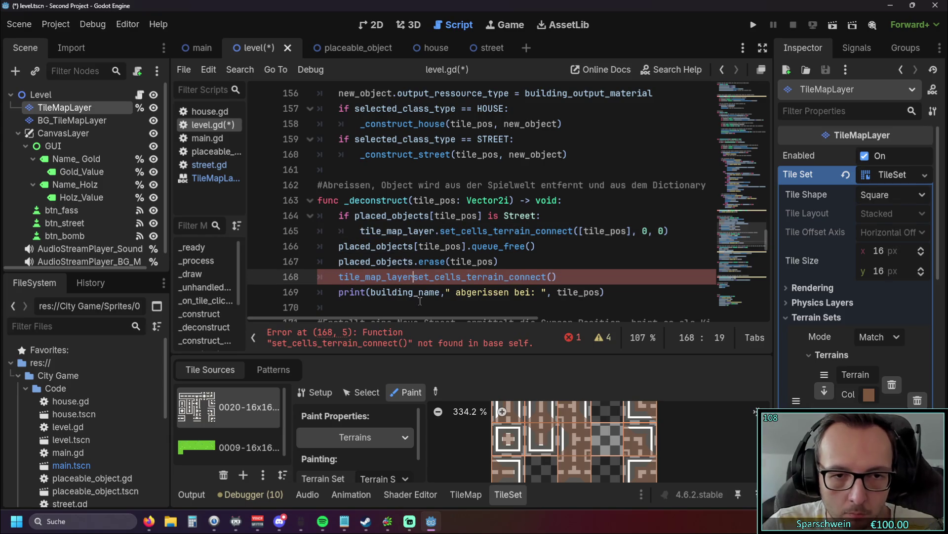
{"action": "type", "text": ","}
{"action": "key", "text": "BackSpace"}
{"action": "type", "text": "."}
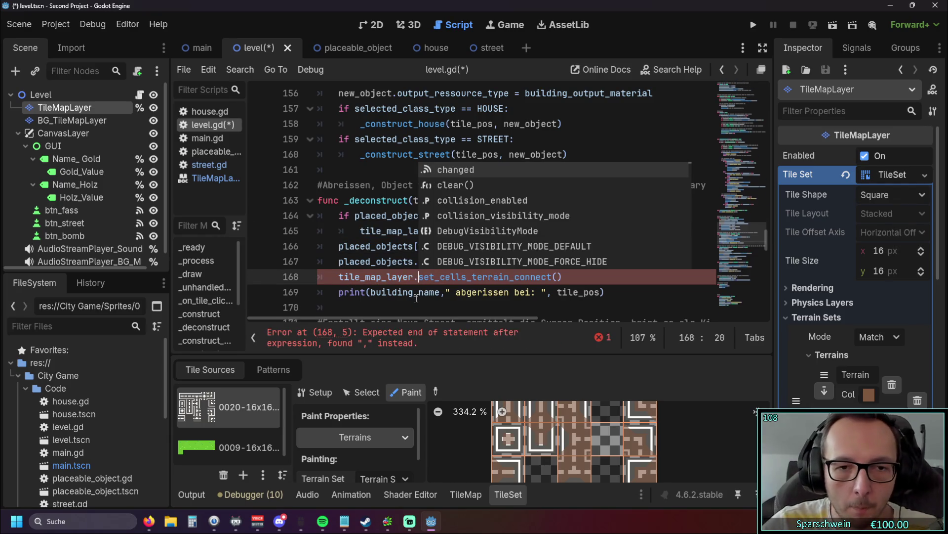
{"action": "left_click", "coordinate": [401, 246]}
Select tile_pos on line 166 to check its uses, then move to empty line 170.
{"action": "scroll", "coordinate": [400, 246], "scroll_direction": "down", "scroll_amount": 1}
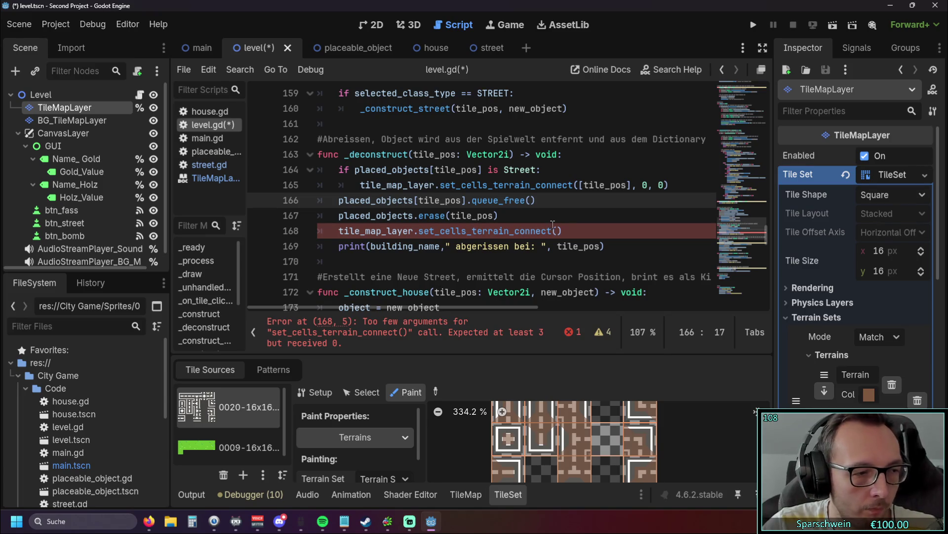
{"action": "mouse_move", "coordinate": [553, 225]}
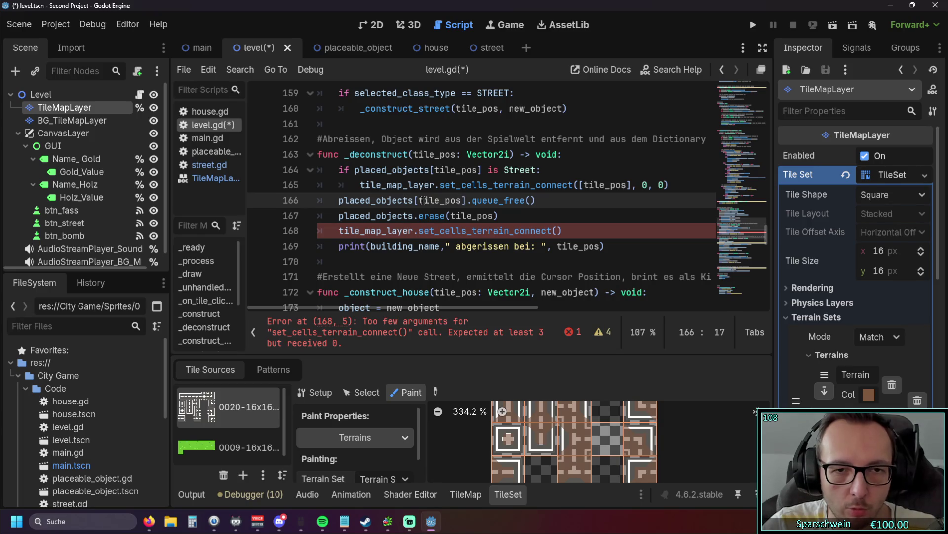
{"action": "left_click_drag", "start_coordinate": [419, 200], "coordinate": [462, 200]}
{"action": "left_click", "coordinate": [401, 261]}
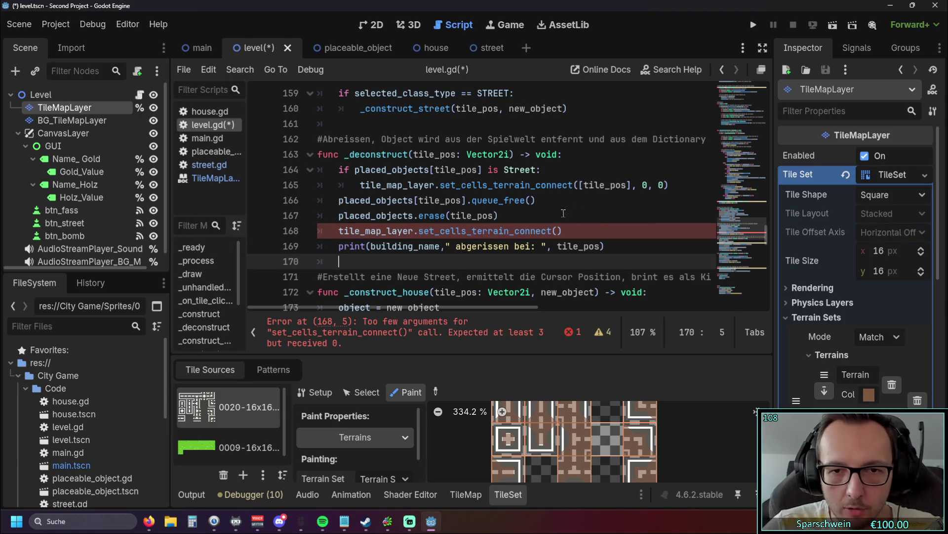
Insert Vector2i( via autocomplete inside the empty set_cells_terrain_connect parentheses on line 168.
{"action": "left_click", "coordinate": [560, 231]}
{"action": "type", "text": "Ve"}
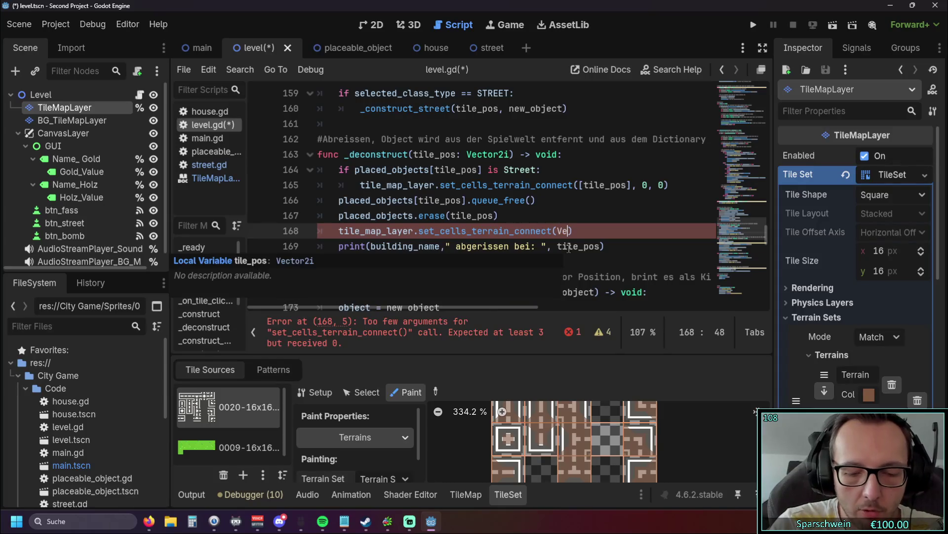
{"action": "type", "text": "ctor"}
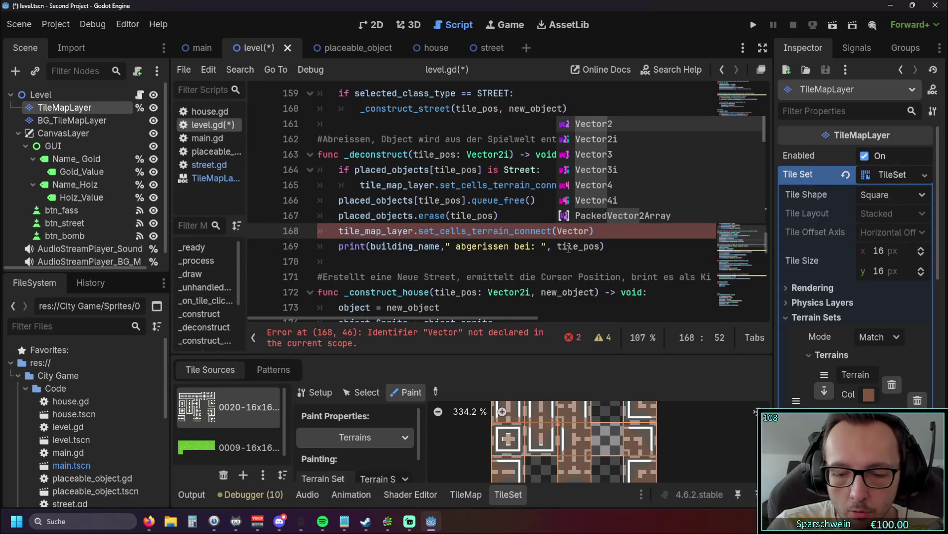
{"action": "key", "text": "Down"}
{"action": "key", "text": "Return"}
{"action": "type", "text": "("}
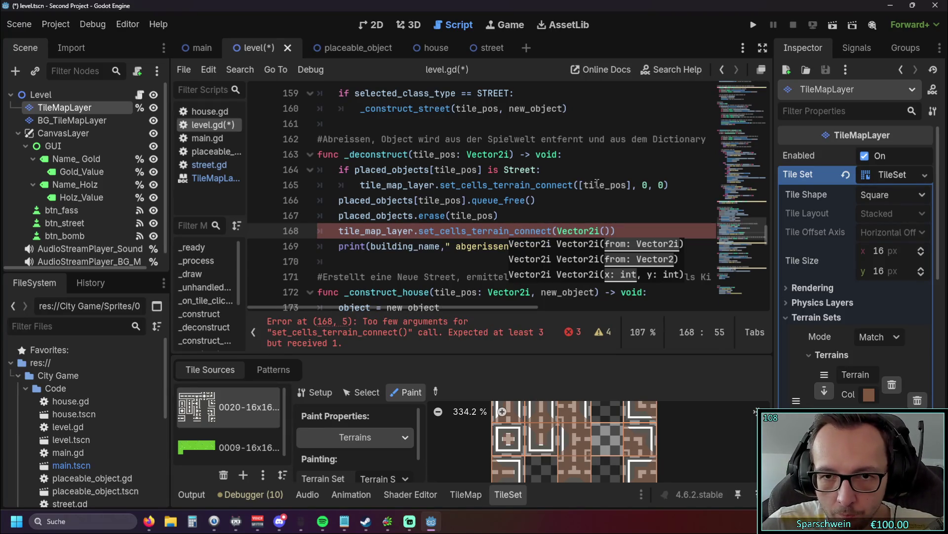
{"action": "mouse_move", "coordinate": [592, 184]}
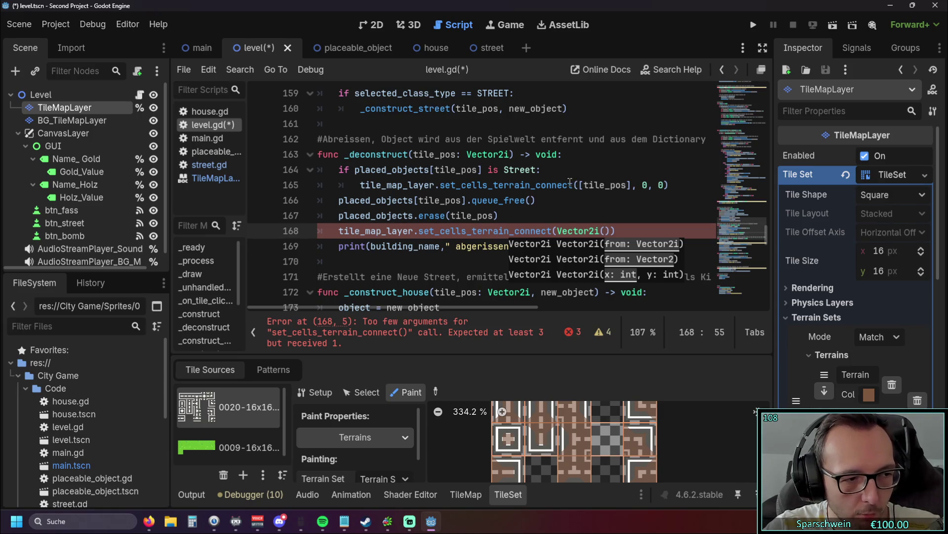
{"action": "mouse_move", "coordinate": [567, 183]}
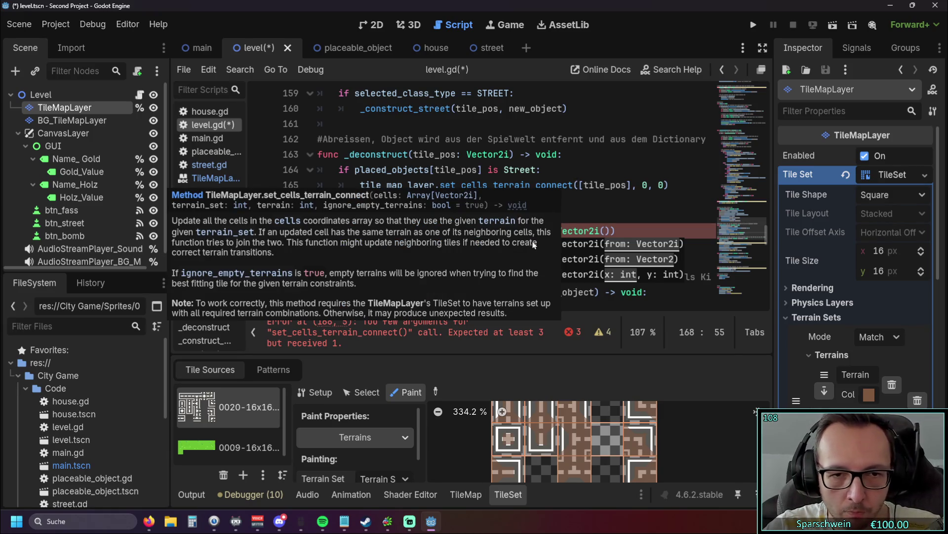
Fill the Vector2i on line 168 with tile_pos.x-1, tile_pos.y.
{"action": "key", "text": "alt+Tab"}
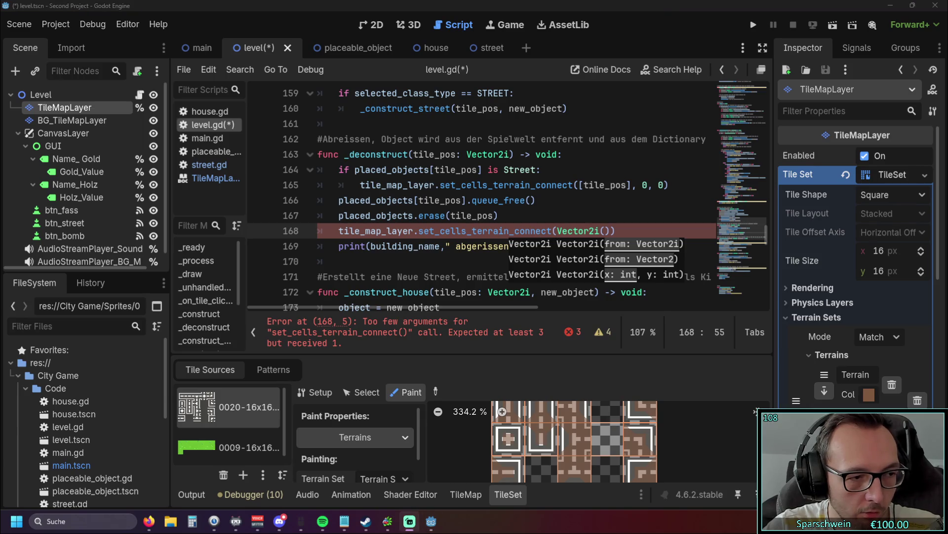
{"action": "left_click", "coordinate": [604, 233]}
{"action": "type", "text": "tile_pos.x-1"}
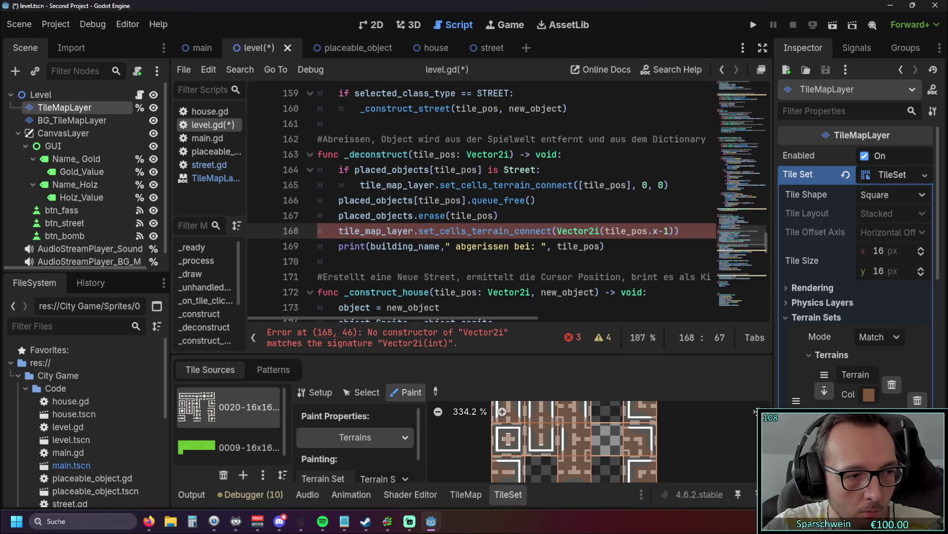
{"action": "key", "text": "alt+Tab"}
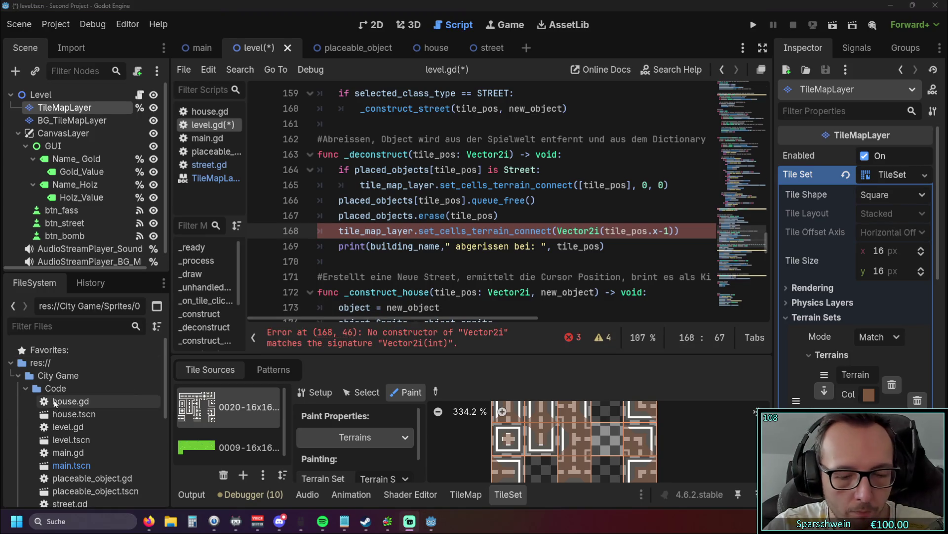
{"action": "key", "text": "alt+Tab"}
{"action": "type", "text": ", tile_pos.y"}
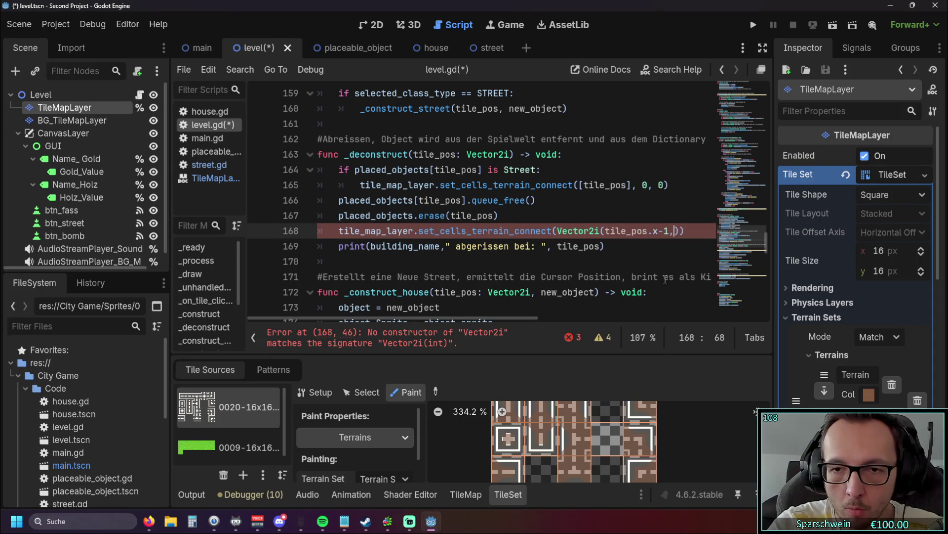
Add terrain set 0 and terrain 0 as the call's final arguments.
{"action": "left_click", "coordinate": [639, 260]}
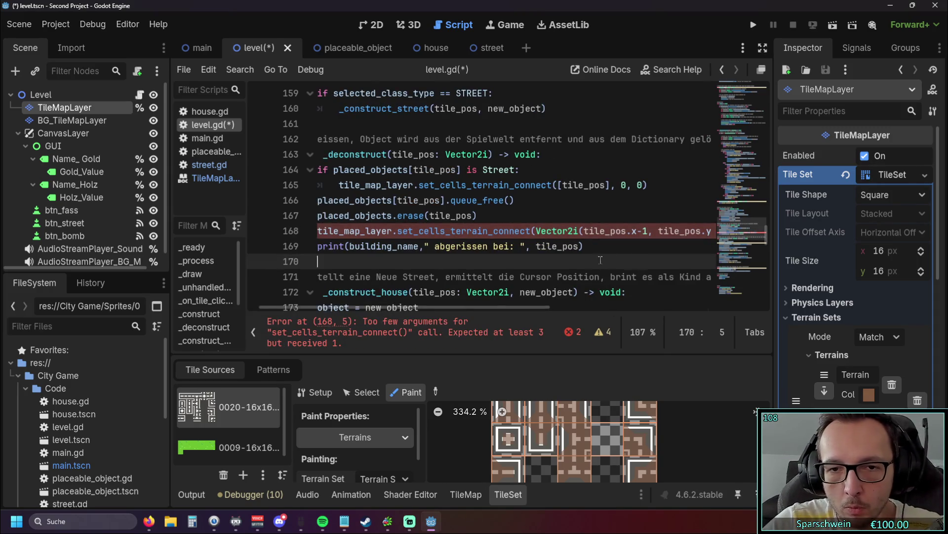
{"action": "mouse_move", "coordinate": [464, 307]}
{"action": "left_mouse_down"}
{"action": "mouse_move", "coordinate": [556, 307]}
{"action": "mouse_move", "coordinate": [519, 307]}
{"action": "left_mouse_up"}
{"action": "left_click", "coordinate": [611, 231]}
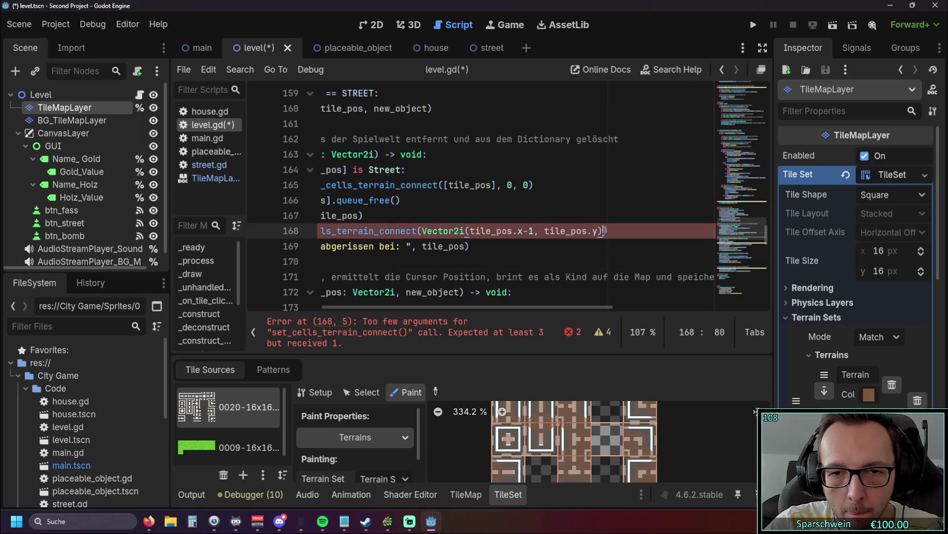
{"action": "type", "text": ", 0 ,0"}
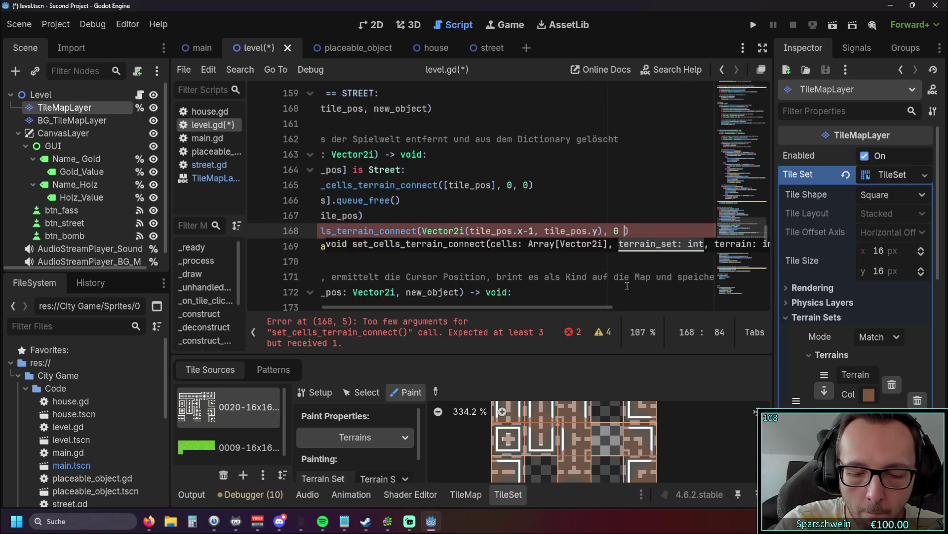
{"action": "key", "text": "BackSpace"}
{"action": "key", "text": "BackSpace"}
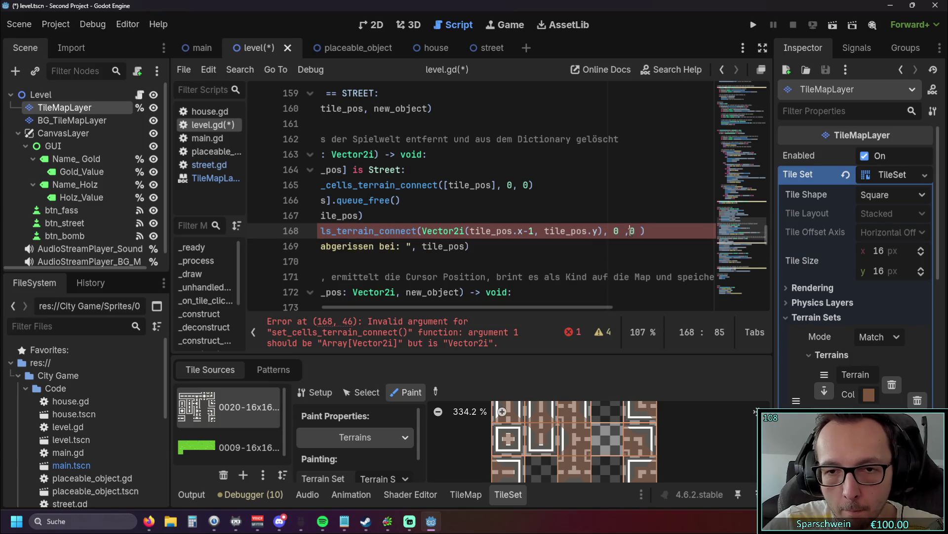
{"action": "type", "text": "0"}
{"action": "left_click", "coordinate": [532, 264]}
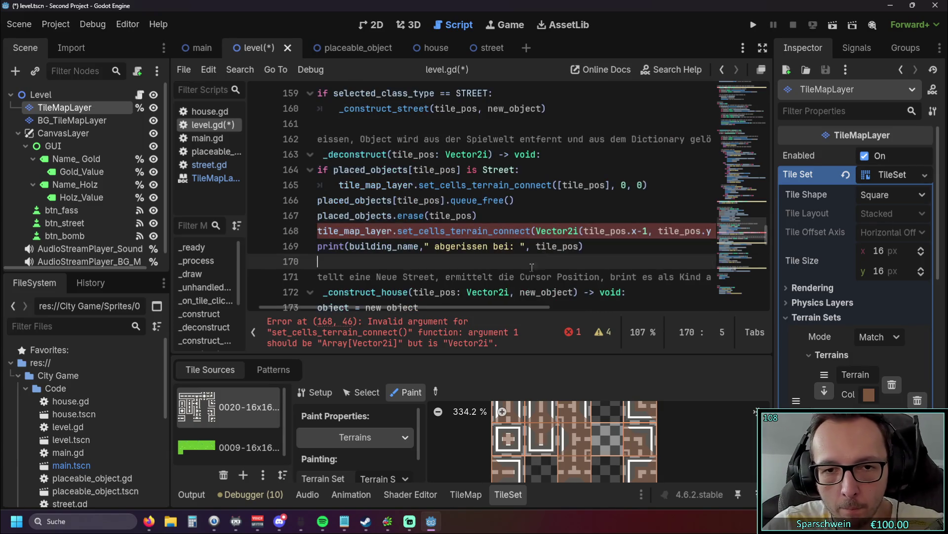
Type Array[ in front of Vector2i on line 168.
{"action": "scroll", "coordinate": [504, 309], "scroll_direction": "left", "scroll_amount": 2}
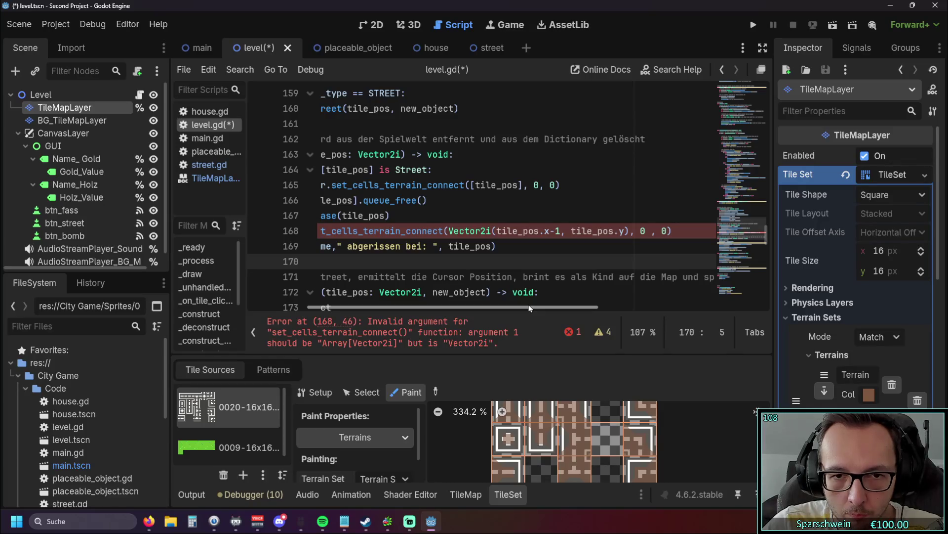
{"action": "scroll", "coordinate": [529, 308], "scroll_direction": "left", "scroll_amount": 3}
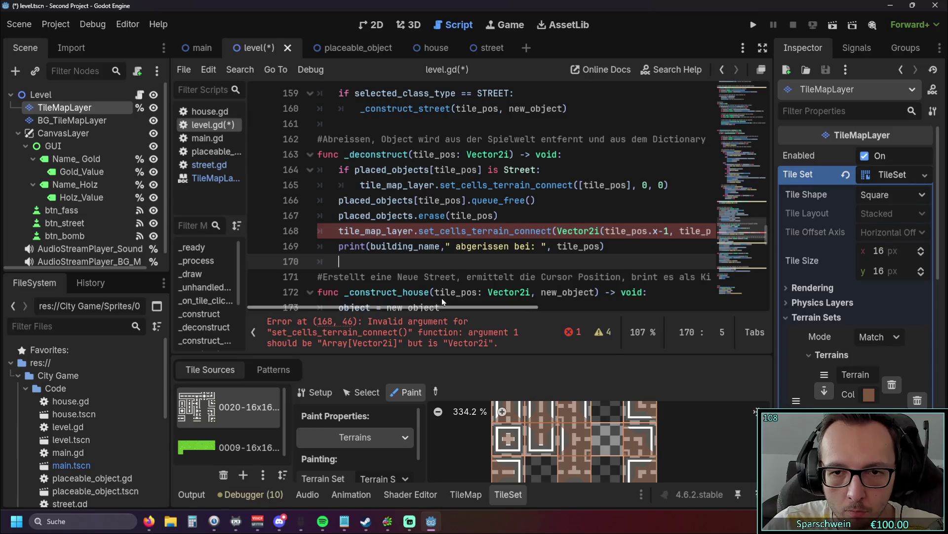
{"action": "scroll", "coordinate": [461, 299], "scroll_direction": "right", "scroll_amount": 3}
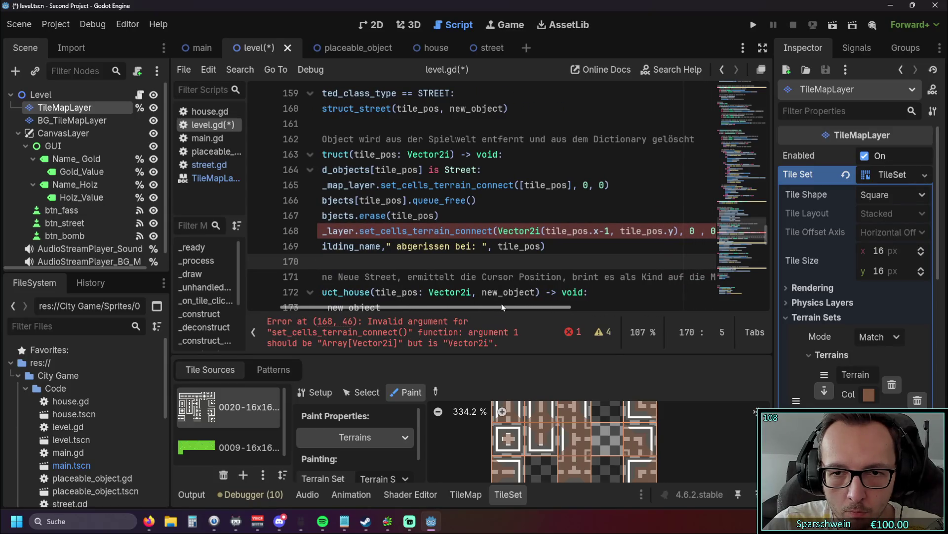
{"action": "scroll", "coordinate": [502, 303], "scroll_direction": "left", "scroll_amount": 3}
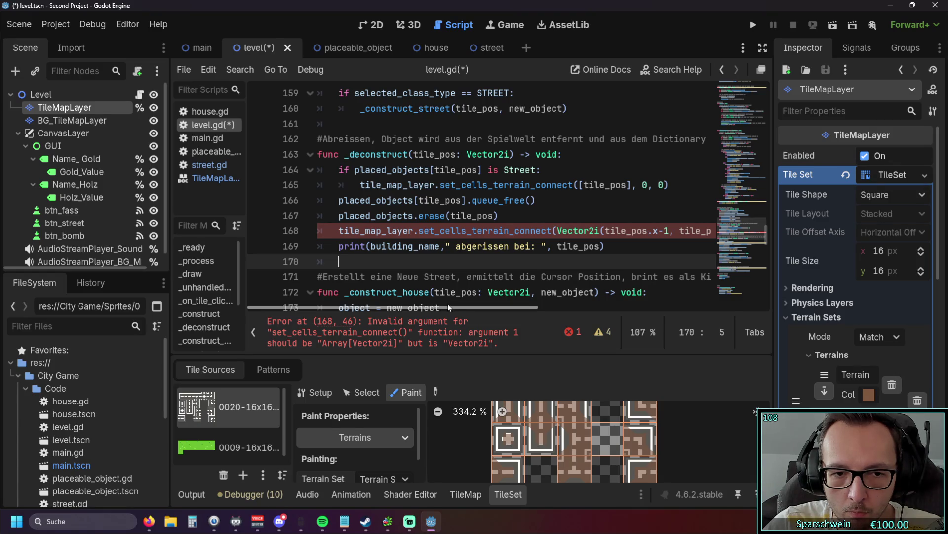
{"action": "left_click_drag", "start_coordinate": [468, 303], "coordinate": [494, 304]}
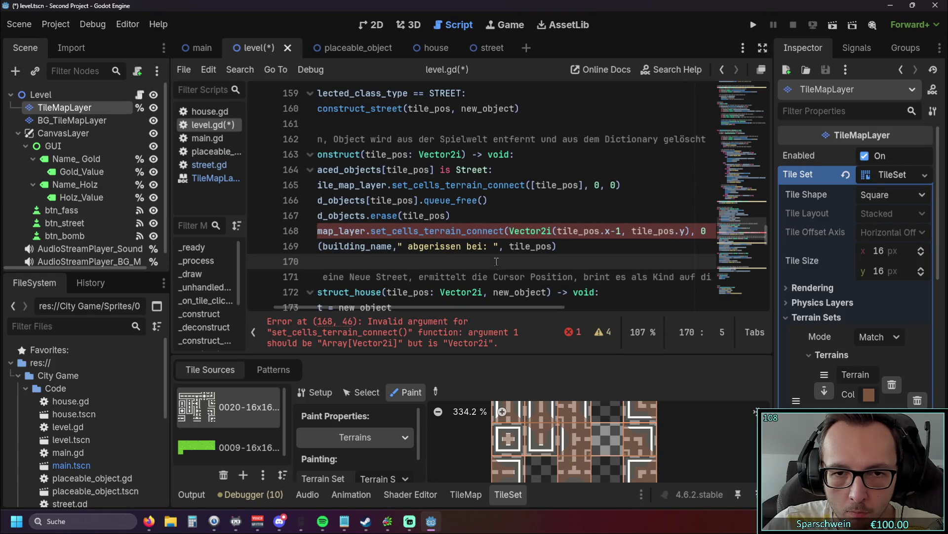
{"action": "left_click", "coordinate": [511, 231]}
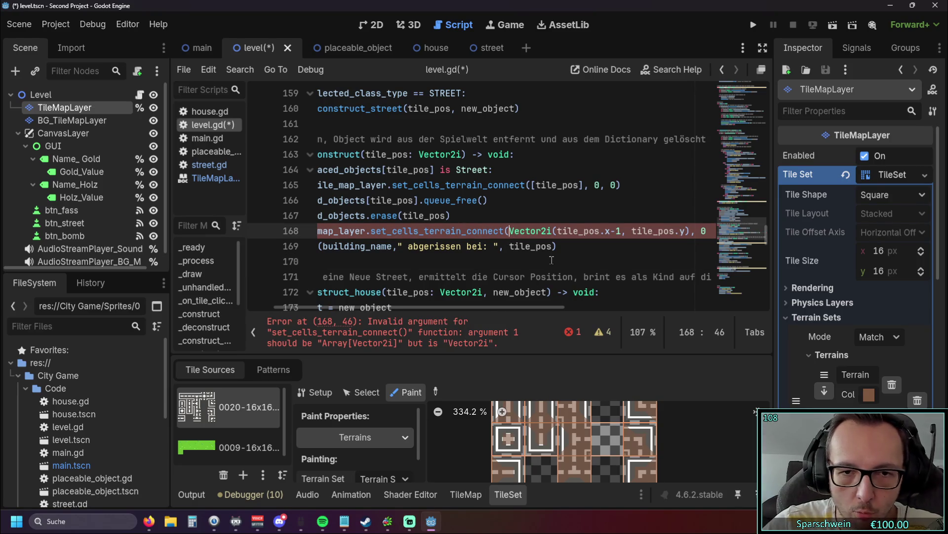
{"action": "type", "text": "Arr"}
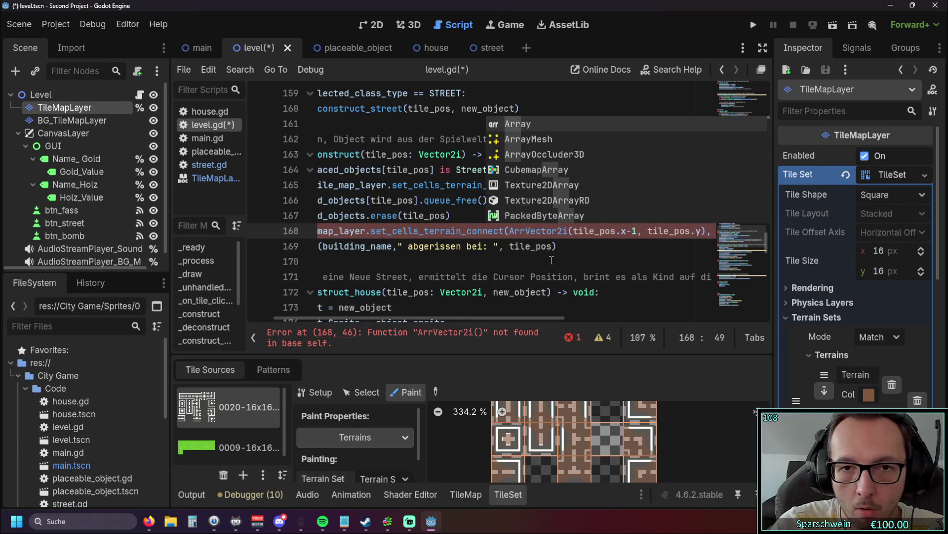
{"action": "type", "text": "ay"}
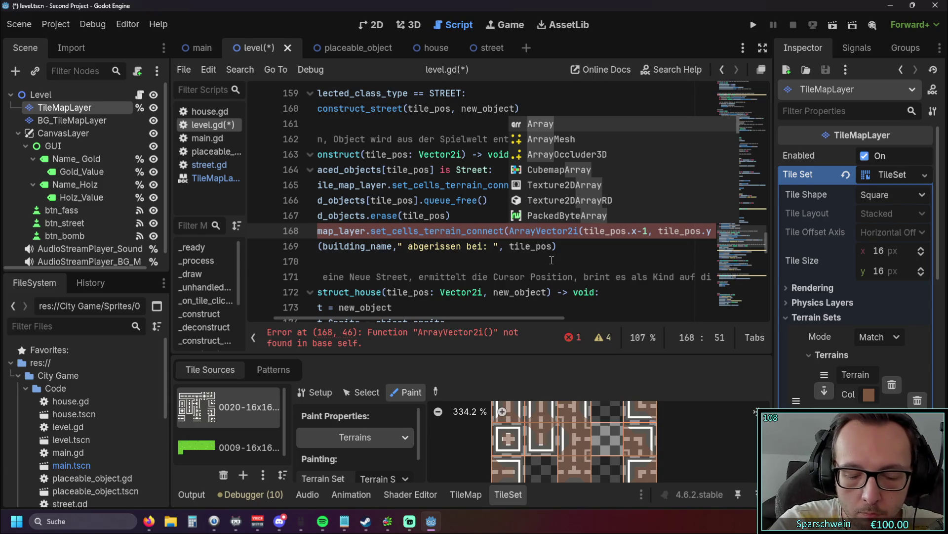
{"action": "type", "text": "["}
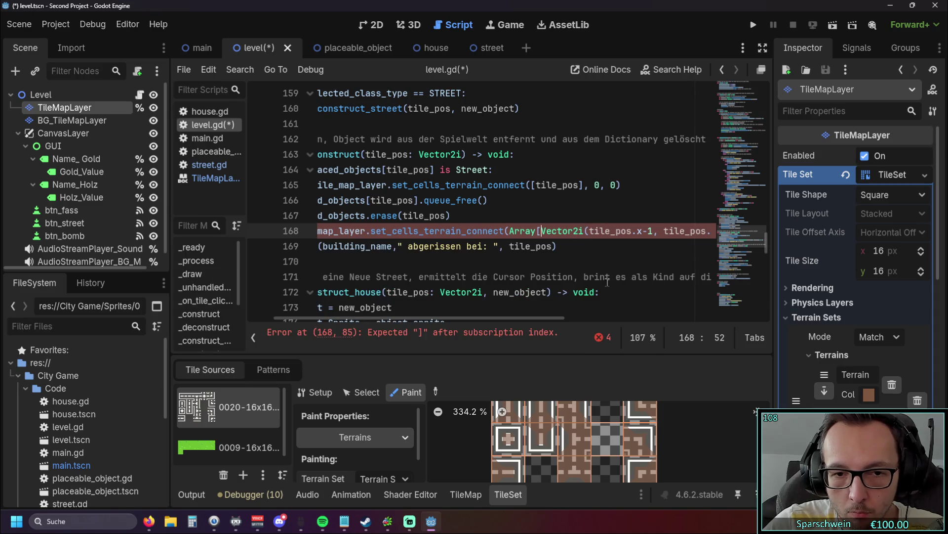
Try the closing ] after Vector2i and after tile_pos.y), then remove the misplaced and extra brackets.
{"action": "left_click", "coordinate": [584, 230]}
{"action": "type", "text": "]"}
{"action": "left_click", "coordinate": [573, 246]}
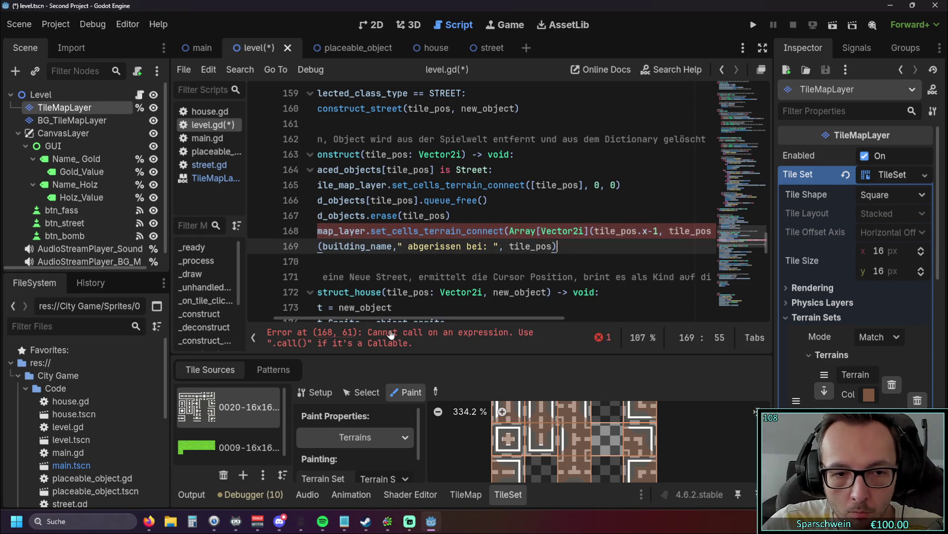
{"action": "scroll", "coordinate": [417, 321], "scroll_direction": "right", "scroll_amount": 5}
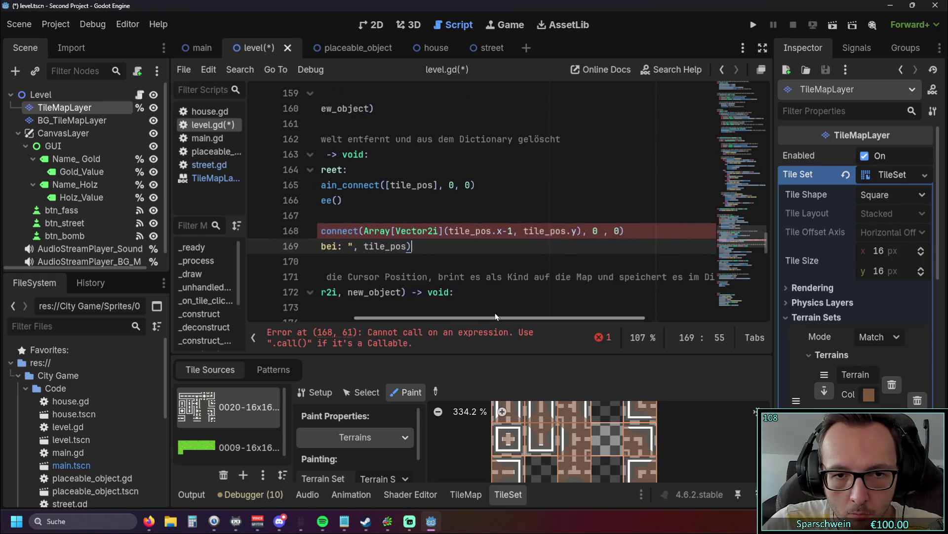
{"action": "scroll", "coordinate": [457, 316], "scroll_direction": "left", "scroll_amount": 2}
{"action": "left_click", "coordinate": [531, 231]}
{"action": "key", "text": "BackSpace"}
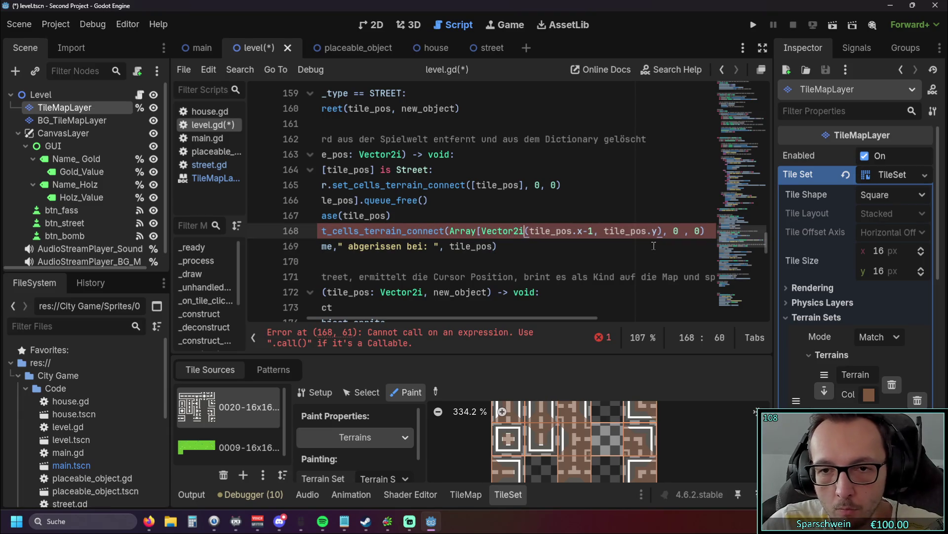
{"action": "left_click", "coordinate": [661, 231]}
{"action": "type", "text": "]"}
{"action": "type", "text": "]"}
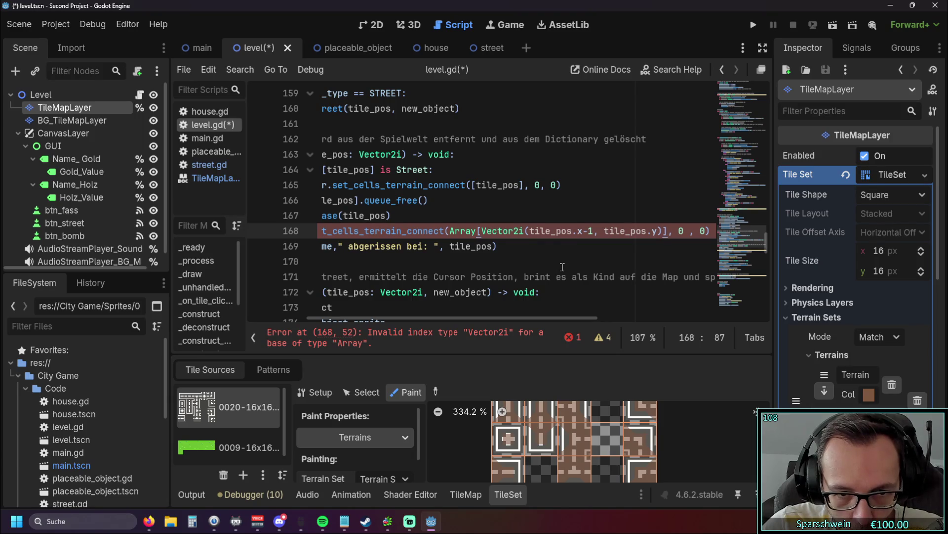
{"action": "key", "text": "BackSpace"}
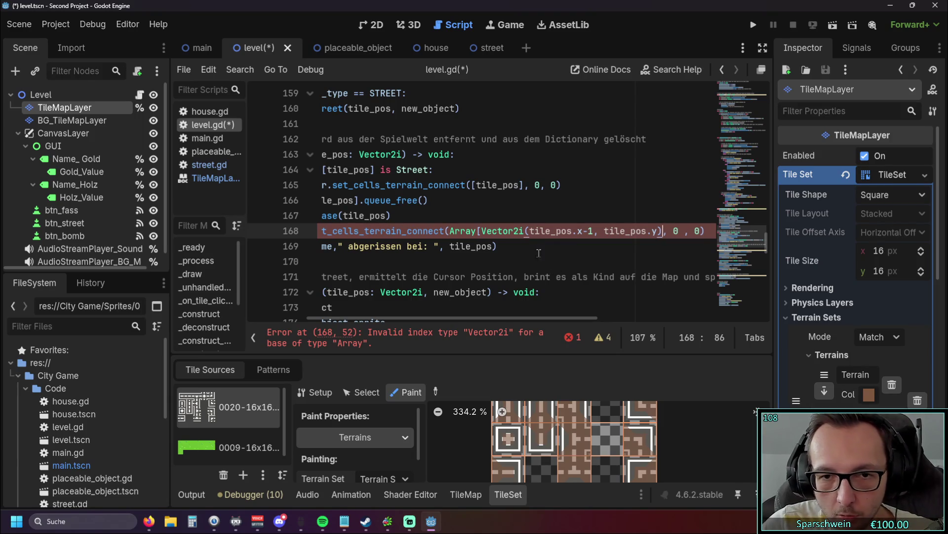
{"action": "left_click", "coordinate": [527, 231]}
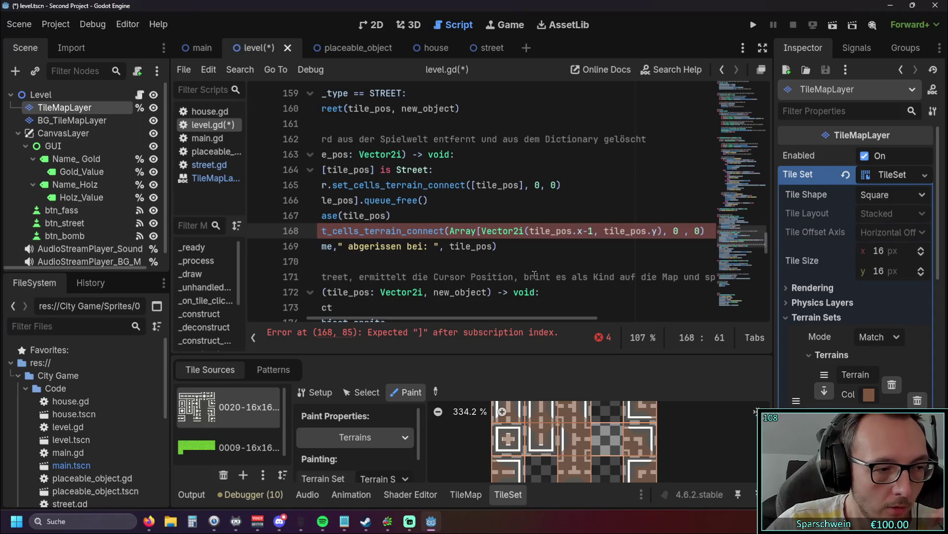
{"action": "left_click_drag", "start_coordinate": [470, 319], "coordinate": [390, 323]}
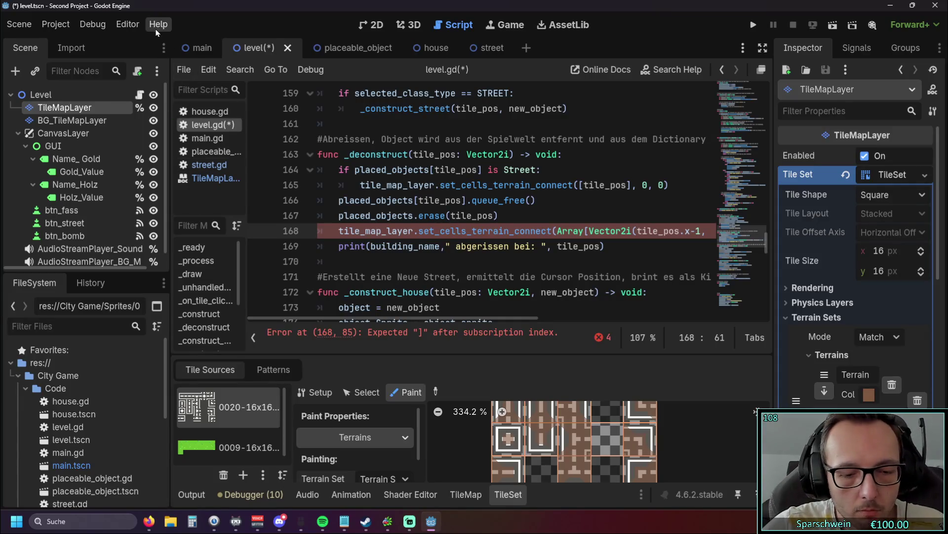
Search help for 'get_used', open TileMapLayer's get_used_cells docs, and scroll up to get_surrounding_cells.
{"action": "key", "text": "F1"}
{"action": "type", "text": "get"}
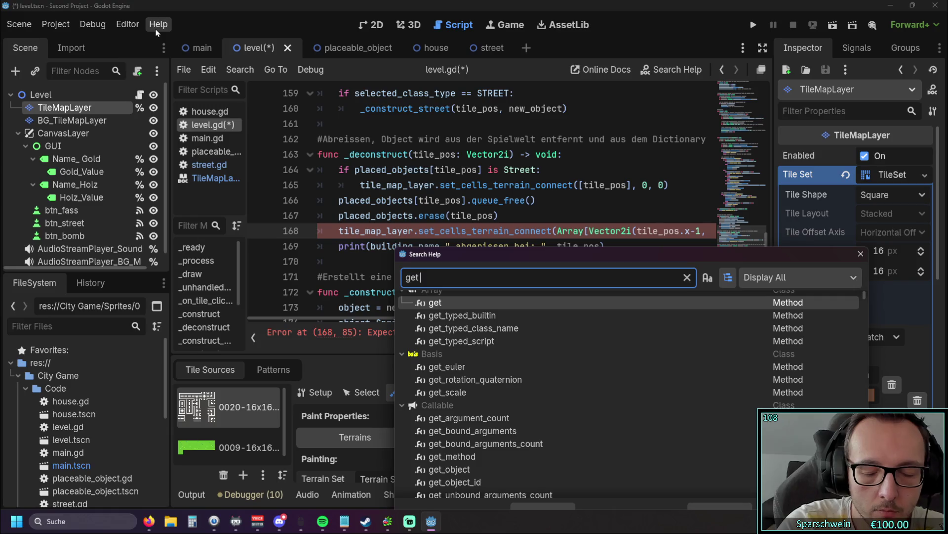
{"action": "type", "text": "_u"}
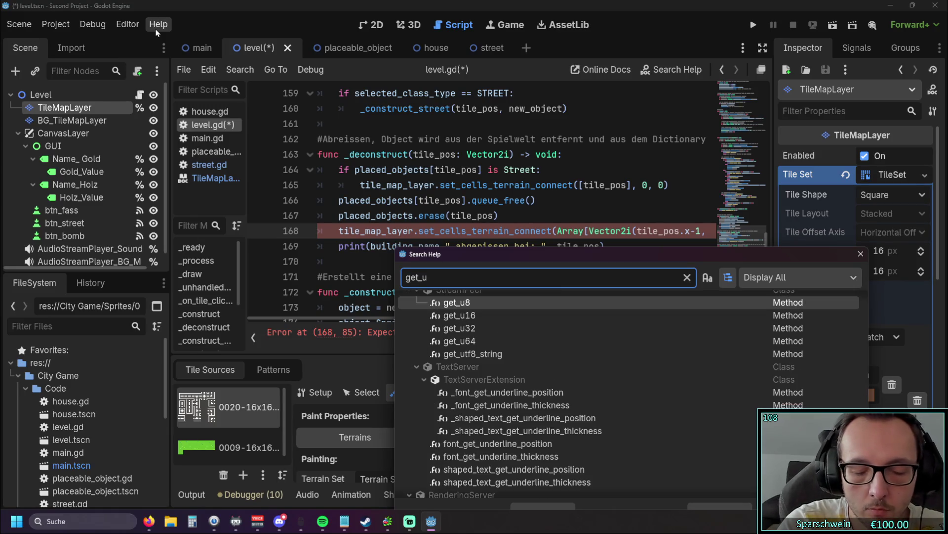
{"action": "type", "text": "sed"}
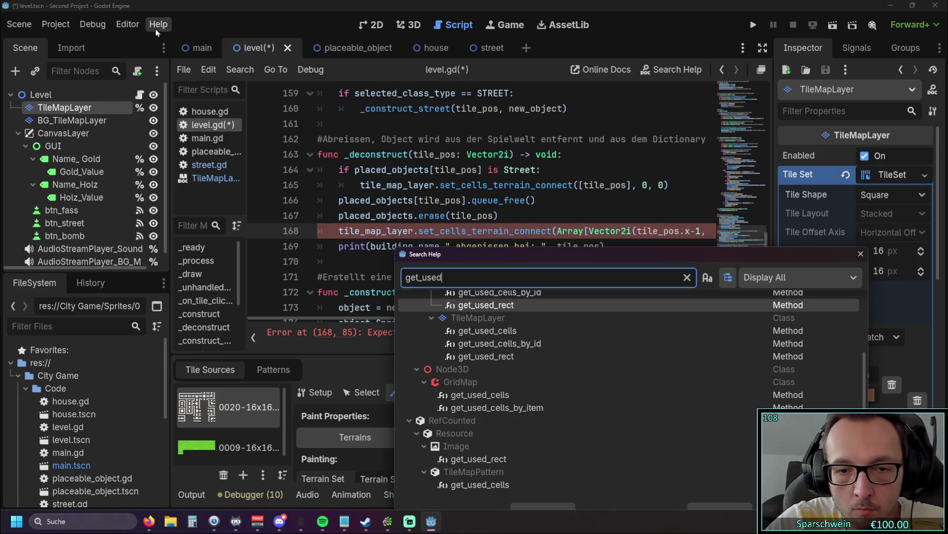
{"action": "left_click", "coordinate": [482, 337]}
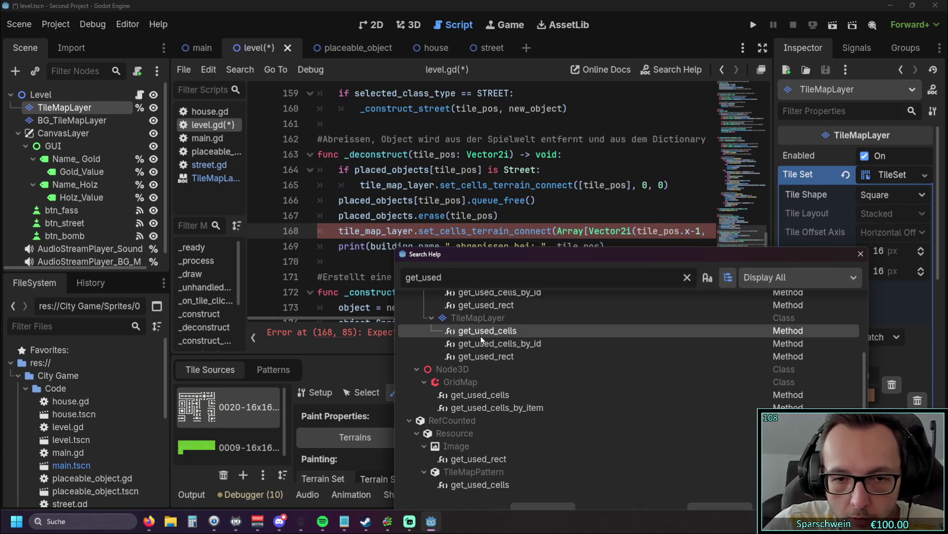
{"action": "double_click", "coordinate": [542, 337]}
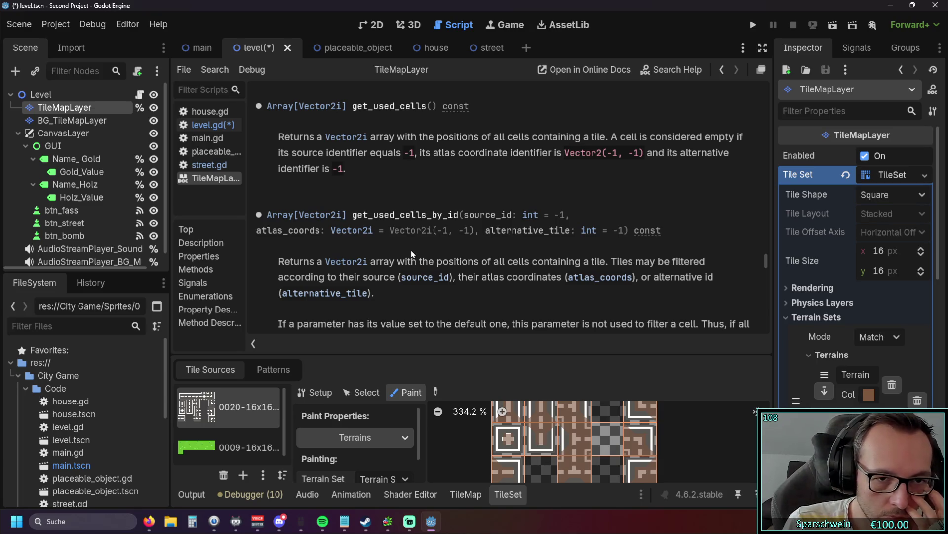
{"action": "scroll", "coordinate": [411, 250], "scroll_direction": "up", "scroll_amount": 5}
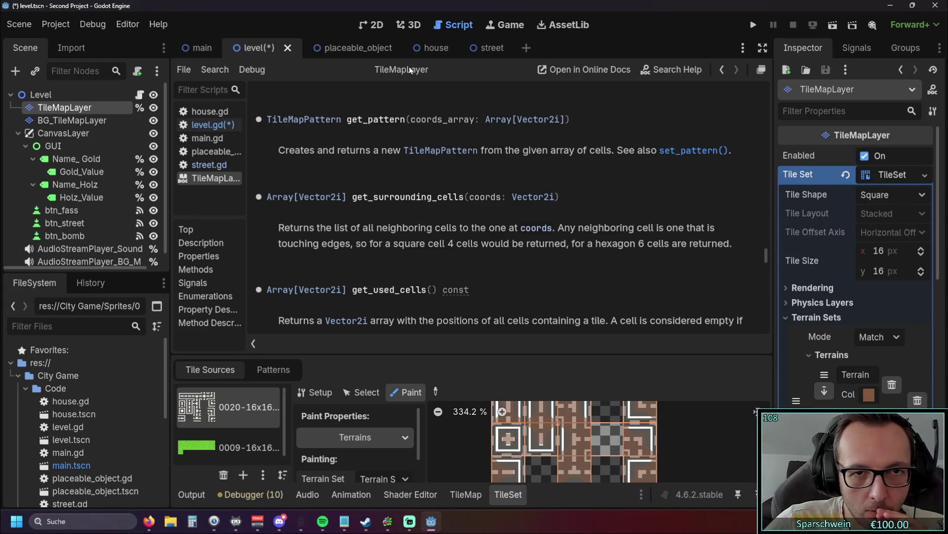
In level.gd line 168, autocomplete get_surrounding_cells after tile_map_layer and pass tile_pos as its argument.
{"action": "left_click", "coordinate": [212, 124]}
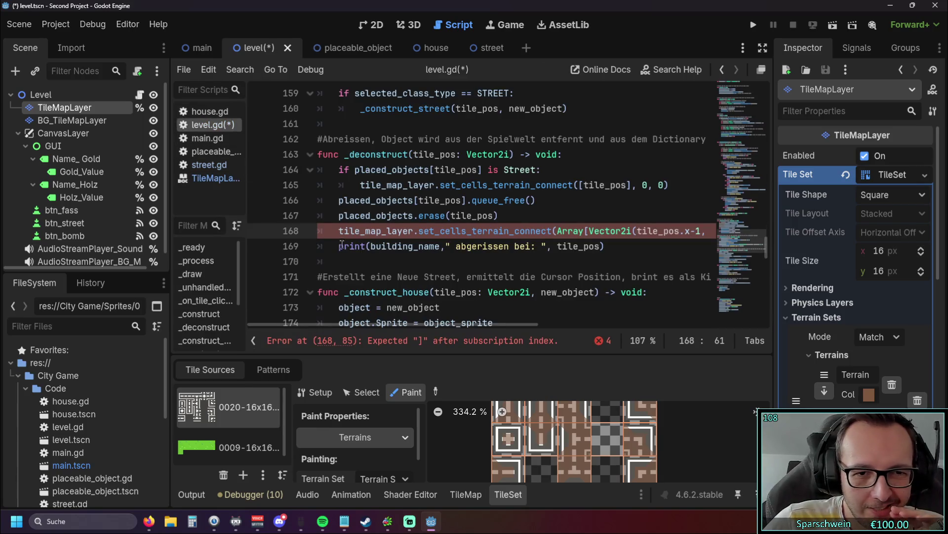
{"action": "left_click", "coordinate": [418, 232]}
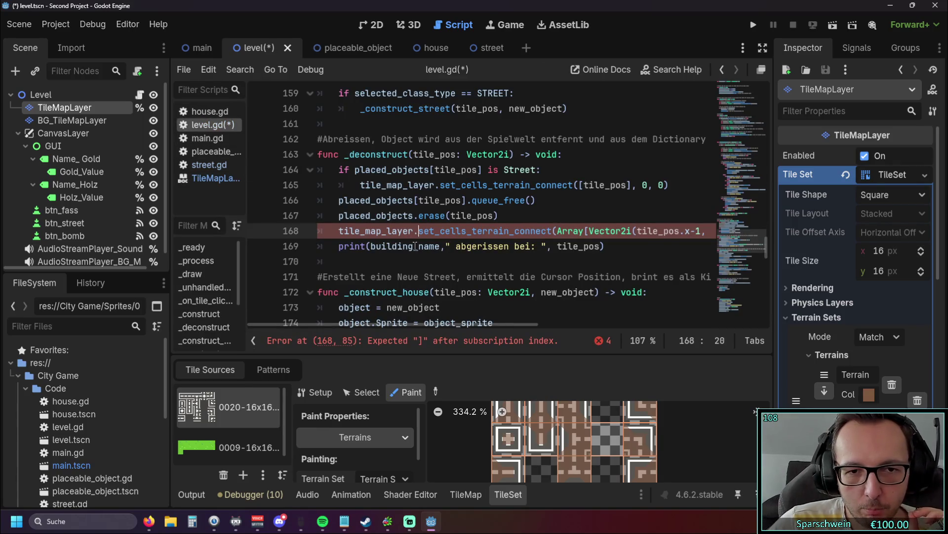
{"action": "type", "text": "get"}
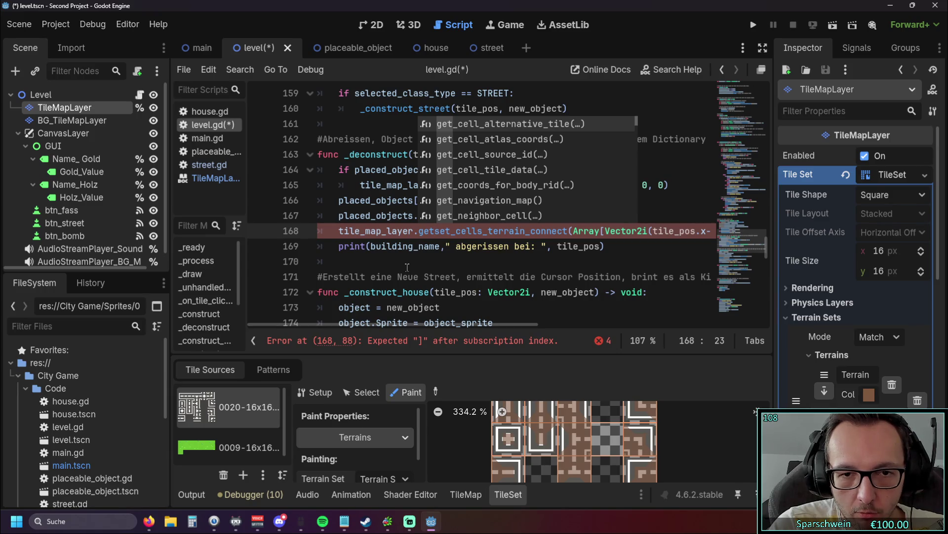
{"action": "type", "text": "_sou"}
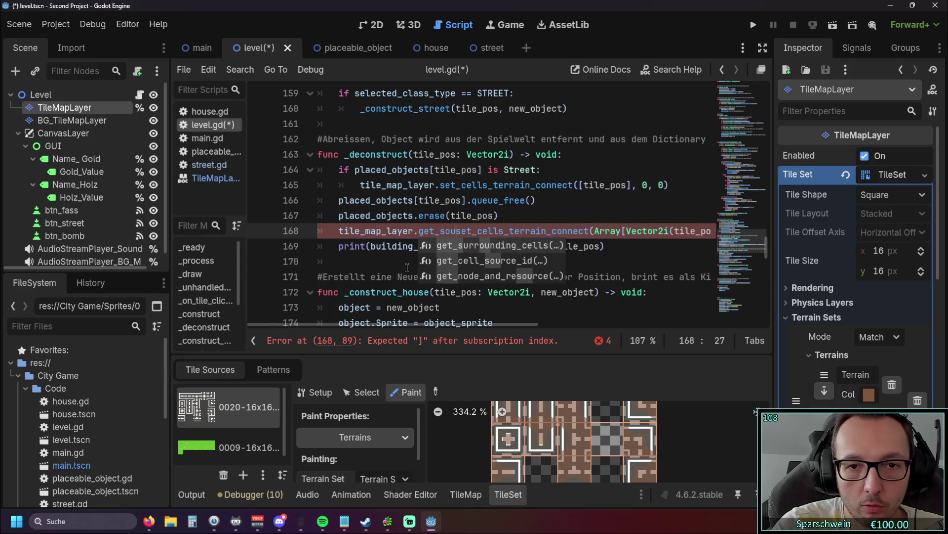
{"action": "key", "text": "Return"}
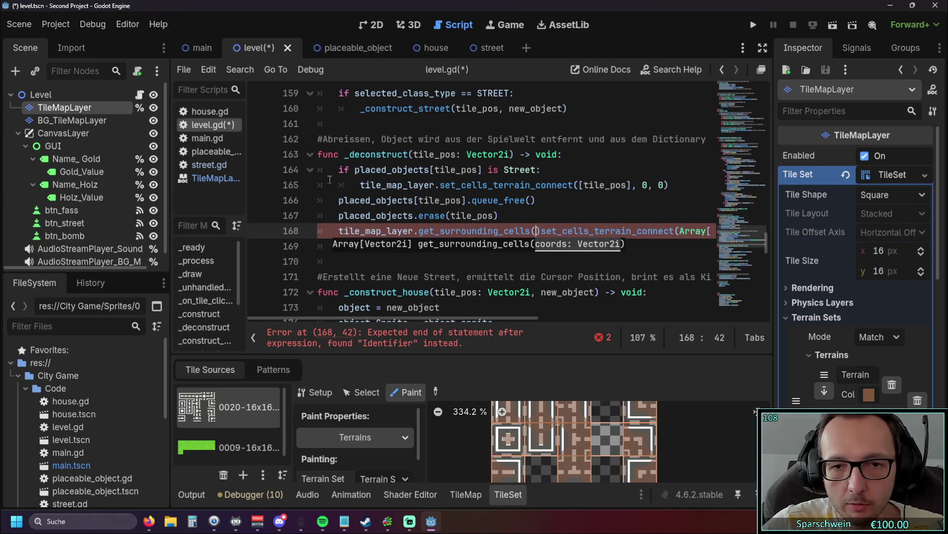
{"action": "double_click", "coordinate": [450, 216]}
{"action": "key", "text": "ctrl+c"}
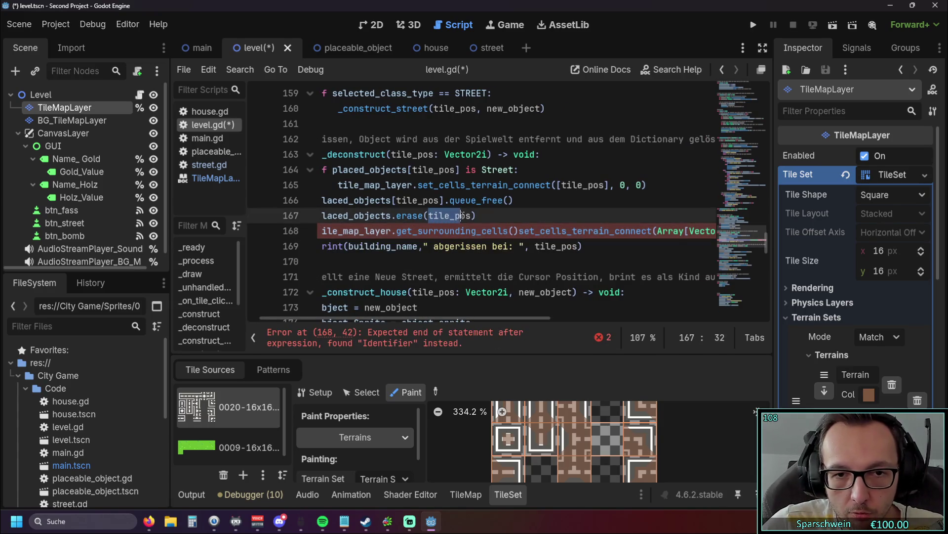
{"action": "left_click", "coordinate": [512, 231]}
{"action": "key", "text": "ctrl+v"}
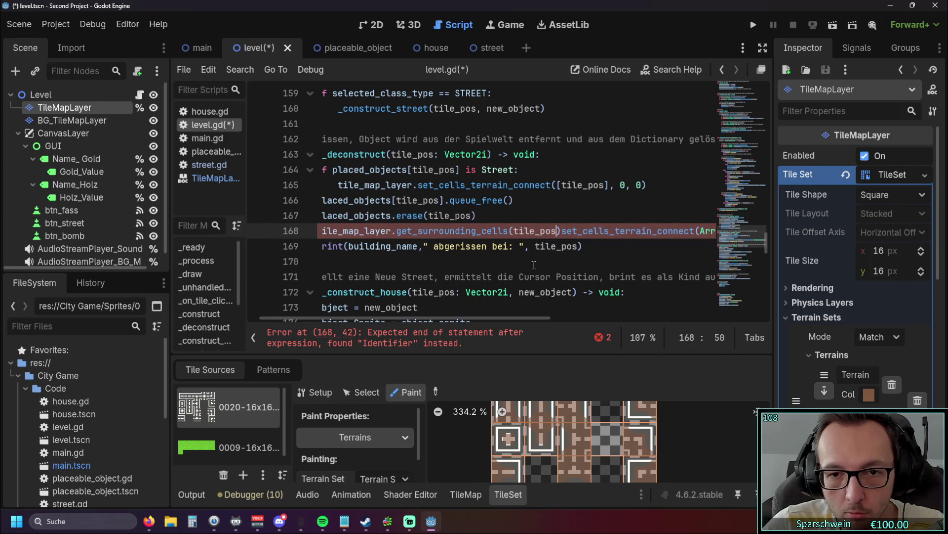
{"action": "left_click", "coordinate": [562, 231]}
{"action": "type", "text": "."}
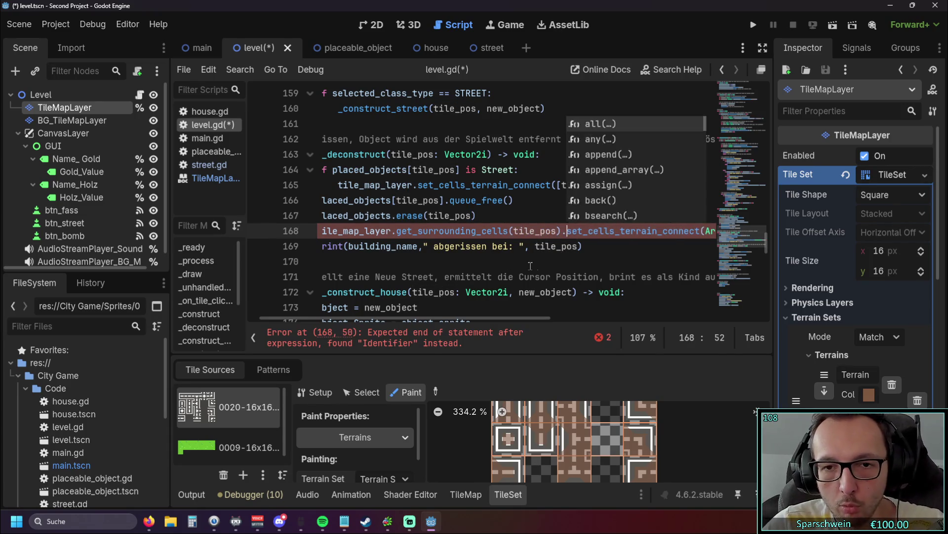
Delete the trailing set_cells_terrain_connect call from line 168.
{"action": "left_click", "coordinate": [543, 260]}
{"action": "mouse_move", "coordinate": [454, 324]}
{"action": "left_mouse_down"}
{"action": "mouse_move", "coordinate": [577, 324]}
{"action": "mouse_move", "coordinate": [504, 324]}
{"action": "left_mouse_up"}
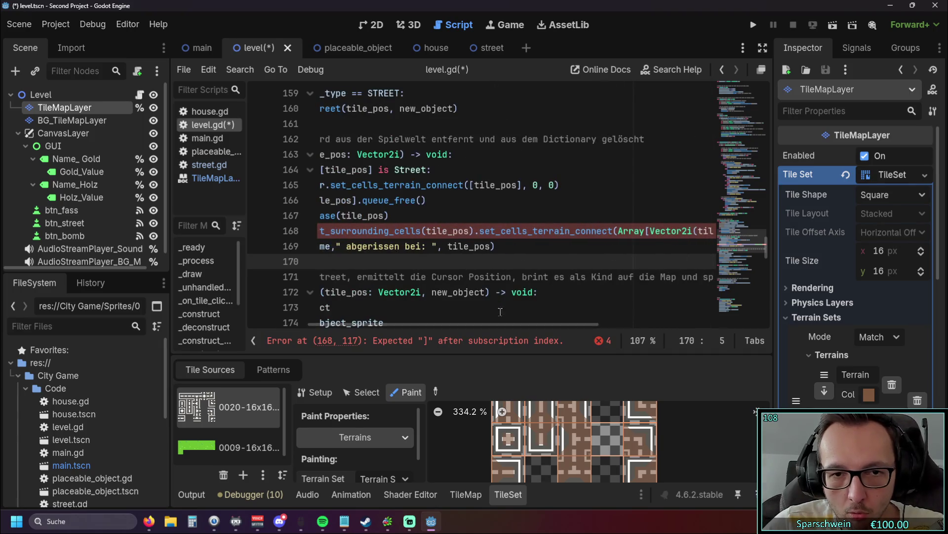
{"action": "left_click_drag", "start_coordinate": [464, 185], "coordinate": [561, 185]}
{"action": "key", "text": "ctrl+c"}
{"action": "left_click_drag", "start_coordinate": [483, 324], "coordinate": [609, 325]}
{"action": "left_click", "coordinate": [629, 231]}
{"action": "key", "text": "ctrl+z"}
{"action": "key", "text": "ctrl+z"}
{"action": "key", "text": "ctrl+z"}
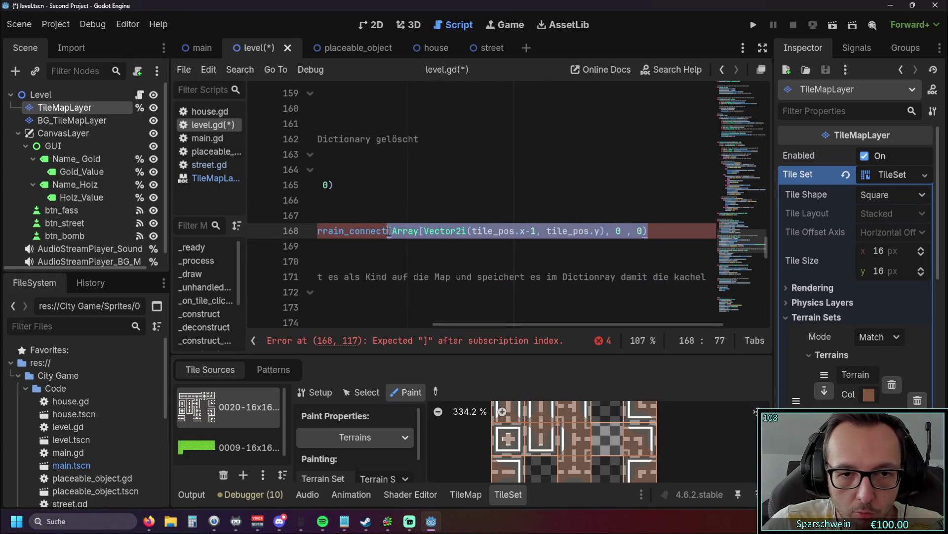
{"action": "left_click", "coordinate": [436, 259]}
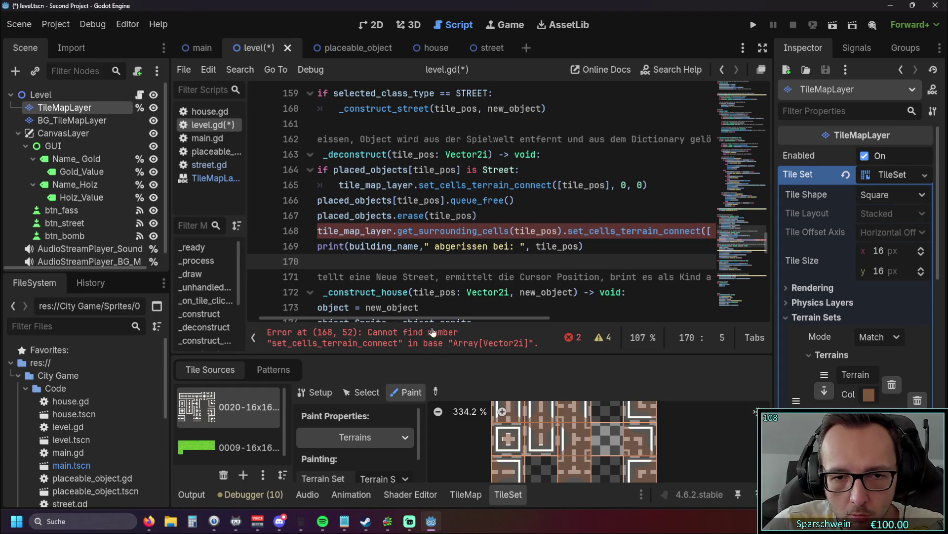
{"action": "mouse_move", "coordinate": [435, 317]}
{"action": "left_mouse_down"}
{"action": "mouse_move", "coordinate": [503, 316]}
{"action": "mouse_move", "coordinate": [417, 315]}
{"action": "mouse_move", "coordinate": [498, 315]}
{"action": "left_mouse_up"}
{"action": "left_click_drag", "start_coordinate": [685, 231], "coordinate": [449, 231]}
{"action": "key", "text": "Delete"}
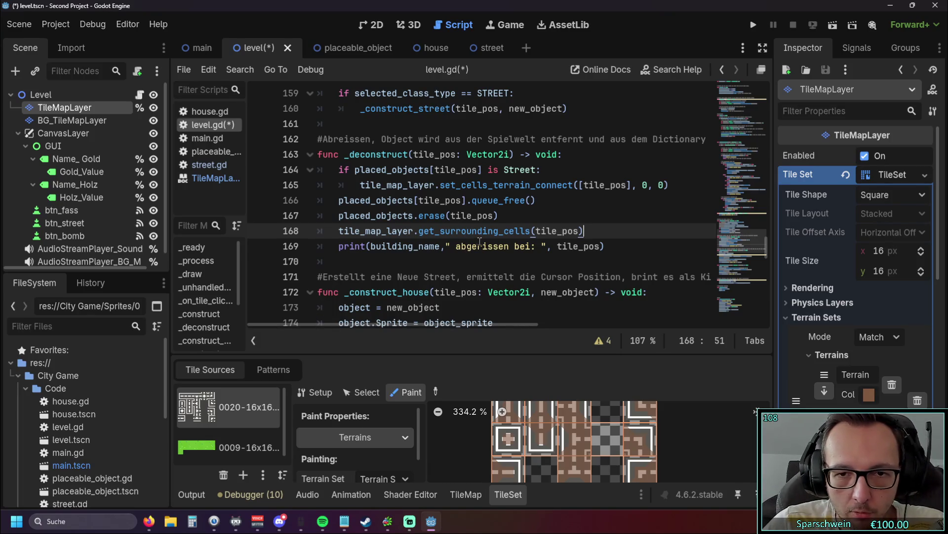
Try pasting [tile_pos], 0, 0 as the arguments, then trim the extra arguments off.
{"action": "left_click", "coordinate": [533, 230]}
{"action": "double_click", "coordinate": [567, 231]}
{"action": "key", "text": "ctrl+v"}
{"action": "left_click", "coordinate": [521, 263]}
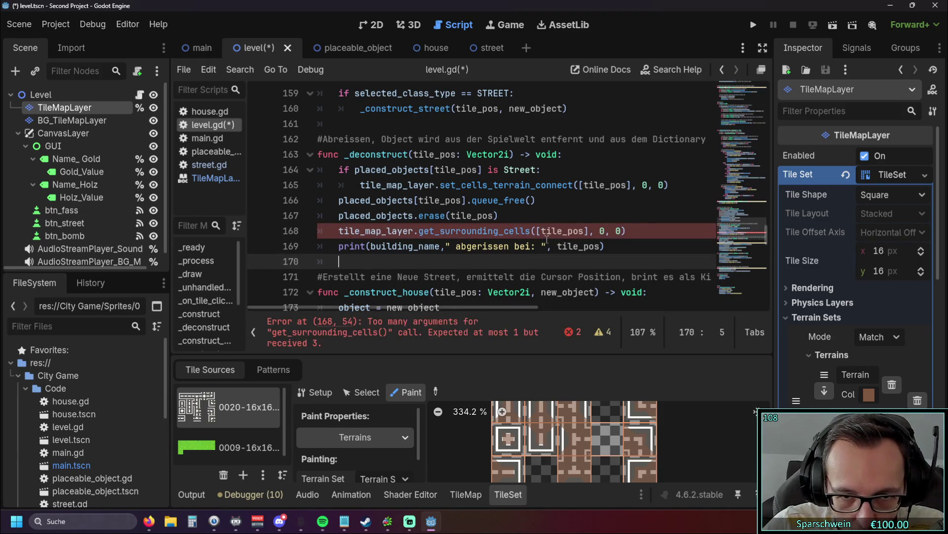
{"action": "key", "text": "ctrl+z"}
{"action": "key", "text": "ctrl+y"}
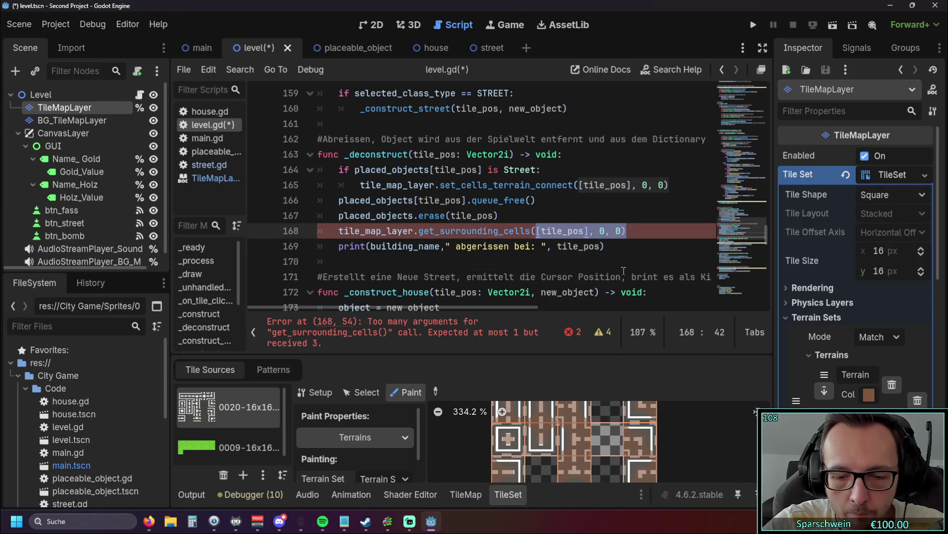
{"action": "key", "text": "BackSpace"}
Undo the stray edits so line 168 reads get_surrounding_cells(tile_pos) with no script error.
{"action": "type", "text": "="}
{"action": "key", "text": "BackSpace"}
{"action": "type", "text": ")"}
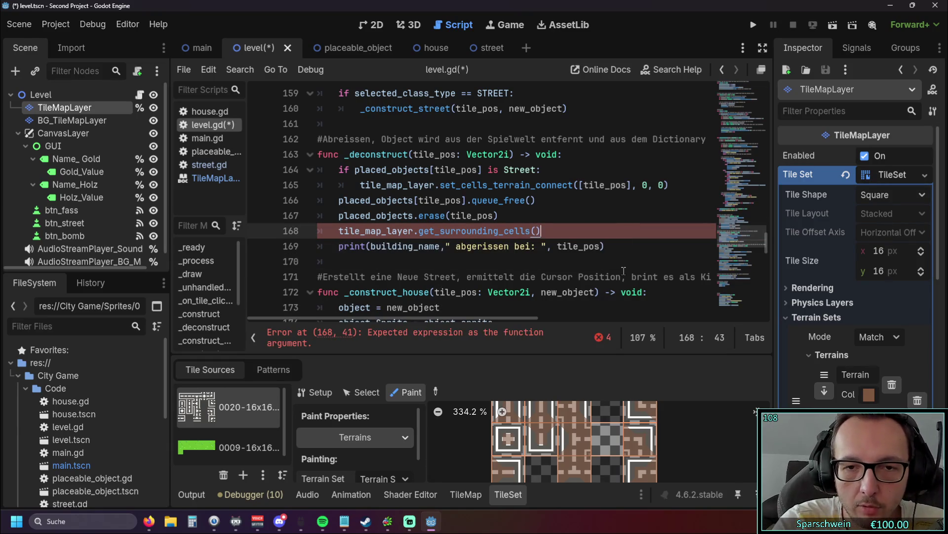
{"action": "left_click", "coordinate": [549, 275]}
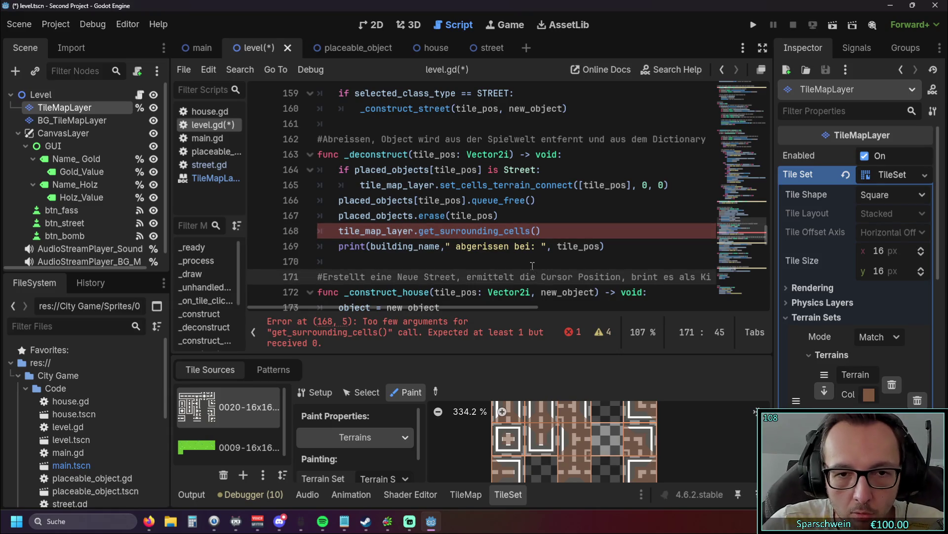
{"action": "key", "text": "ctrl+z"}
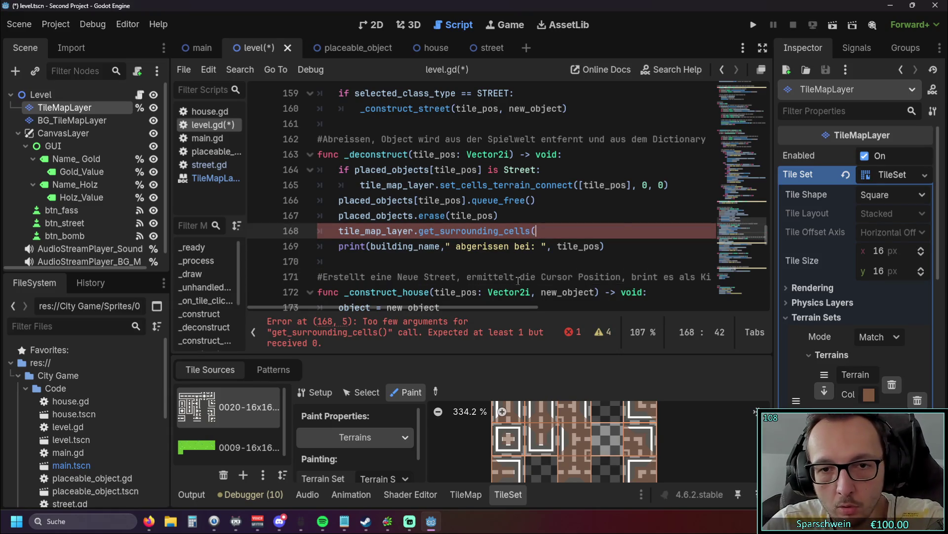
{"action": "key", "text": "ctrl+z"}
{"action": "key", "text": "ctrl+z"}
{"action": "left_click", "coordinate": [520, 265]}
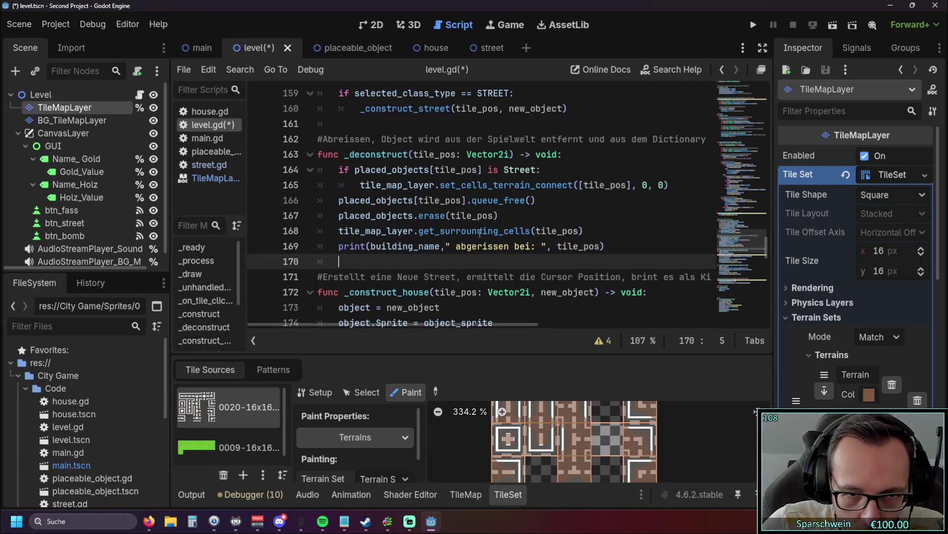
{"action": "mouse_move", "coordinate": [479, 233]}
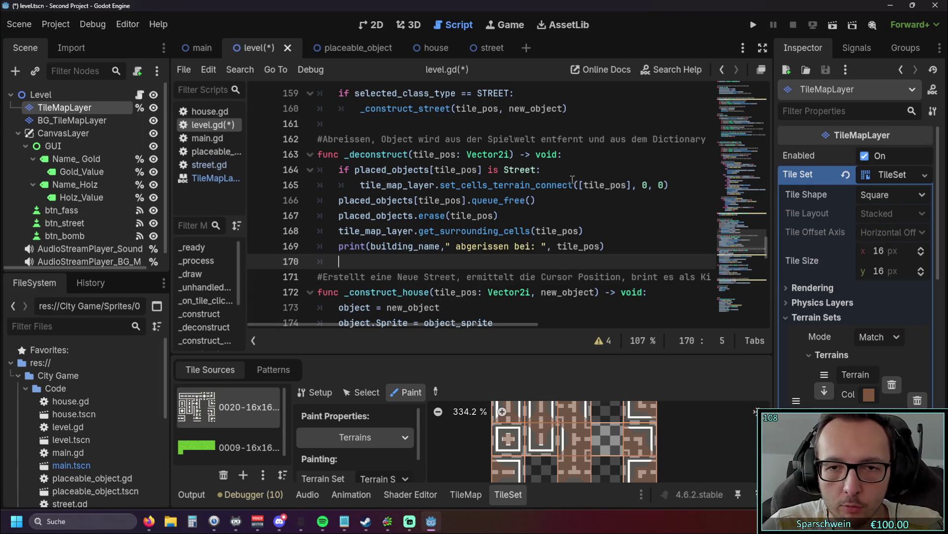
Try pasting get_surrounding_cells over tile_pos on line 165, then undo the replacement.
{"action": "left_click_drag", "start_coordinate": [583, 185], "coordinate": [627, 184]}
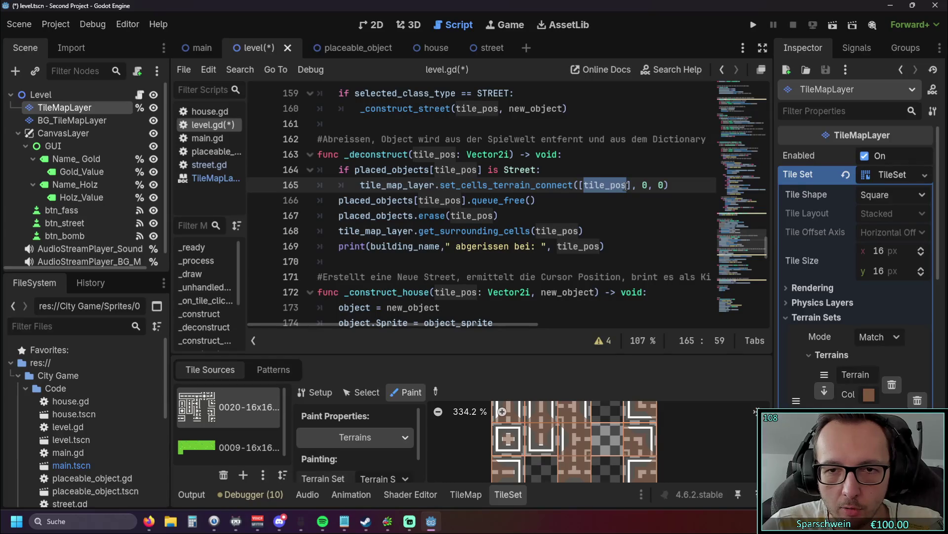
{"action": "left_click_drag", "start_coordinate": [419, 231], "coordinate": [532, 230]}
{"action": "key", "text": "ctrl+c"}
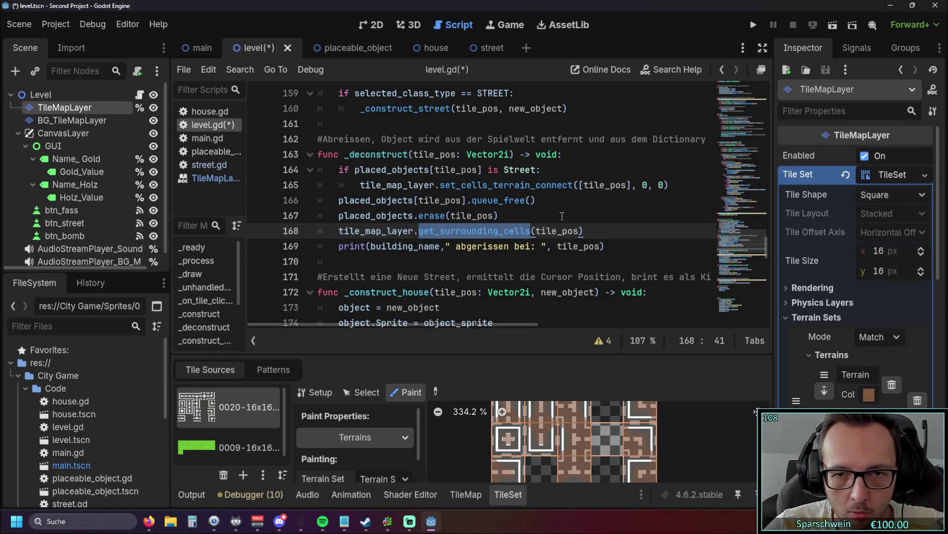
{"action": "double_click", "coordinate": [588, 184]}
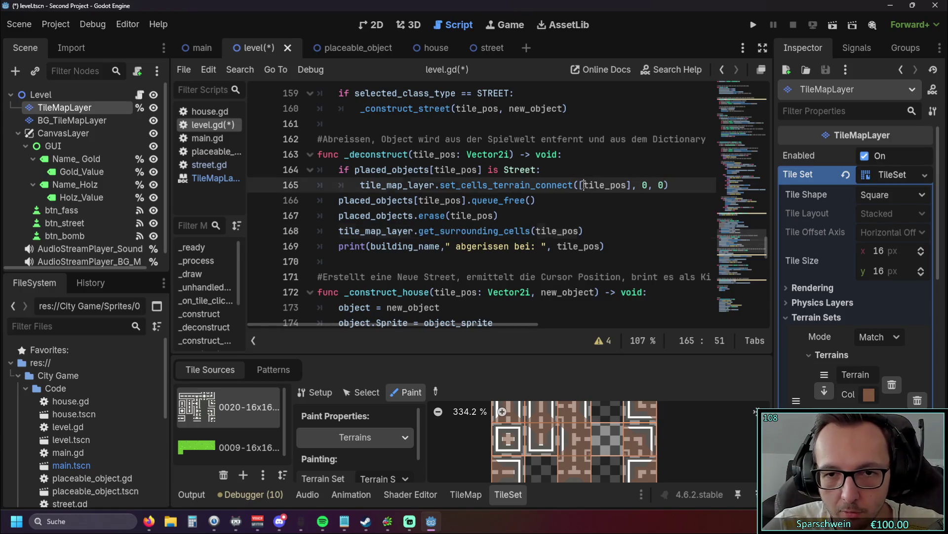
{"action": "key", "text": "ctrl+v"}
{"action": "left_click", "coordinate": [606, 209]}
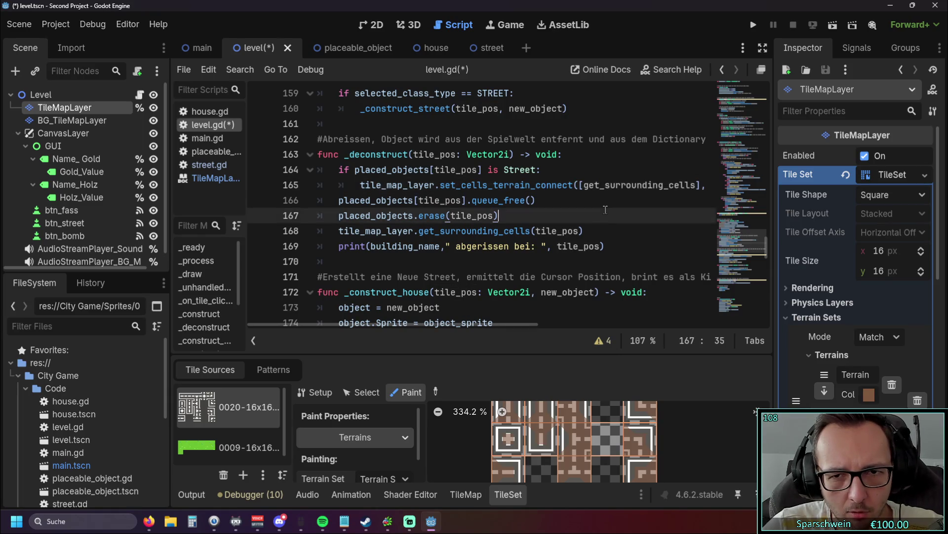
{"action": "key", "text": "ctrl+z"}
{"action": "left_click", "coordinate": [588, 207]}
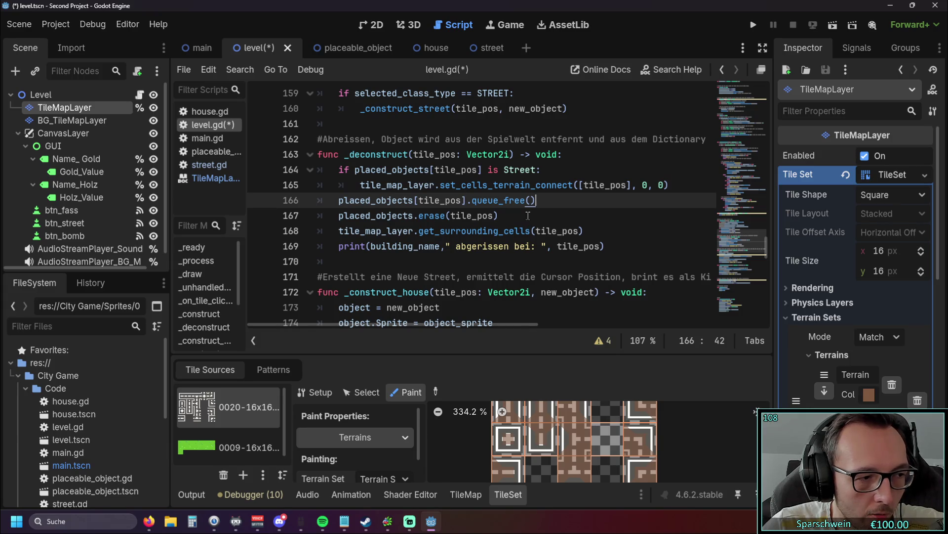
Cut the get_surrounding_cells line from line 168 and remove the leftover empty line.
{"action": "left_click", "coordinate": [338, 234]}
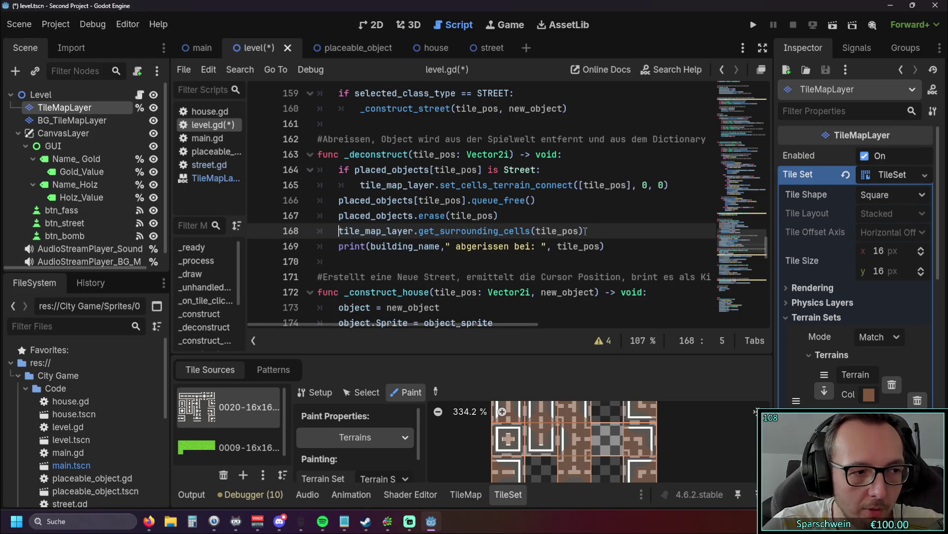
{"action": "left_click", "coordinate": [540, 170]}
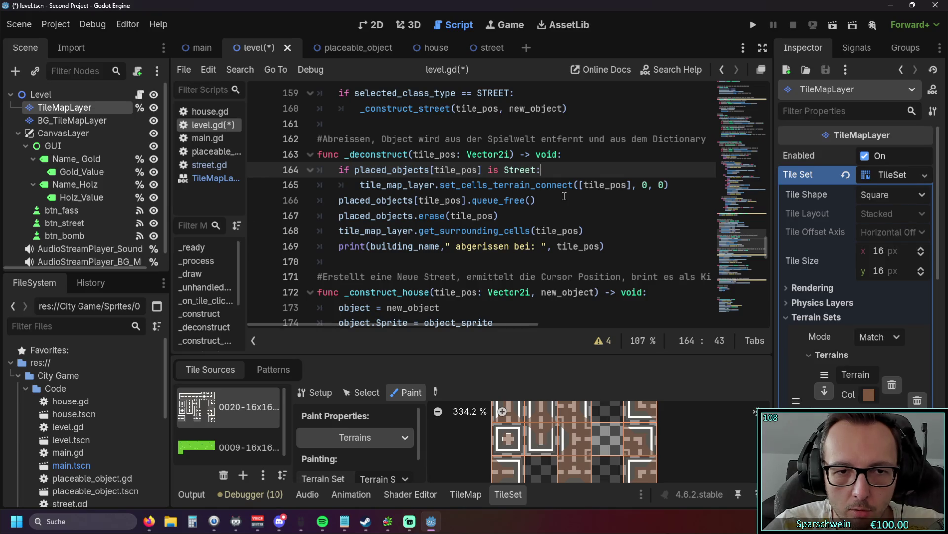
{"action": "left_click", "coordinate": [289, 231]}
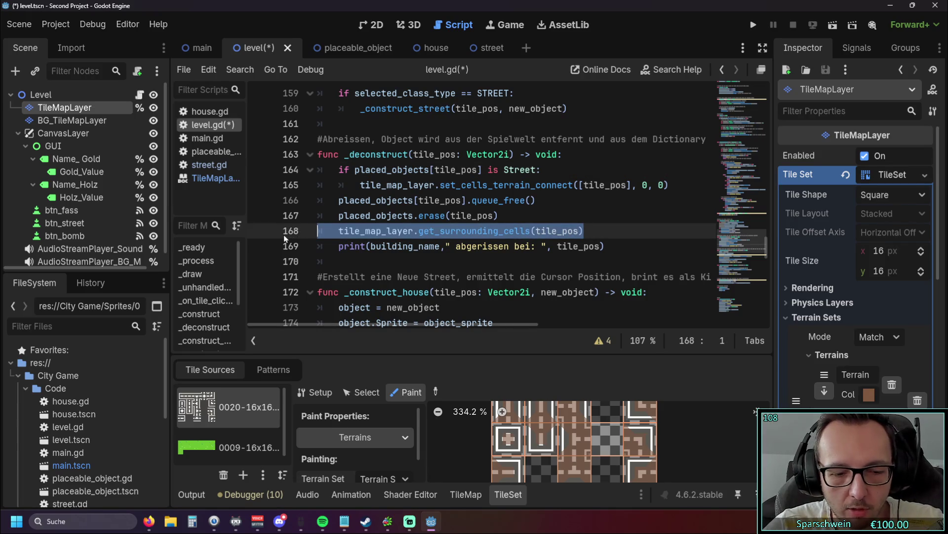
{"action": "key", "text": "BackSpace"}
{"action": "key", "text": "BackSpace"}
{"action": "left_click", "coordinate": [539, 169]}
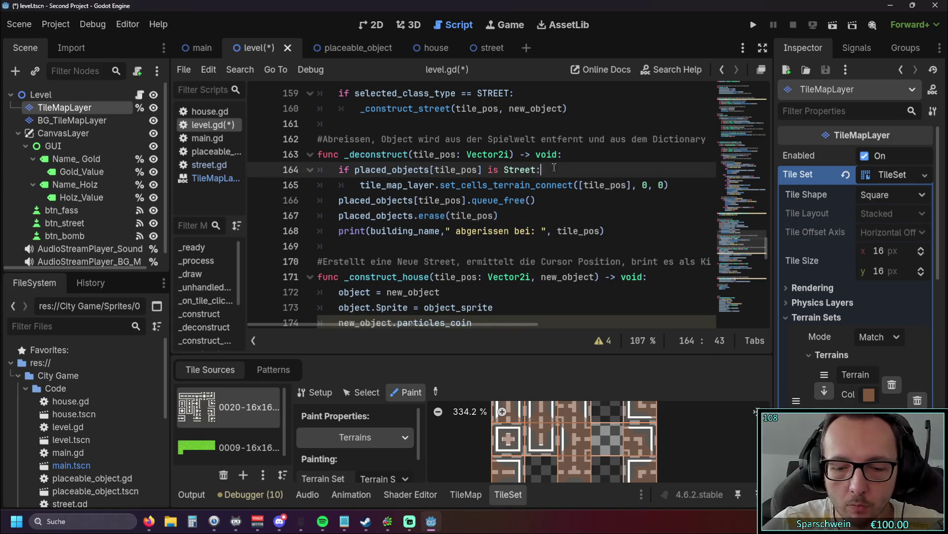
Paste the call below 'Street:' as var surrounding_cells = tile_map_layer.get_surrounding_cells(tile_pos).
{"action": "key", "text": "Return"}
{"action": "type", "text": "tile_map_layer.get_surrounding_cells(tile_pos)"}
{"action": "left_click", "coordinate": [380, 185]}
{"action": "key", "text": "BackSpace"}
{"action": "key", "text": "BackSpace"}
{"action": "type", "text": "var"}
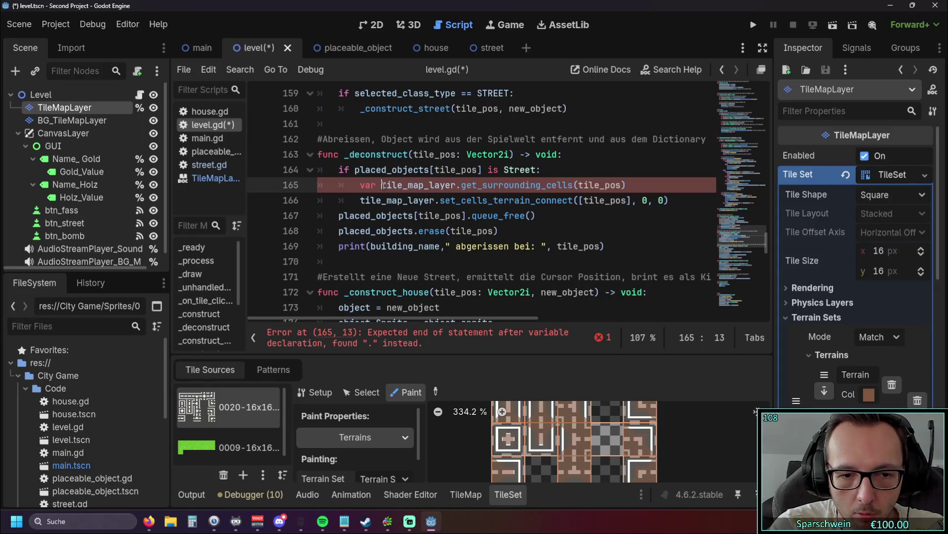
{"action": "type", "text": "surr"}
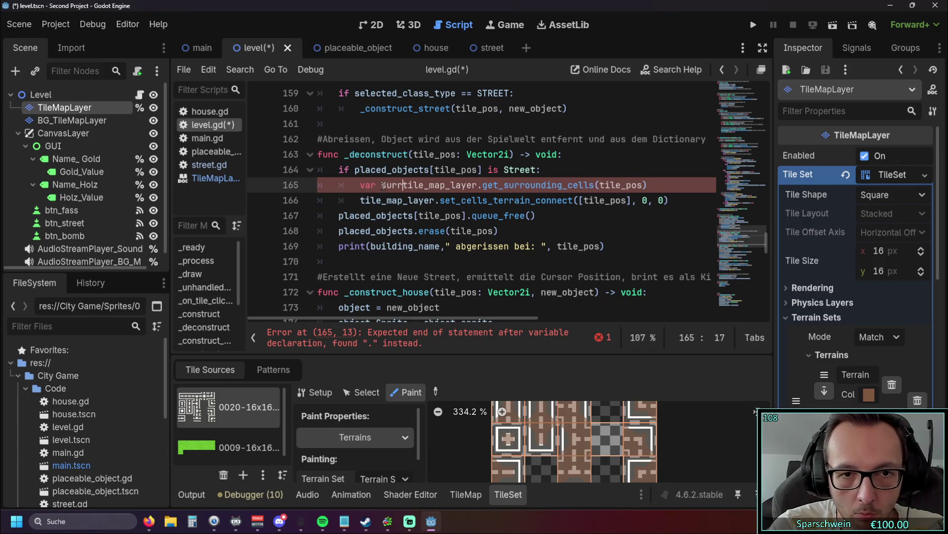
{"action": "type", "text": "ounding"}
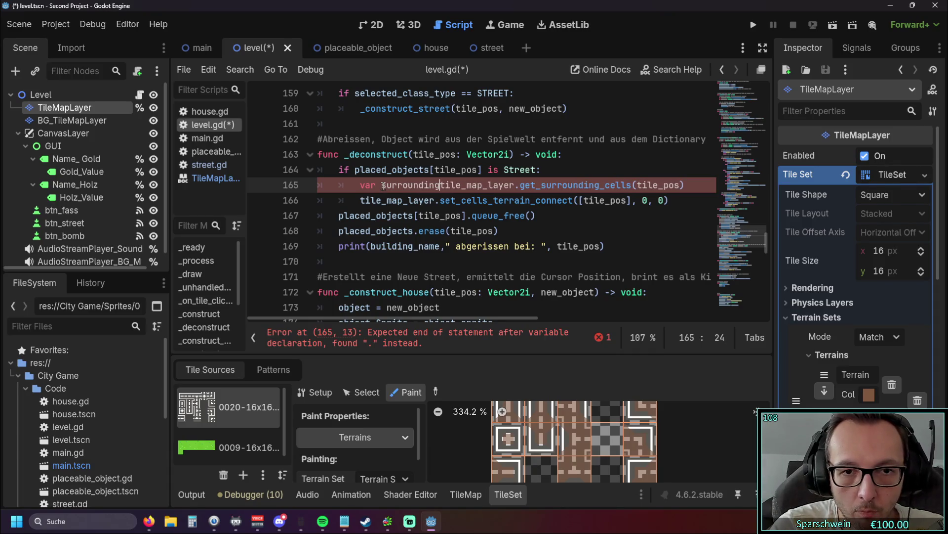
{"action": "type", "text": "_cells"}
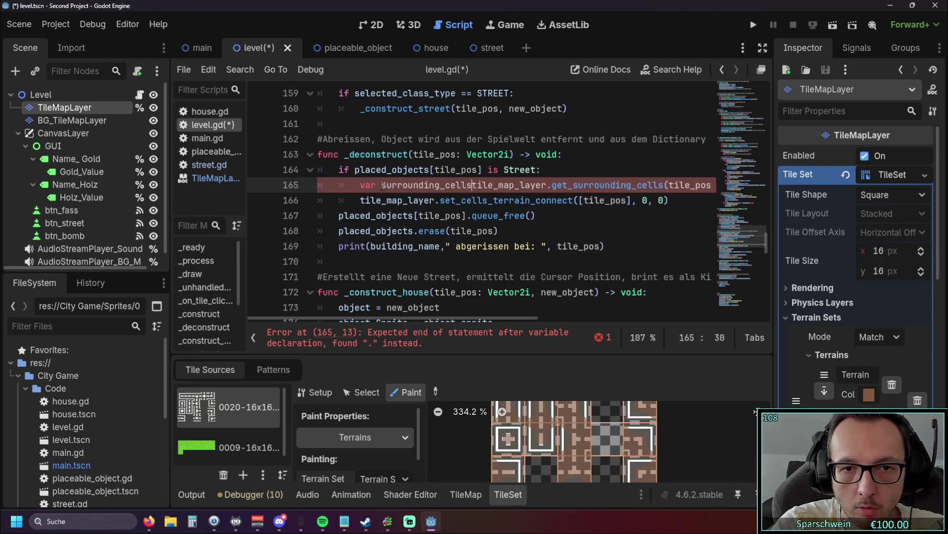
{"action": "type", "text": " ="}
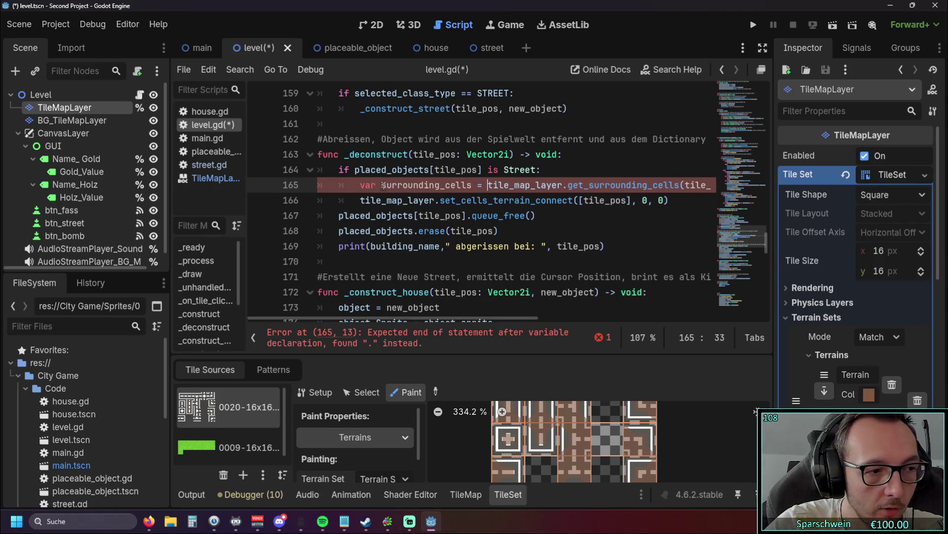
{"action": "left_click", "coordinate": [419, 215]}
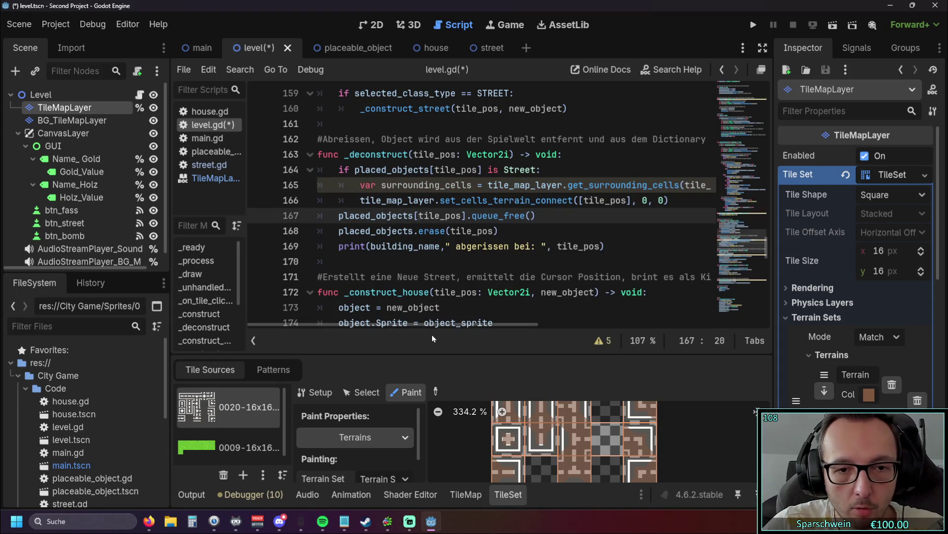
Replace tile_pos with surrounding_cells in the terrain-connect call and run the game with F5.
{"action": "scroll", "coordinate": [428, 325], "scroll_direction": "right", "scroll_amount": 4}
{"action": "scroll", "coordinate": [446, 323], "scroll_direction": "left", "scroll_amount": 4}
{"action": "scroll", "coordinate": [446, 323], "scroll_direction": "right", "scroll_amount": 3}
{"action": "left_click_drag", "start_coordinate": [446, 323], "coordinate": [437, 321]}
{"action": "double_click", "coordinate": [450, 186]}
{"action": "key", "text": "ctrl+c"}
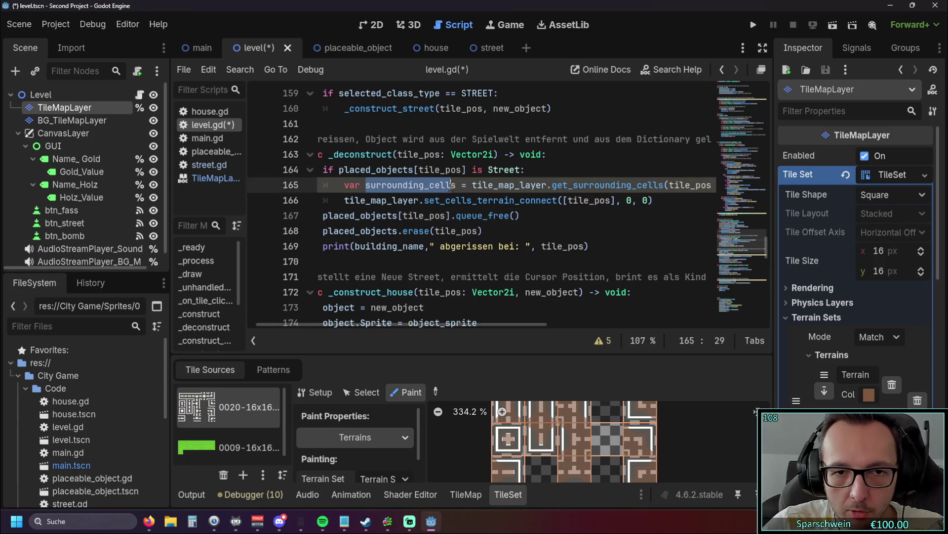
{"action": "double_click", "coordinate": [607, 200]}
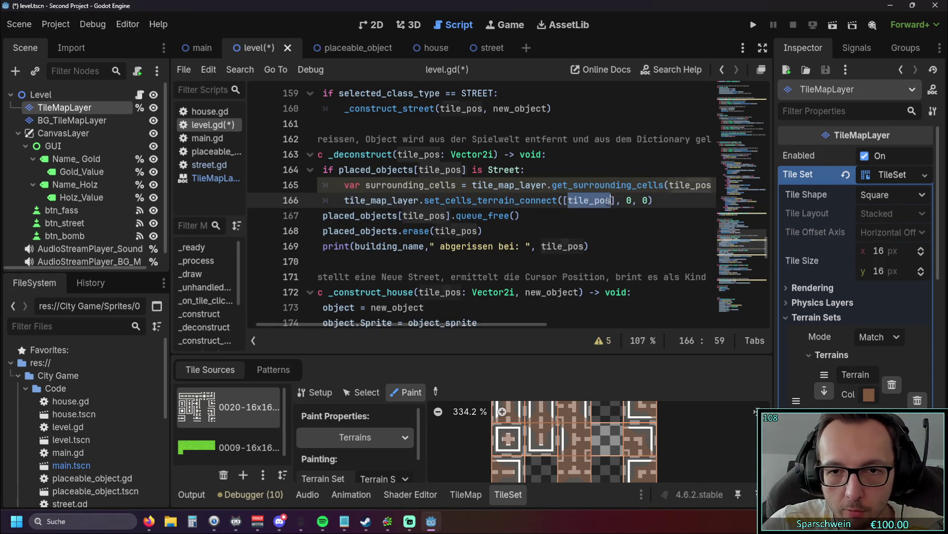
{"action": "key", "text": "ctrl+v"}
{"action": "left_click", "coordinate": [545, 218]}
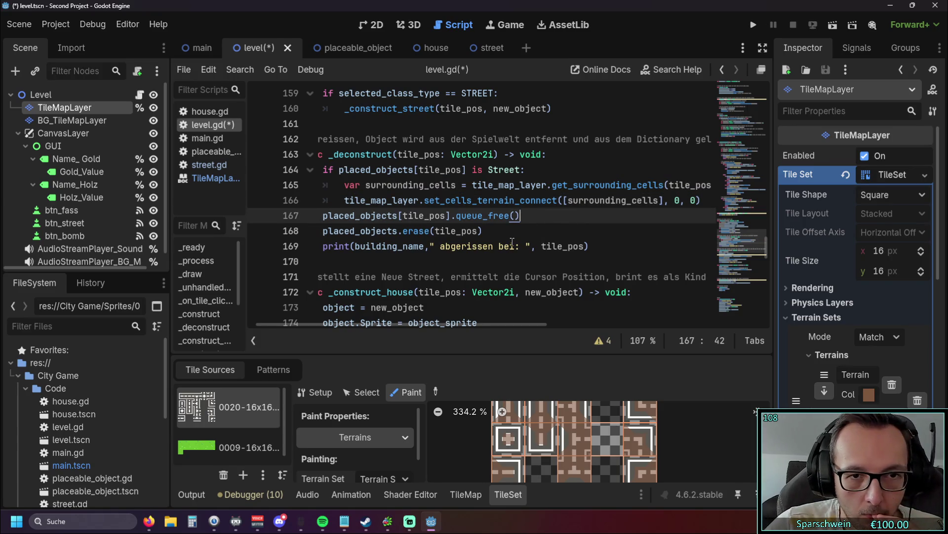
{"action": "mouse_move", "coordinate": [589, 182]}
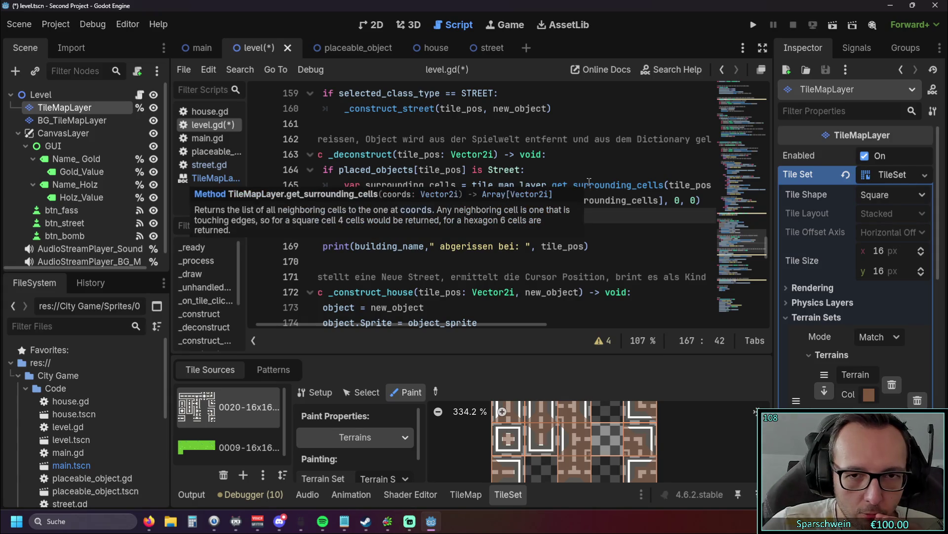
{"action": "key", "text": "F5"}
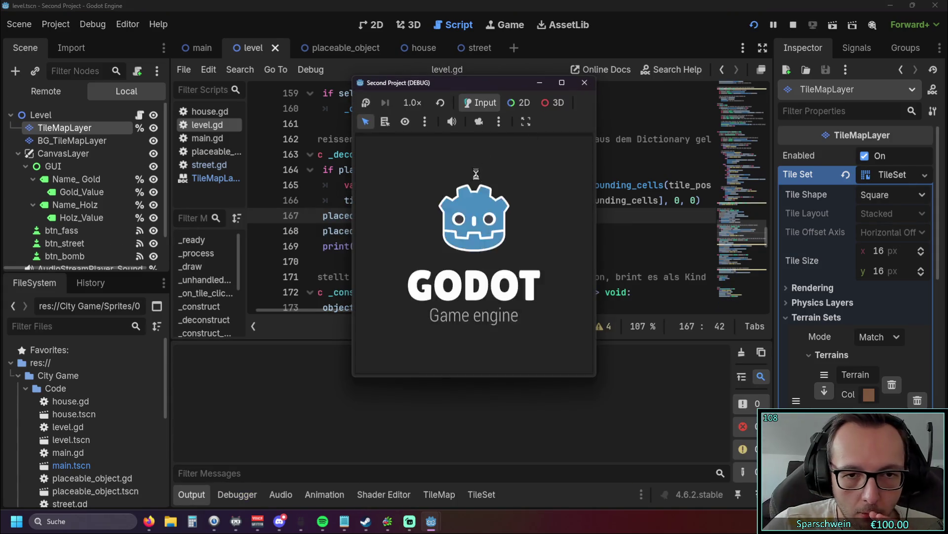
Lay streets from (4,5) to (6,5), place and demolish streets at (4,5), (3,5), (2,5), then leave build mode.
{"action": "left_click", "coordinate": [508, 357]}
{"action": "left_click_drag", "start_coordinate": [467, 290], "coordinate": [513, 293]}
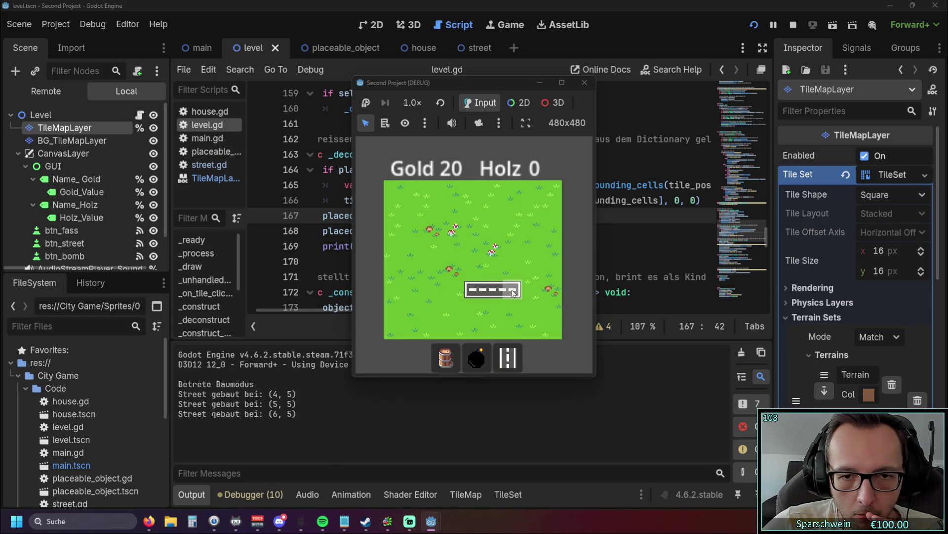
{"action": "right_click", "coordinate": [471, 291]}
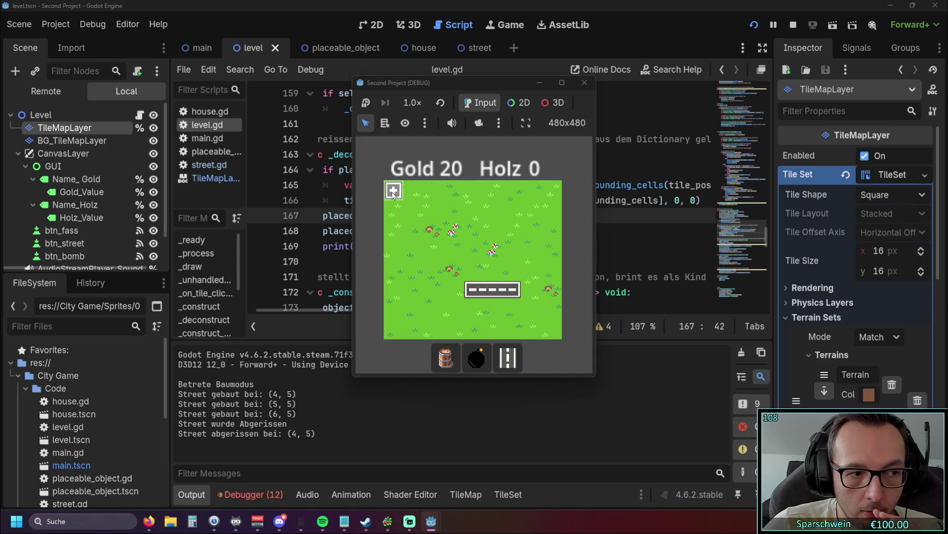
{"action": "left_click", "coordinate": [445, 291]}
{"action": "left_click", "coordinate": [433, 292]}
{"action": "right_click", "coordinate": [432, 292]}
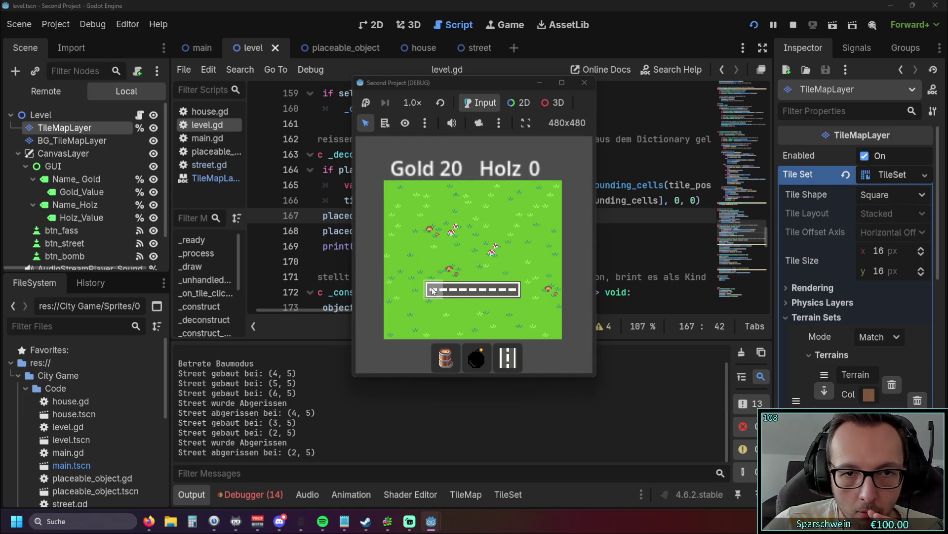
{"action": "key", "text": "Escape"}
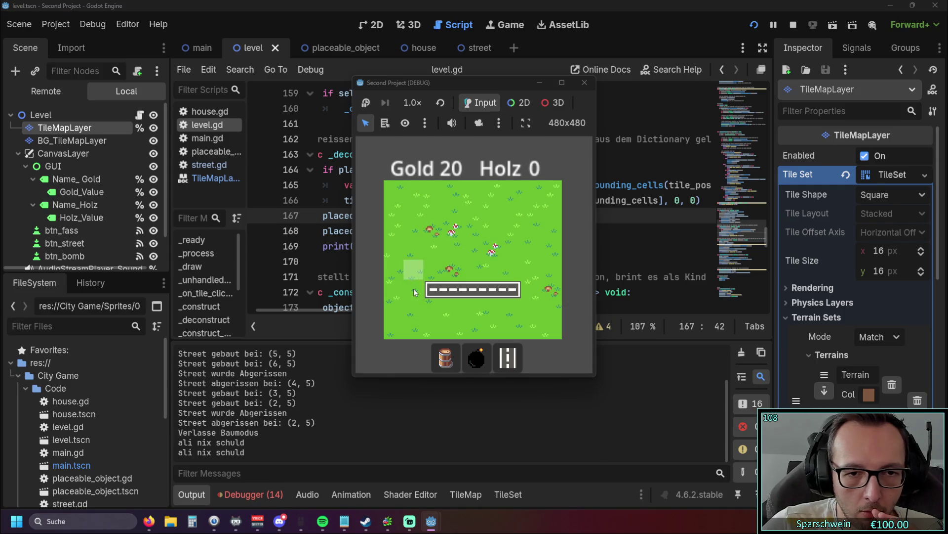
Build streets at (1,5)–(1,3), demolish several, then click a road tile, triggering the line 128 timer error.
{"action": "left_click", "coordinate": [512, 354]}
{"action": "left_click", "coordinate": [414, 290]}
{"action": "left_click", "coordinate": [414, 273]}
{"action": "left_click", "coordinate": [414, 255]}
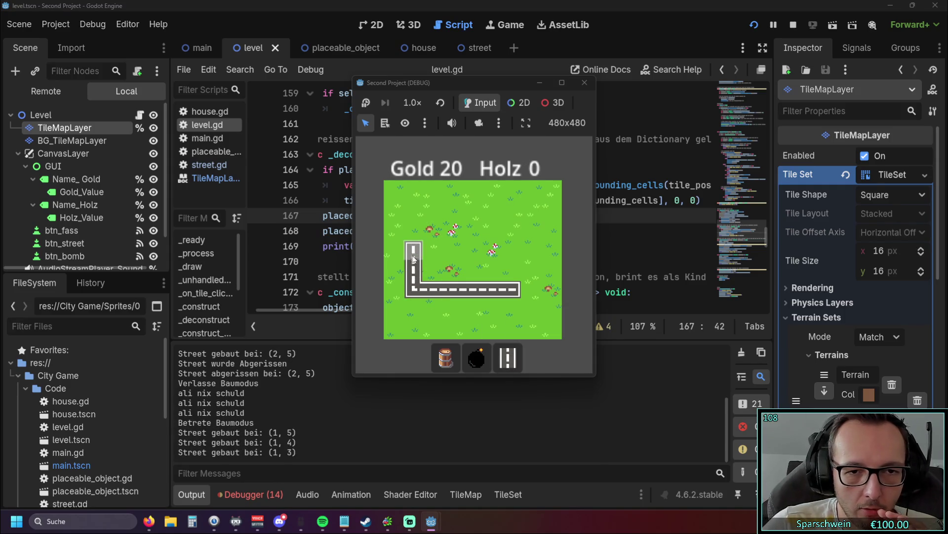
{"action": "right_click", "coordinate": [413, 258]}
{"action": "left_click", "coordinate": [414, 272]}
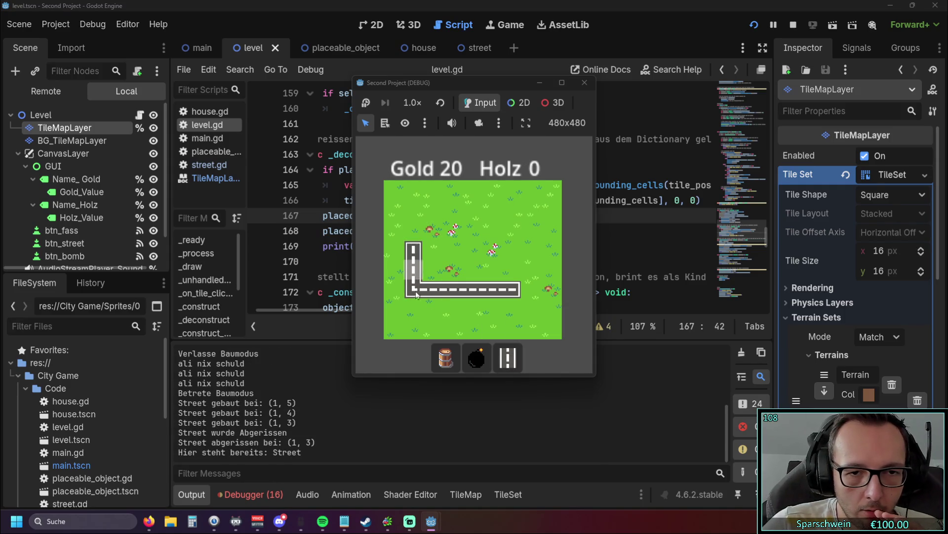
{"action": "right_click", "coordinate": [489, 291]}
{"action": "right_click", "coordinate": [506, 292]}
{"action": "key", "text": "Escape"}
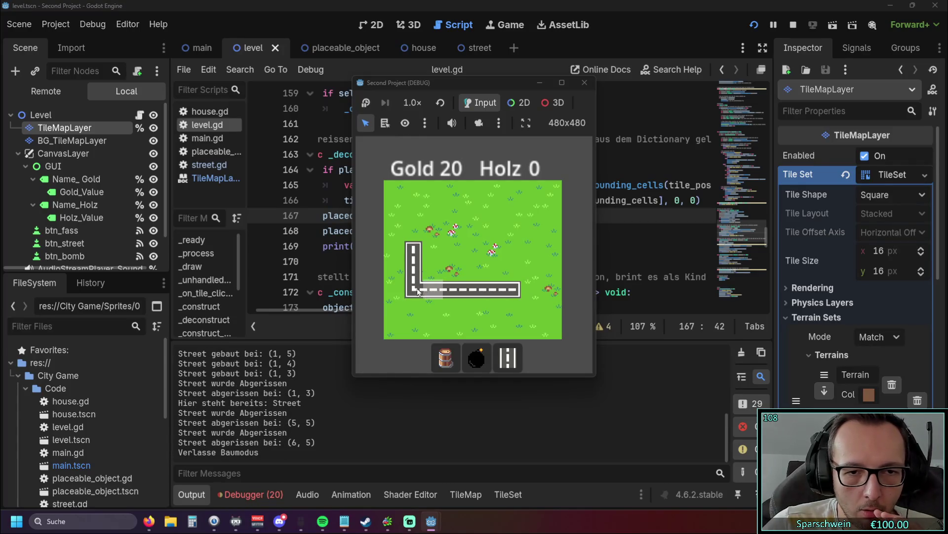
{"action": "left_click", "coordinate": [413, 272]}
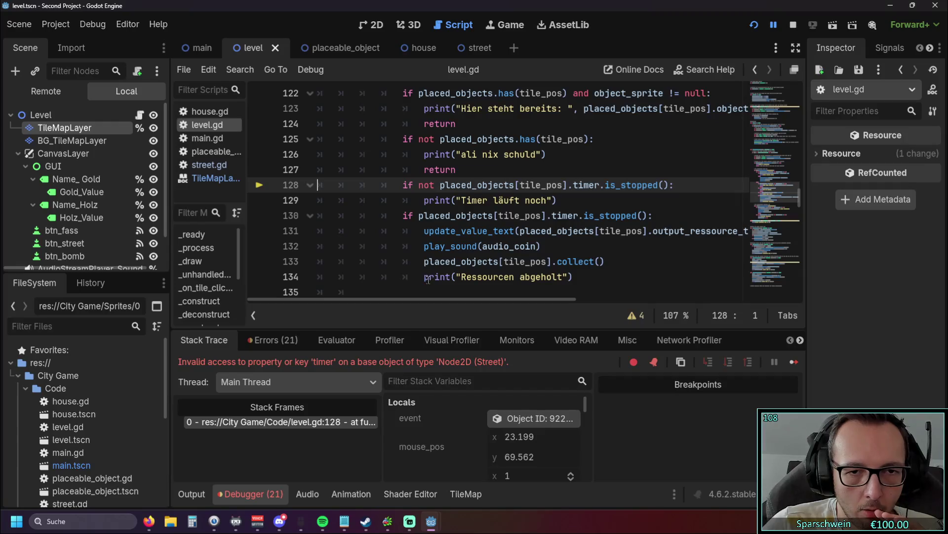
{"action": "left_click", "coordinate": [581, 231]}
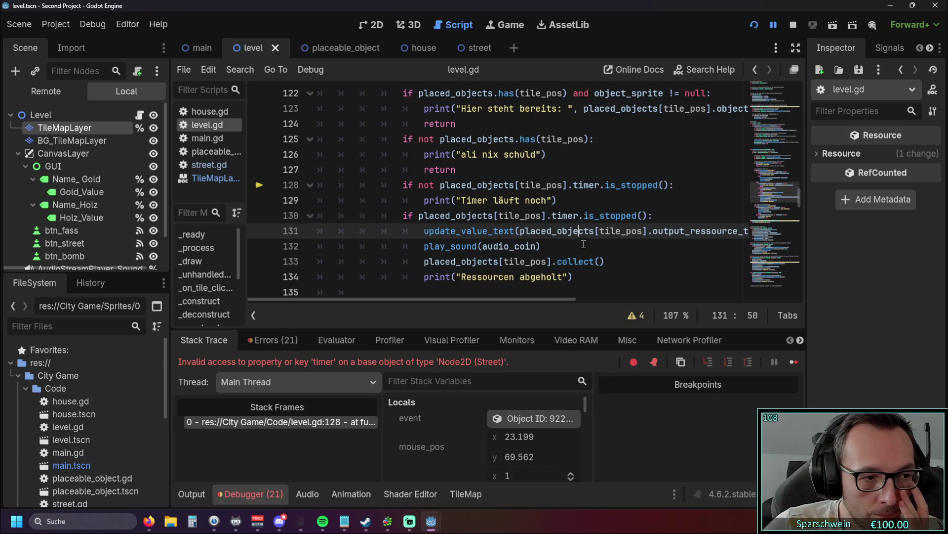
{"action": "scroll", "coordinate": [573, 237], "scroll_direction": "up", "scroll_amount": 1}
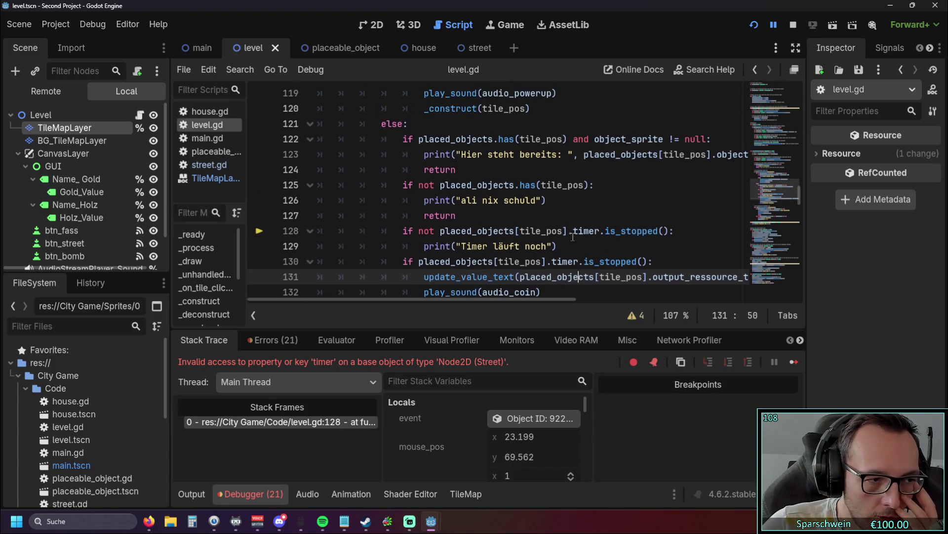
{"action": "scroll", "coordinate": [573, 236], "scroll_direction": "down", "scroll_amount": 1}
{"action": "scroll", "coordinate": [516, 256], "scroll_direction": "up", "scroll_amount": 2}
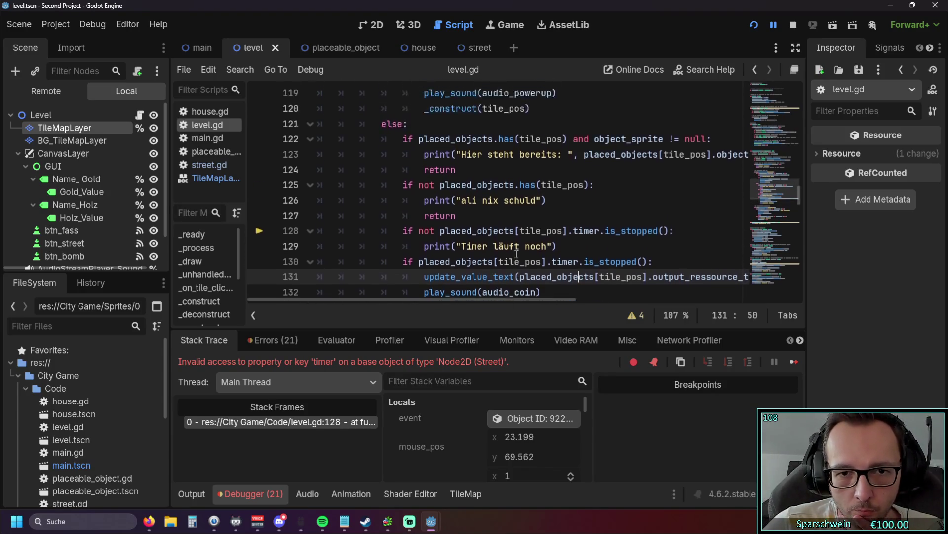
{"action": "scroll", "coordinate": [517, 256], "scroll_direction": "down", "scroll_amount": 8}
{"action": "scroll", "coordinate": [518, 255], "scroll_direction": "up", "scroll_amount": 3}
{"action": "scroll", "coordinate": [517, 256], "scroll_direction": "up", "scroll_amount": 4}
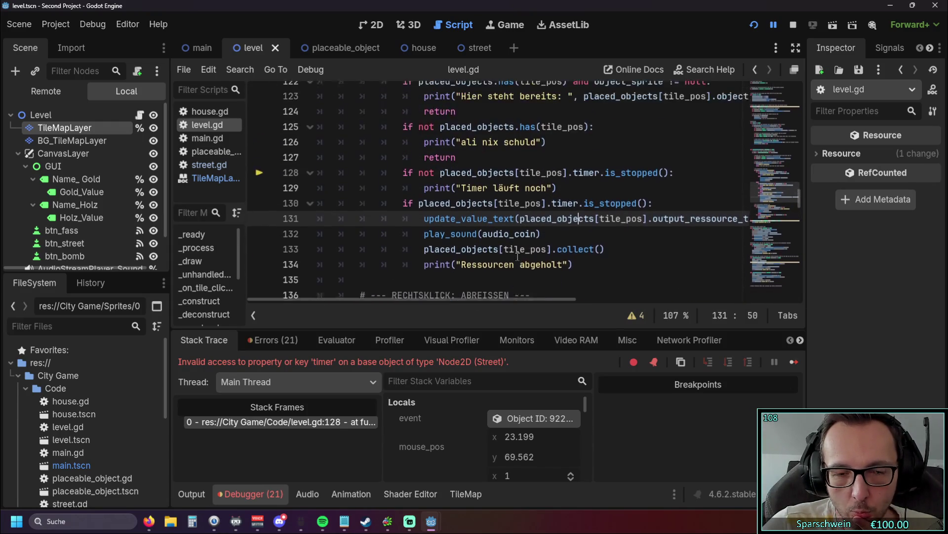
{"action": "left_click_drag", "start_coordinate": [466, 299], "coordinate": [481, 298]}
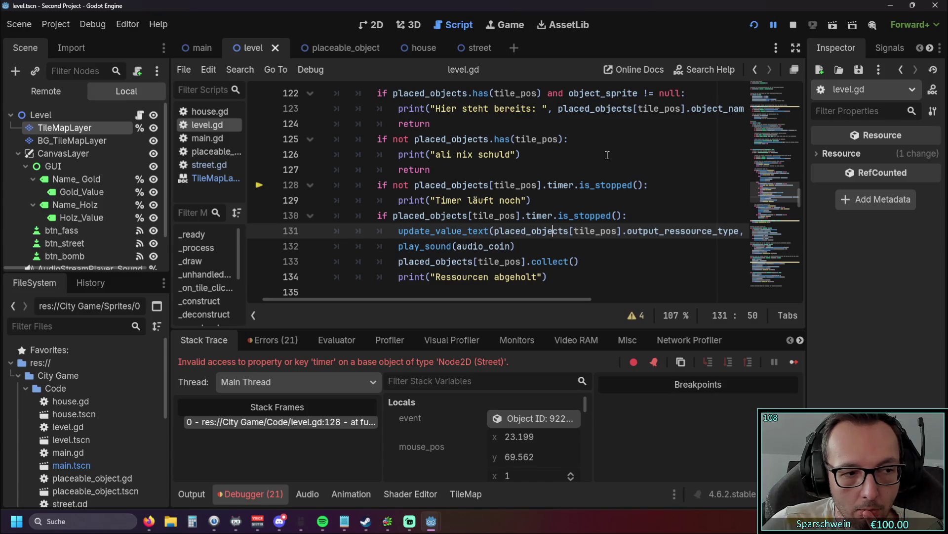
{"action": "scroll", "coordinate": [479, 244], "scroll_direction": "up", "scroll_amount": 1}
{"action": "scroll", "coordinate": [479, 243], "scroll_direction": "down", "scroll_amount": 9}
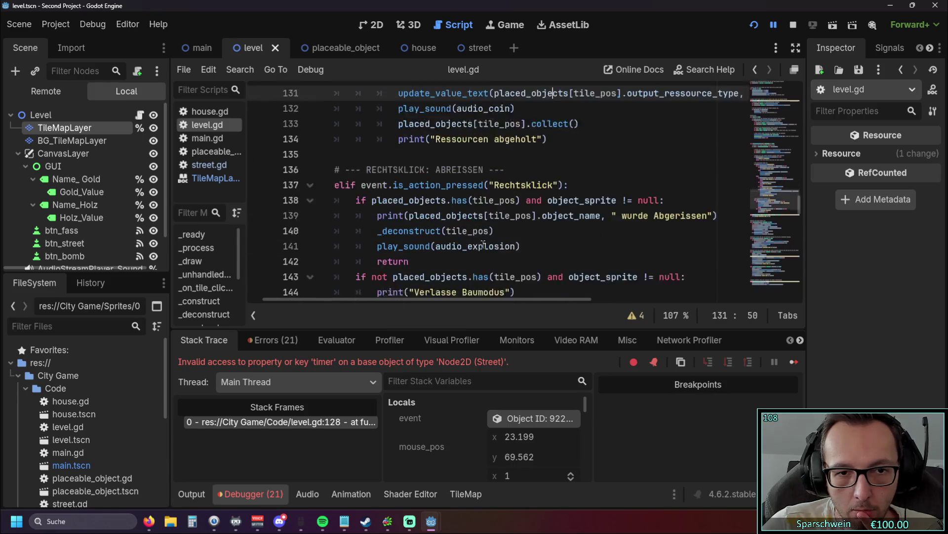
{"action": "left_click_drag", "start_coordinate": [419, 299], "coordinate": [336, 300]}
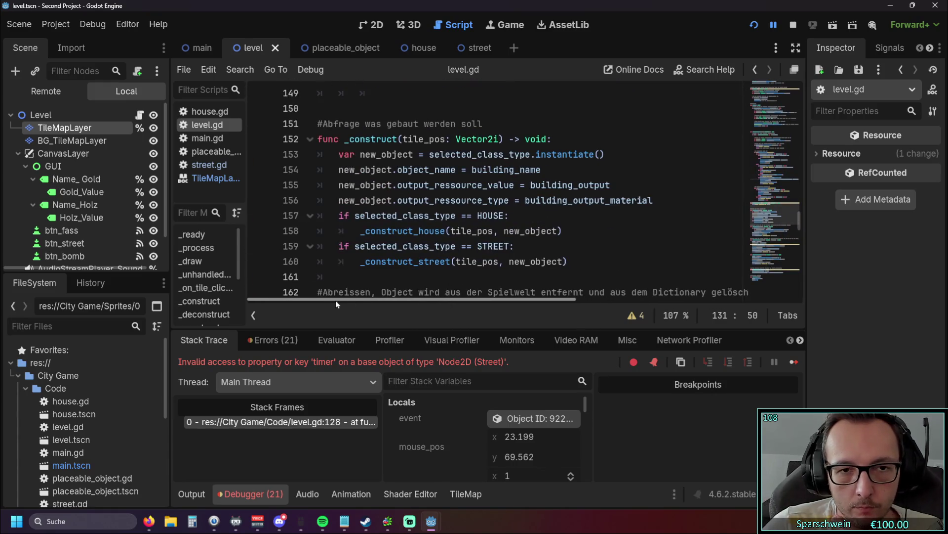
{"action": "scroll", "coordinate": [464, 224], "scroll_direction": "up", "scroll_amount": 1}
{"action": "scroll", "coordinate": [463, 225], "scroll_direction": "down", "scroll_amount": 5}
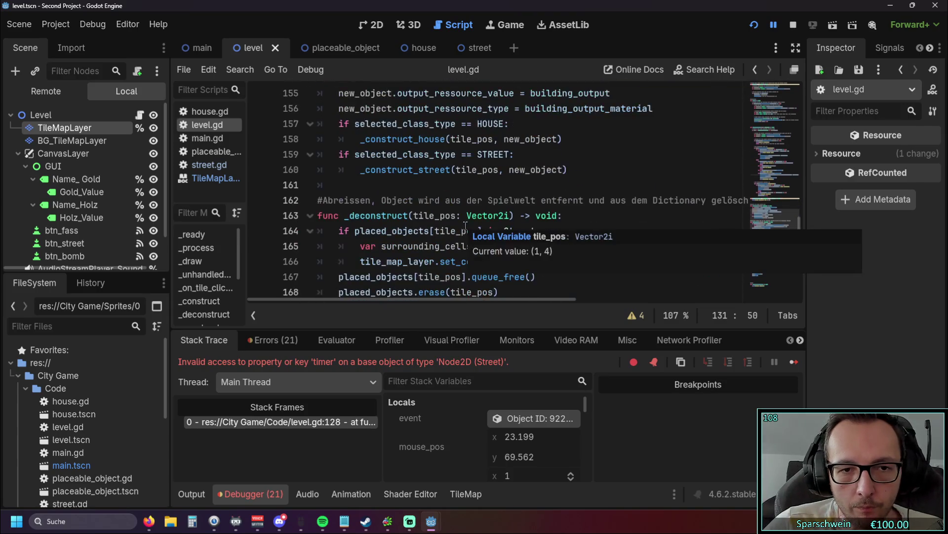
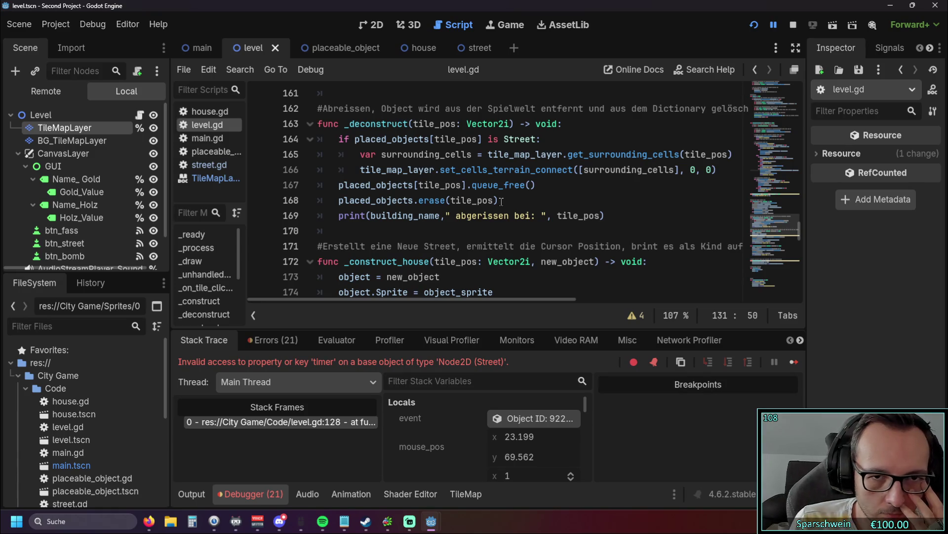
Start a new Street-branch line with tile_map_layer.set_cell([2, 3], 0, via autocomplete.
{"action": "left_click", "coordinate": [732, 154]}
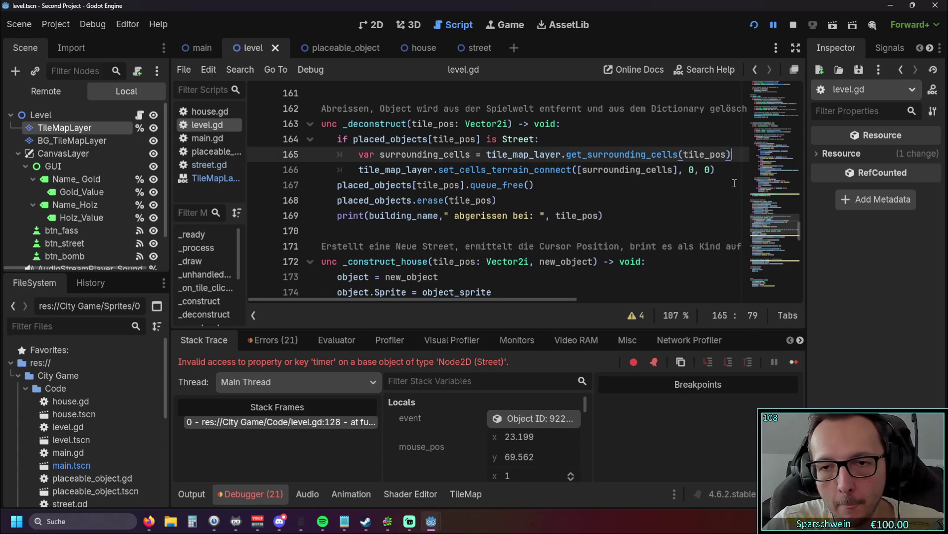
{"action": "key", "text": "Return"}
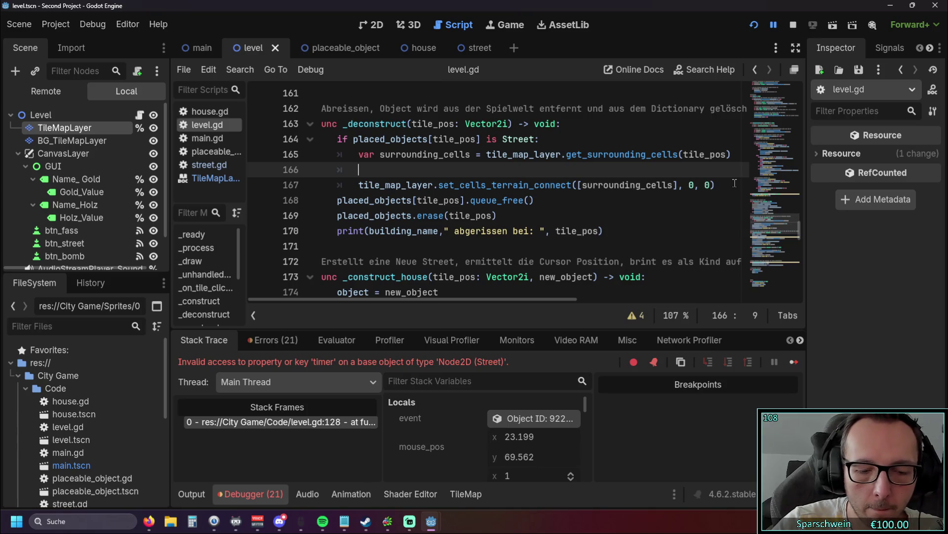
{"action": "type", "text": "tile"}
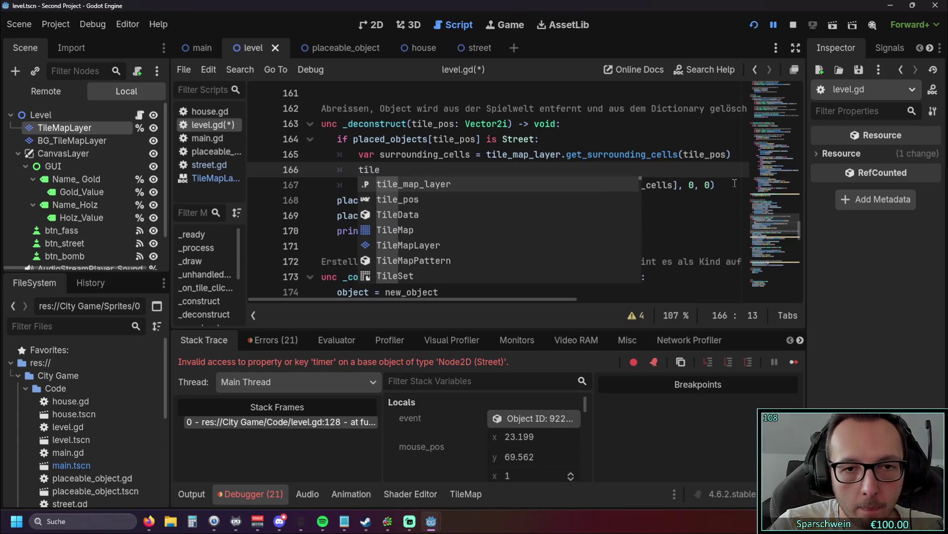
{"action": "key", "text": "Return"}
{"action": "type", "text": ".set"}
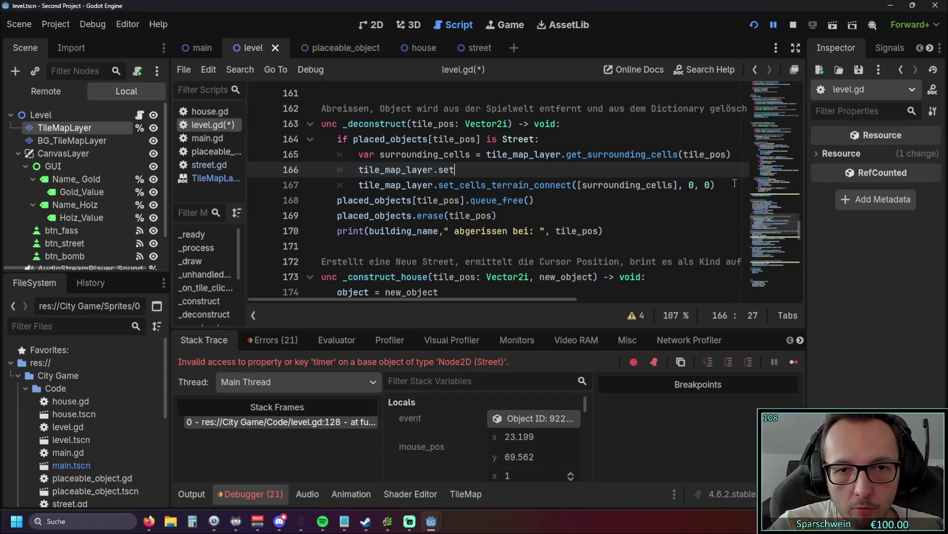
{"action": "key", "text": "Return"}
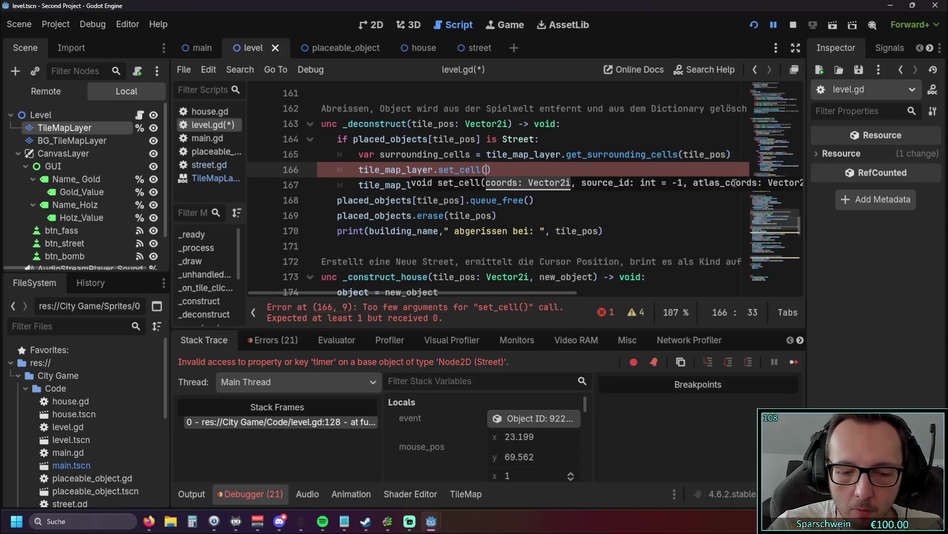
{"action": "type", "text": "["}
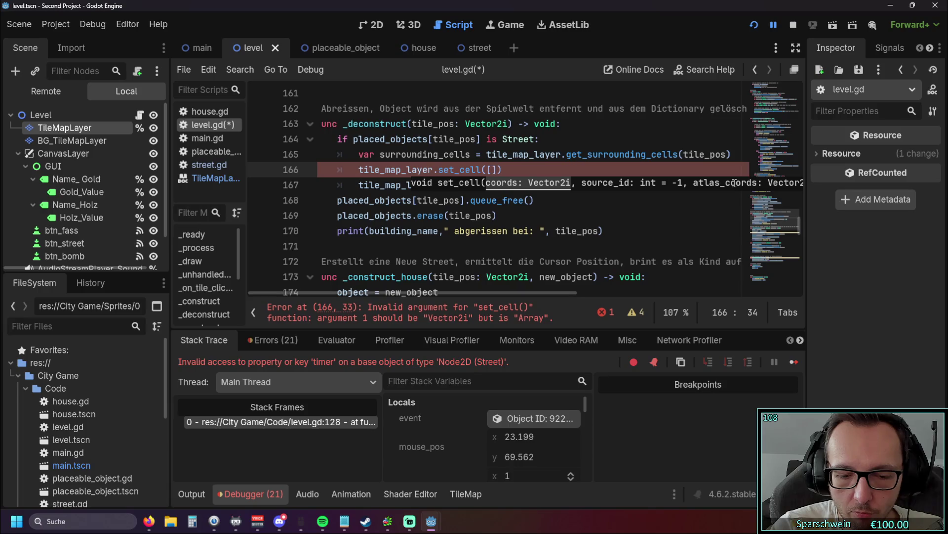
{"action": "type", "text": "2, 3"}
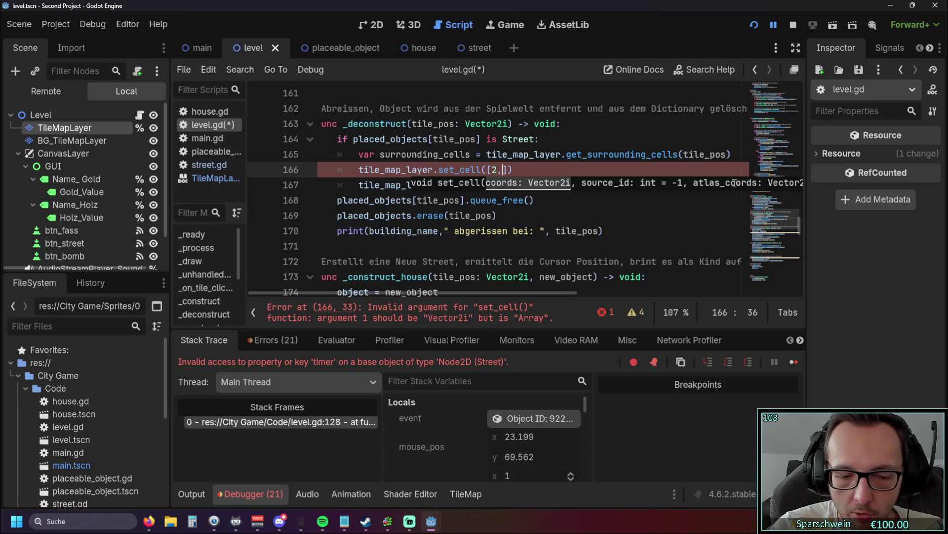
{"action": "key", "text": "Right"}
{"action": "type", "text": ","}
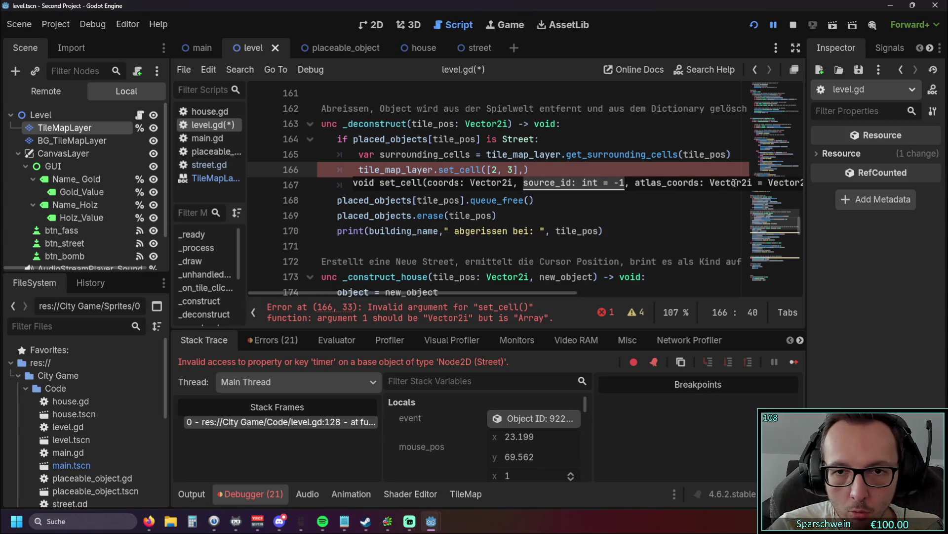
{"action": "type", "text": " 0"}
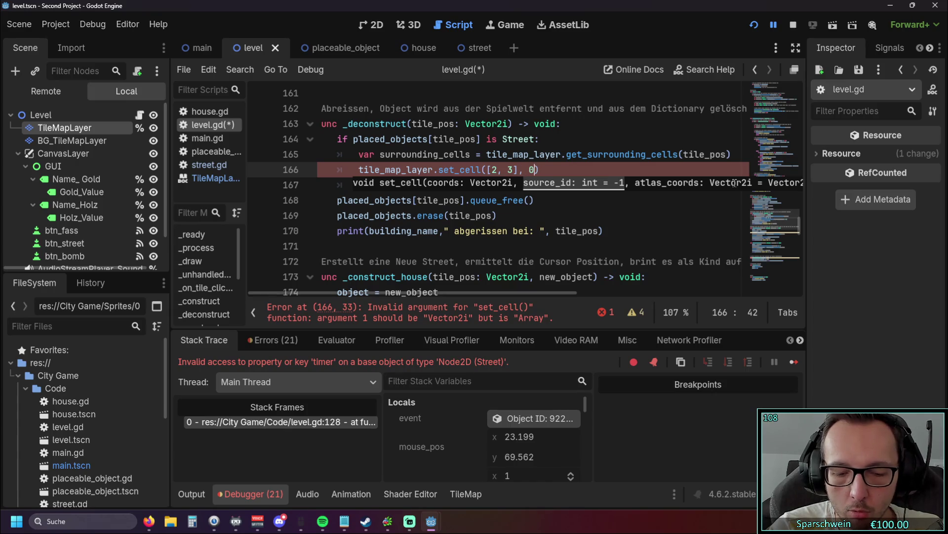
{"action": "type", "text": ","}
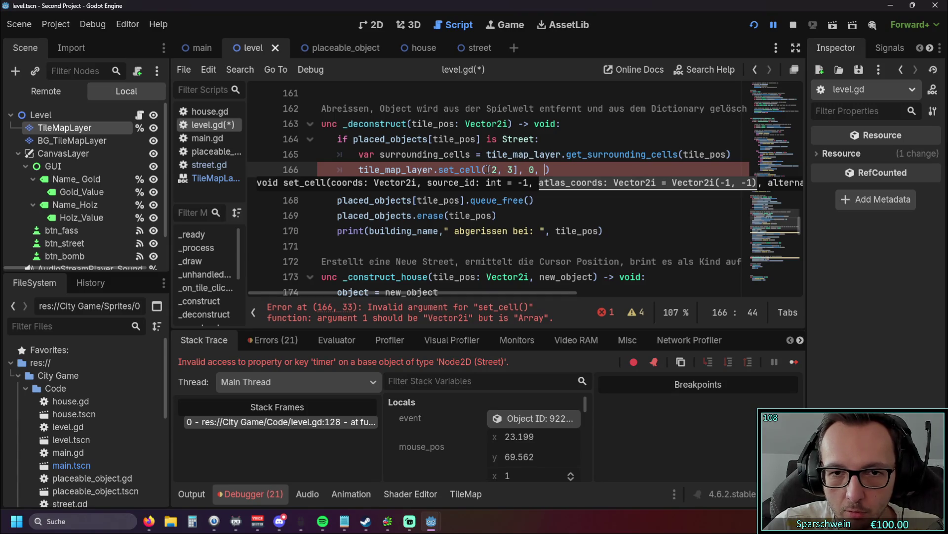
Move [2, 3] after the 0 argument and paste tile_pos from line 165 as the first argument.
{"action": "left_click_drag", "start_coordinate": [489, 170], "coordinate": [520, 169]}
{"action": "key", "text": "ctrl+c"}
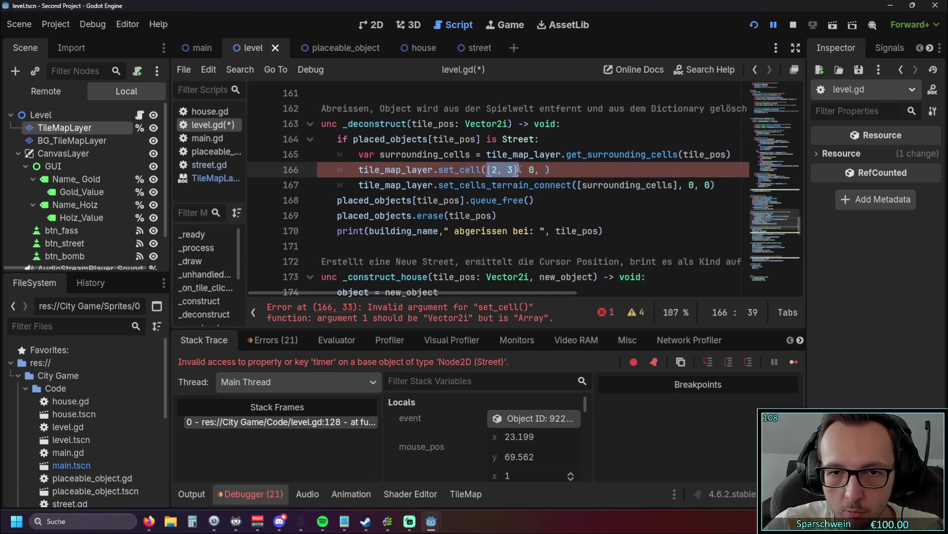
{"action": "key", "text": "BackSpace"}
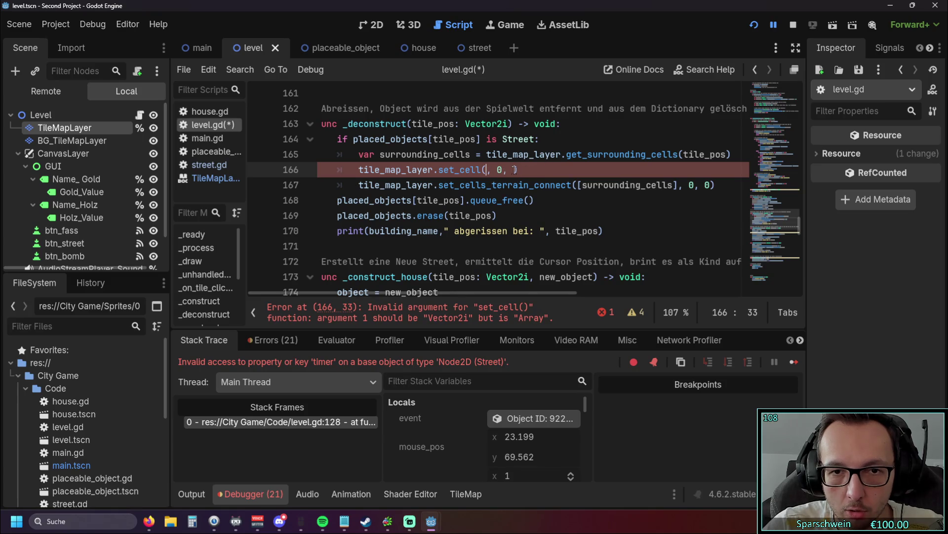
{"action": "left_click", "coordinate": [513, 170]}
{"action": "key", "text": "ctrl+v"}
{"action": "left_click", "coordinate": [486, 169]}
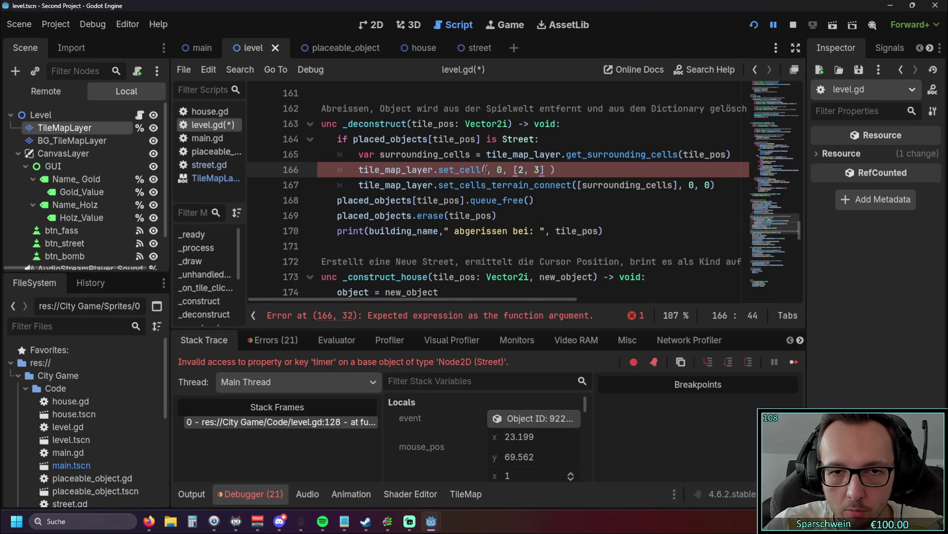
{"action": "left_click_drag", "start_coordinate": [679, 154], "coordinate": [732, 154]}
{"action": "key", "text": "ctrl+c"}
{"action": "left_click", "coordinate": [486, 170]}
{"action": "key", "text": "ctrl+v"}
Wrap tile_pos in square brackets and append a final 0: set_cell([tile_pos], 0, [2, 3], 0).
{"action": "key", "text": "Left"}
{"action": "key", "text": "Left"}
{"action": "key", "text": "Left"}
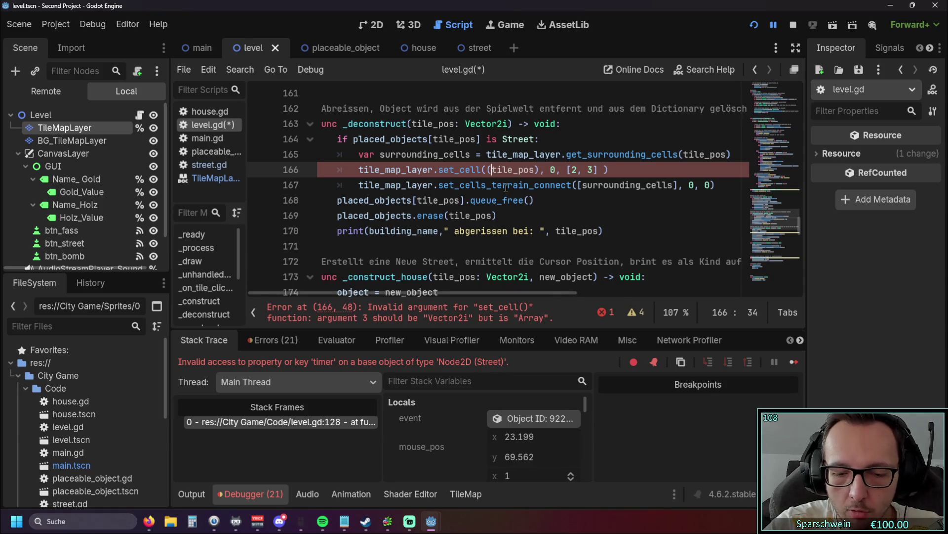
{"action": "key", "text": "BackSpace"}
{"action": "type", "text": "["}
{"action": "left_click", "coordinate": [541, 169]}
{"action": "key", "text": "BackSpace"}
{"action": "type", "text": "]"}
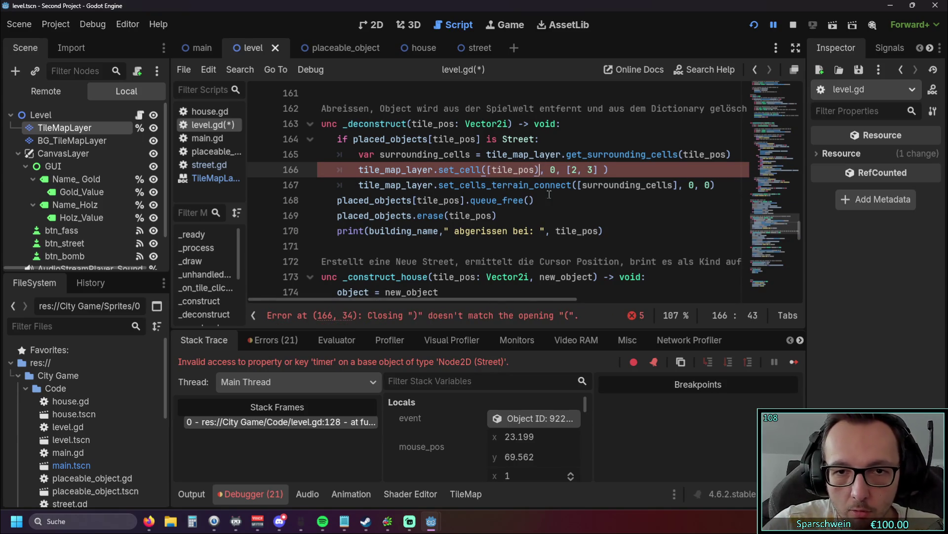
{"action": "left_click", "coordinate": [605, 201]}
{"action": "key", "text": "Up"}
{"action": "key", "text": "Up"}
{"action": "key", "text": "BackSpace"}
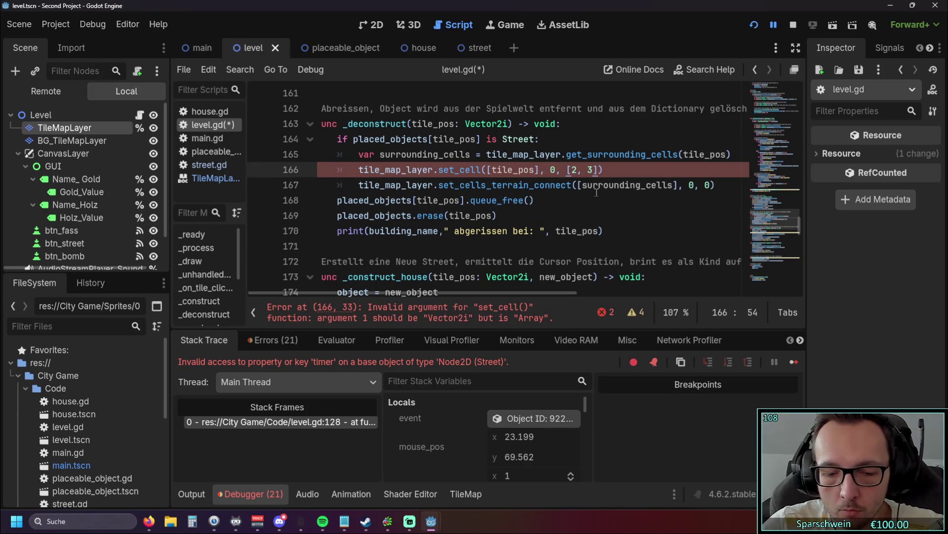
{"action": "type", "text": ","}
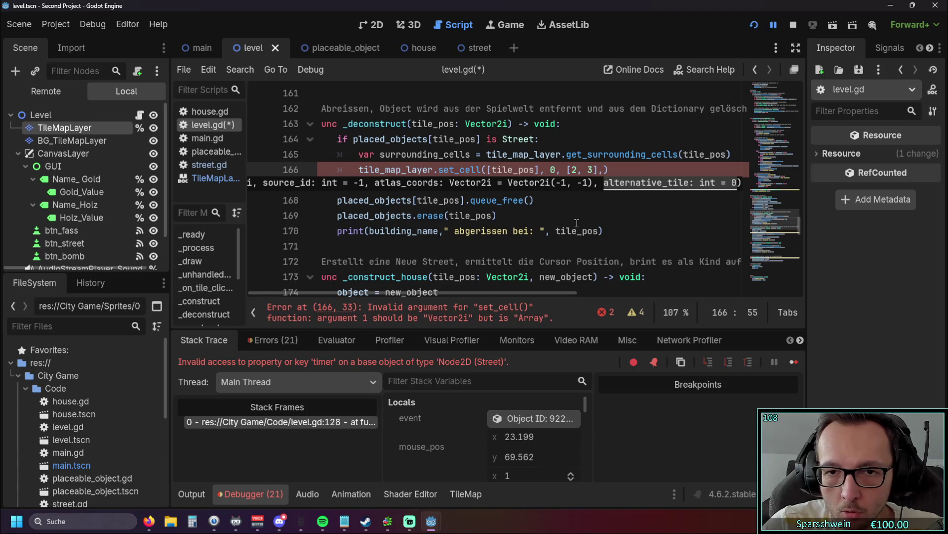
{"action": "type", "text": " 0"}
{"action": "left_click", "coordinate": [561, 216]}
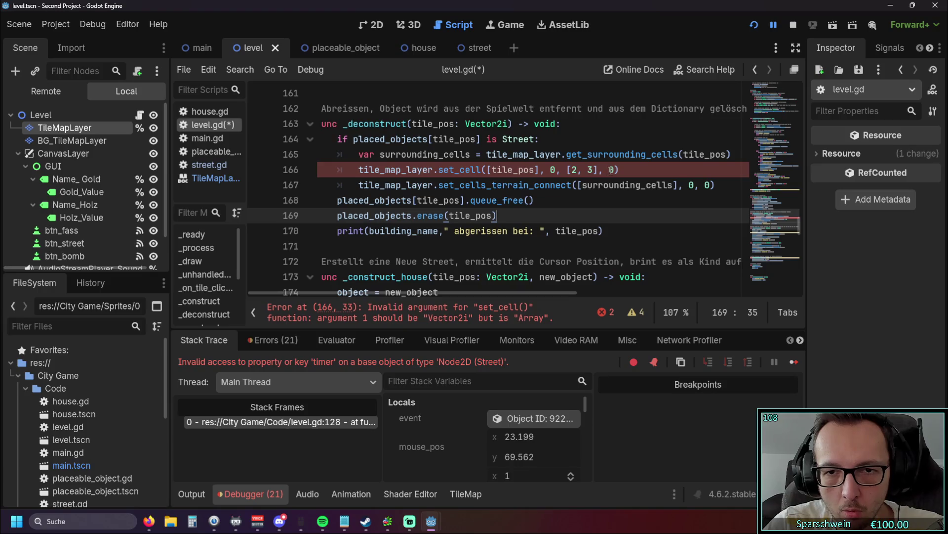
Strip the brackets around tile_pos so set_cell takes plain tile_pos as its first argument.
{"action": "mouse_move", "coordinate": [456, 168]}
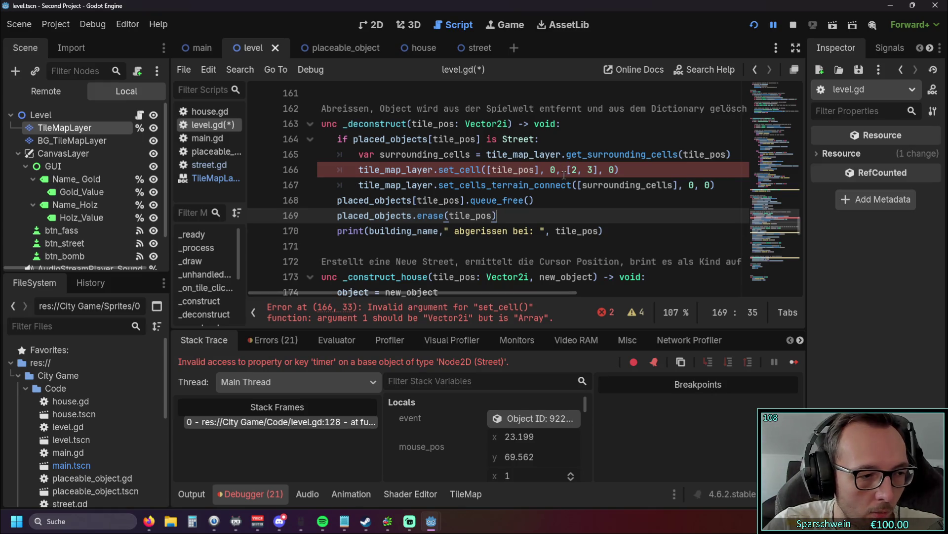
{"action": "left_click", "coordinate": [538, 169]}
{"action": "key", "text": "BackSpace"}
{"action": "left_click", "coordinate": [490, 169]}
{"action": "key", "text": "BackSpace"}
{"action": "key", "text": "Down"}
{"action": "key", "text": "Down"}
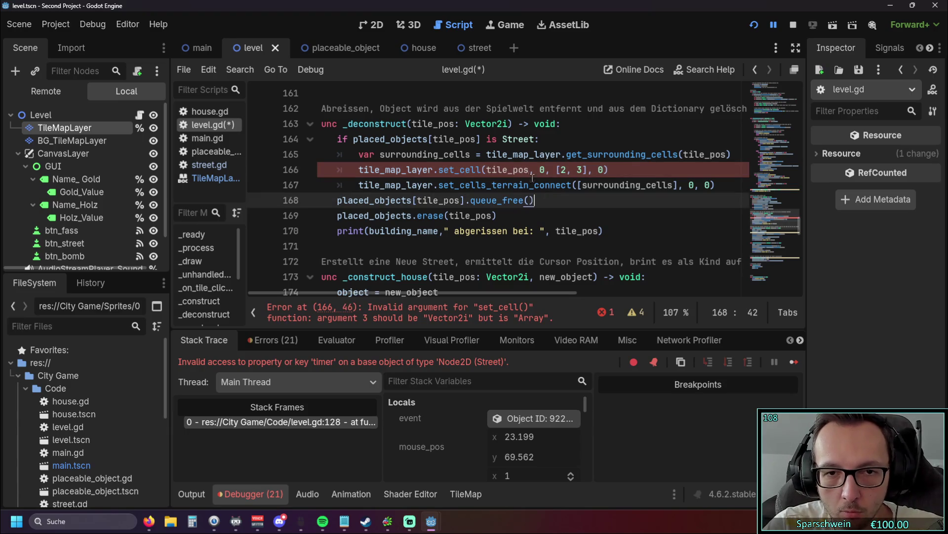
{"action": "mouse_move", "coordinate": [489, 171]}
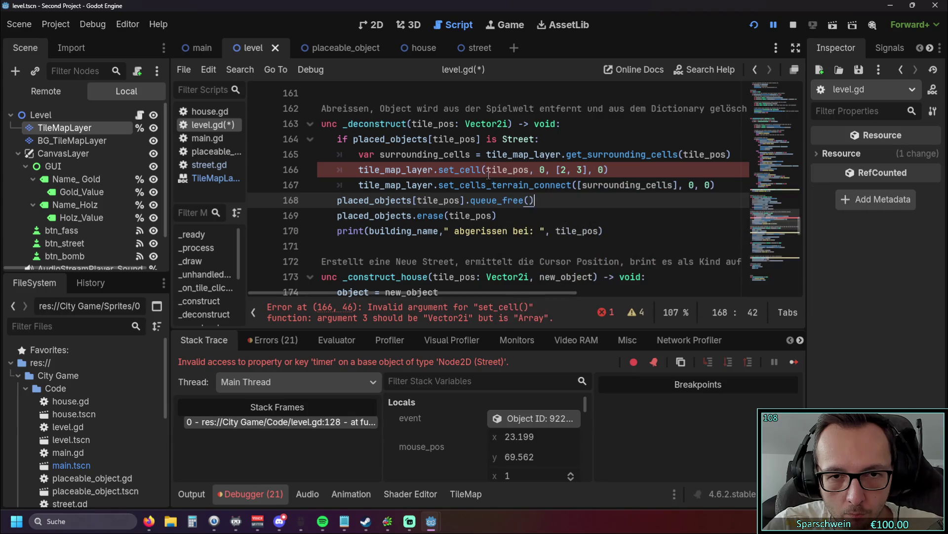
{"action": "left_click", "coordinate": [491, 170]}
{"action": "type", "text": "("}
{"action": "left_click", "coordinate": [536, 170]}
{"action": "type", "text": ")"}
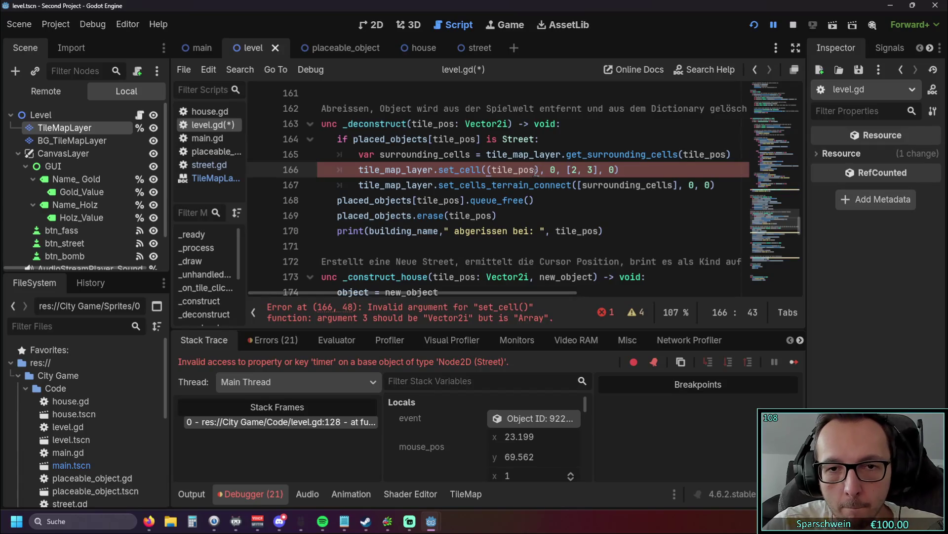
{"action": "key", "text": "BackSpace"}
{"action": "left_click", "coordinate": [492, 169]}
{"action": "key", "text": "BackSpace"}
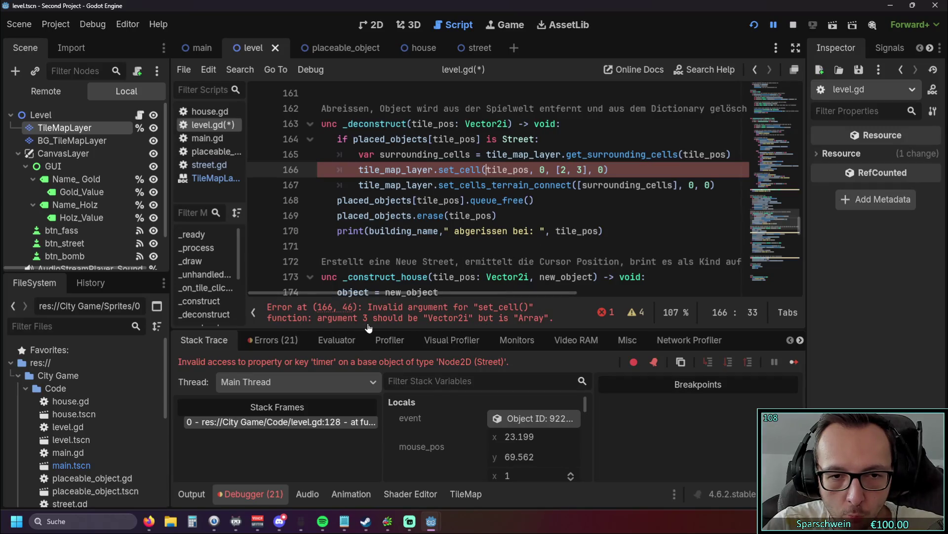
Replace [2, 3] with Vector2i(2,3) to clear the argument error, then switch to the 2D view.
{"action": "left_click", "coordinate": [563, 169]}
{"action": "key", "text": "BackSpace"}
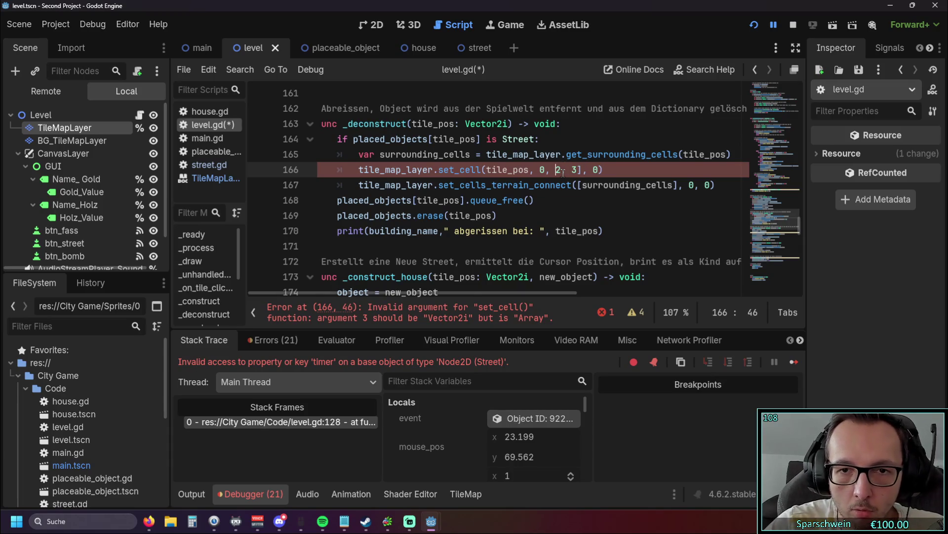
{"action": "left_click", "coordinate": [578, 169]}
{"action": "key", "text": "Delete"}
{"action": "key", "text": "Left"}
{"action": "key", "text": "Left"}
{"action": "key", "text": "Left"}
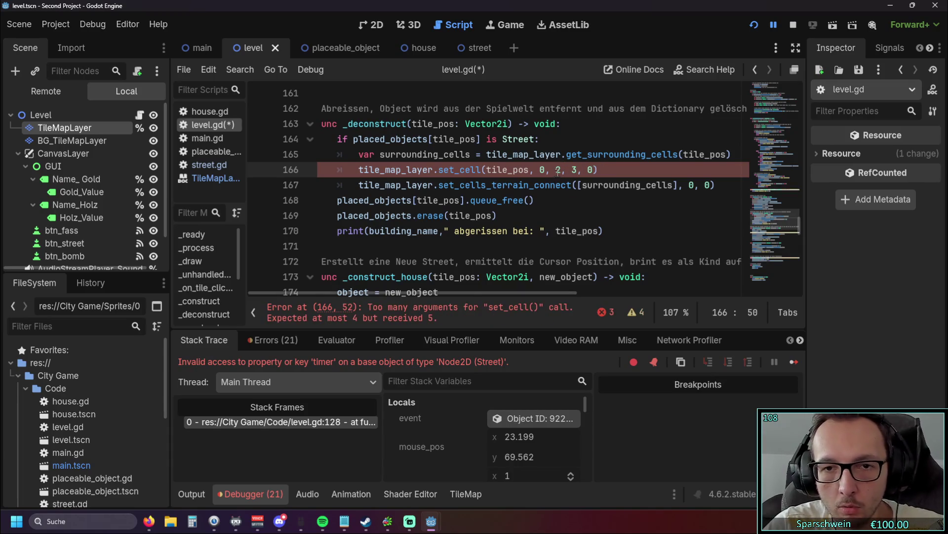
{"action": "type", "text": "Vector"}
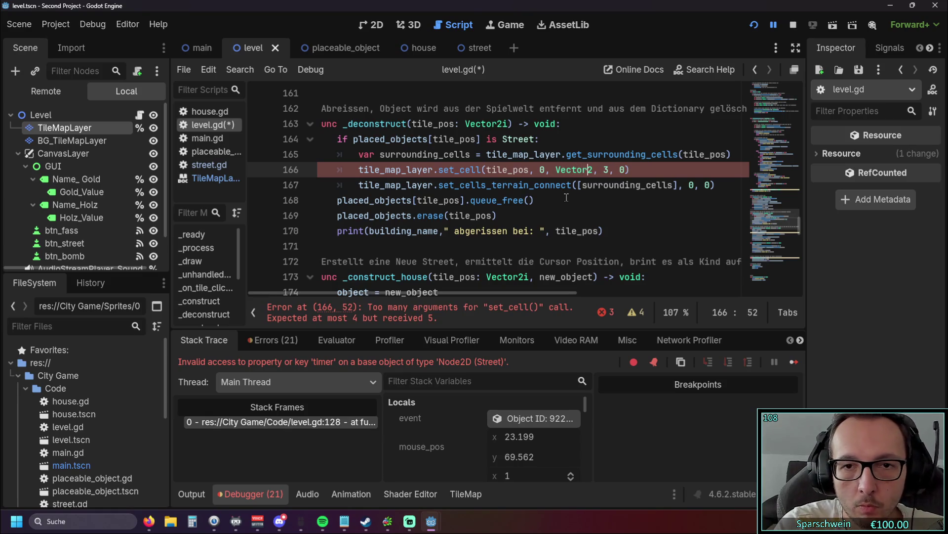
{"action": "left_click", "coordinate": [566, 199]}
{"action": "type", "text": "i"}
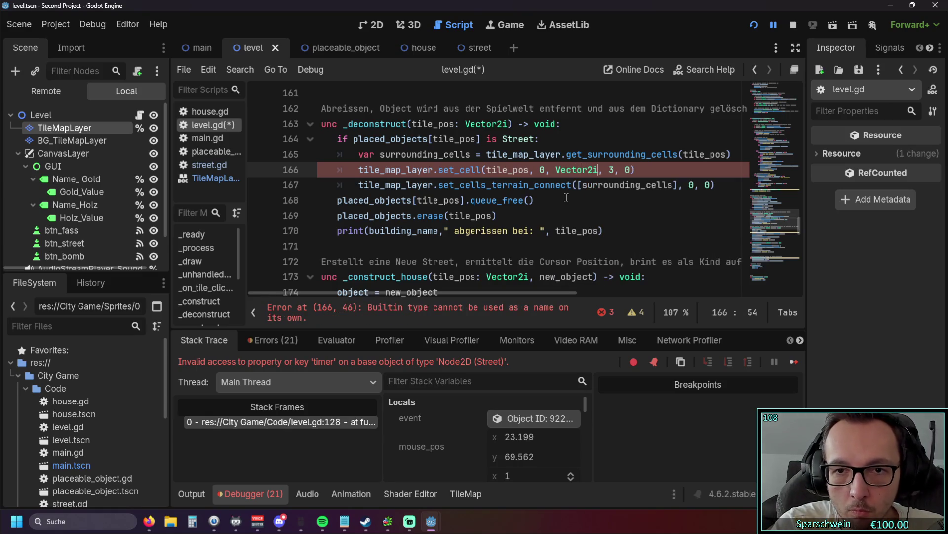
{"action": "type", "text": "(2,"}
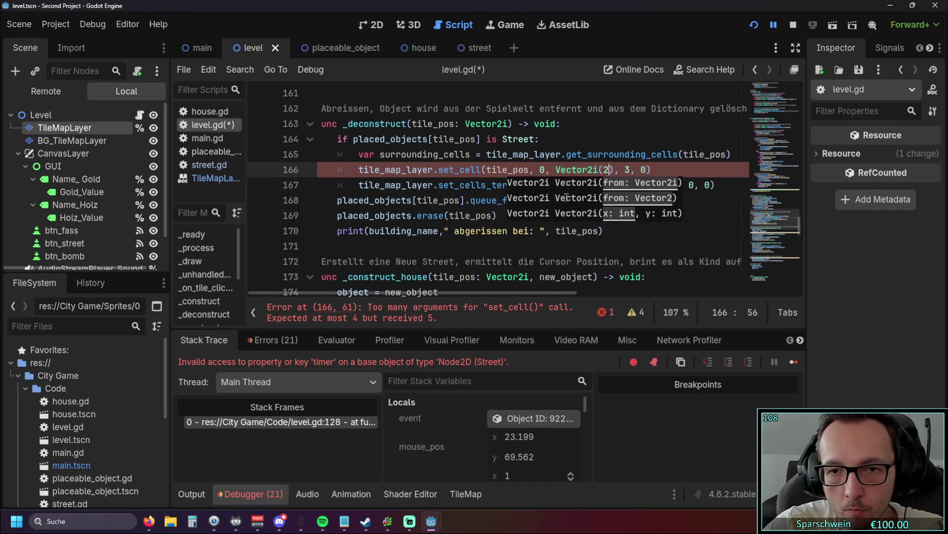
{"action": "type", "text": "3"}
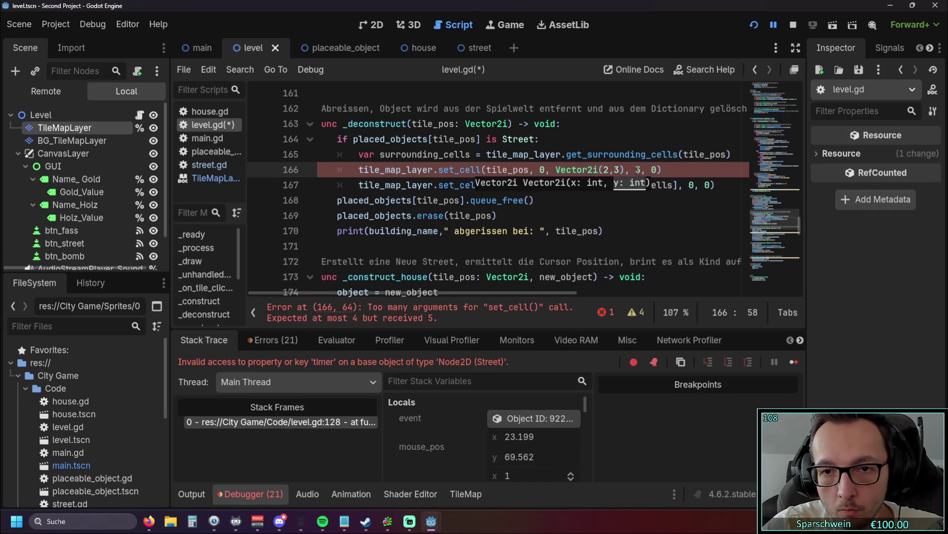
{"action": "key", "text": "Right"}
{"action": "key", "text": "Right"}
{"action": "key", "text": "Delete"}
{"action": "key", "text": "Delete"}
{"action": "key", "text": "BackSpace"}
{"action": "left_click", "coordinate": [634, 215]}
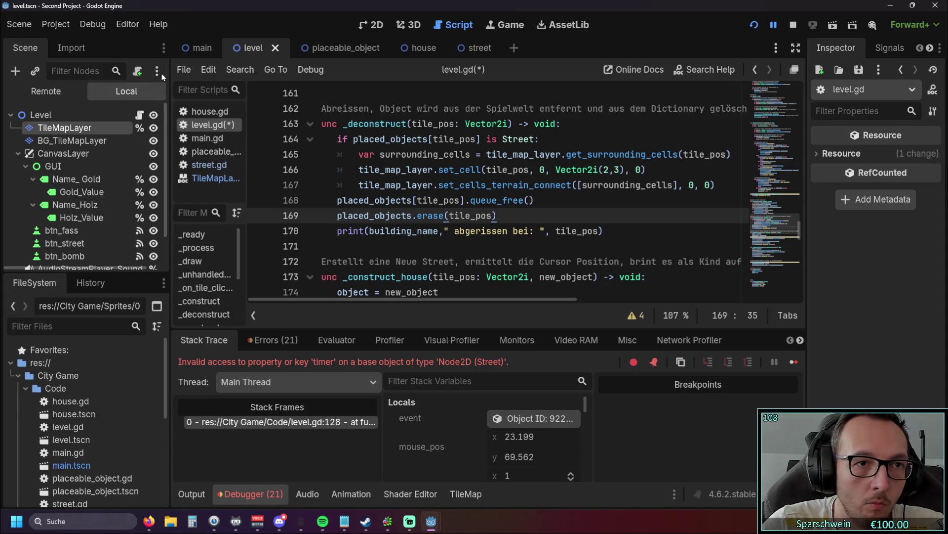
{"action": "left_click", "coordinate": [365, 25]}
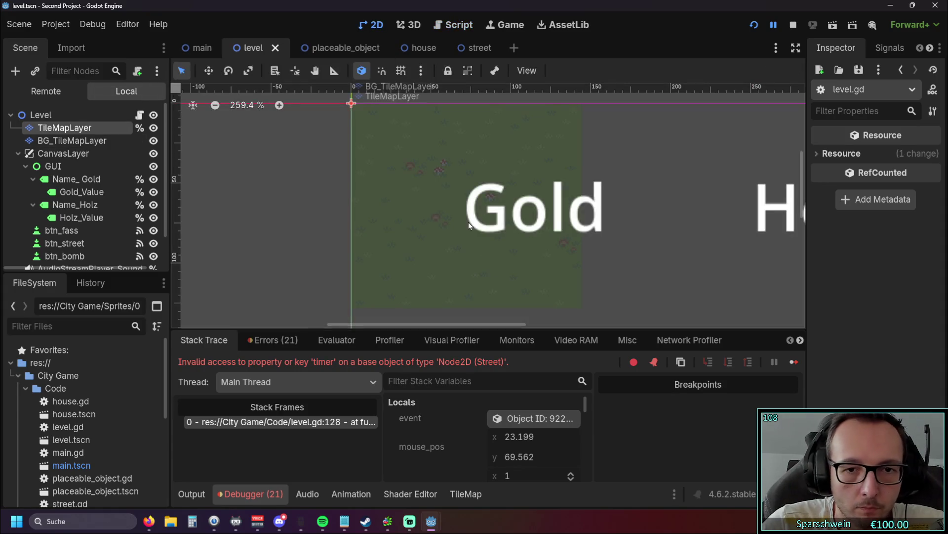
After checking the TileMapLayer atlas, change the tile to Vector2i(3,2) and run the game.
{"action": "left_click", "coordinate": [62, 127]}
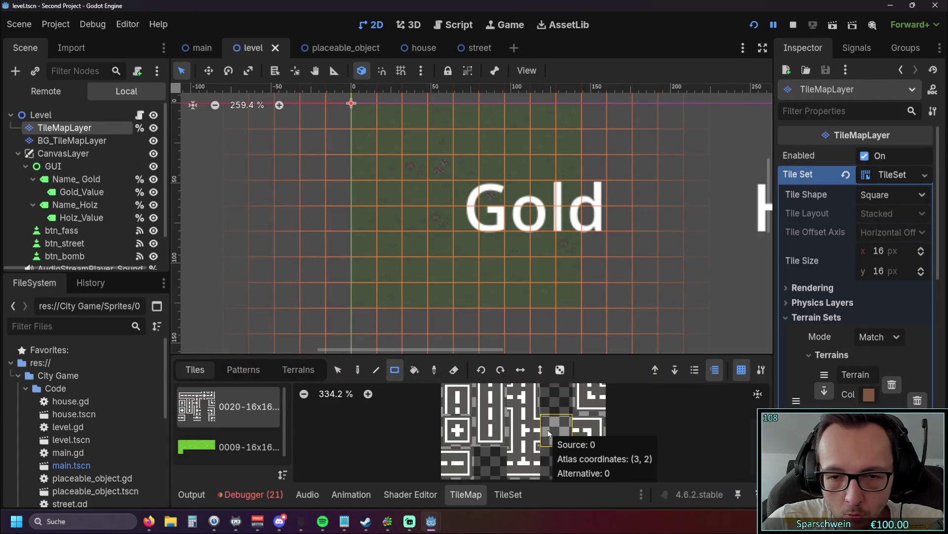
{"action": "left_click", "coordinate": [455, 24]}
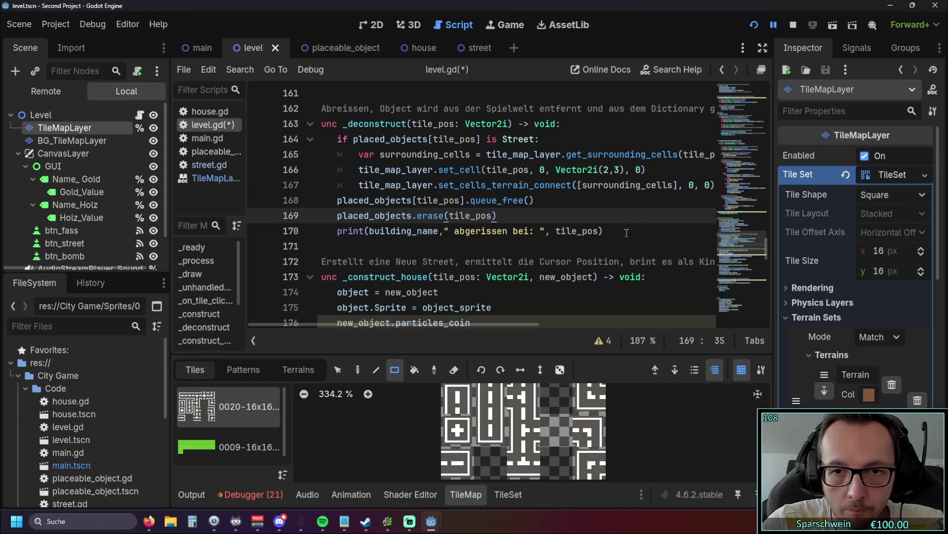
{"action": "left_click", "coordinate": [611, 170]}
{"action": "key", "text": "BackSpace"}
{"action": "type", "text": "3"}
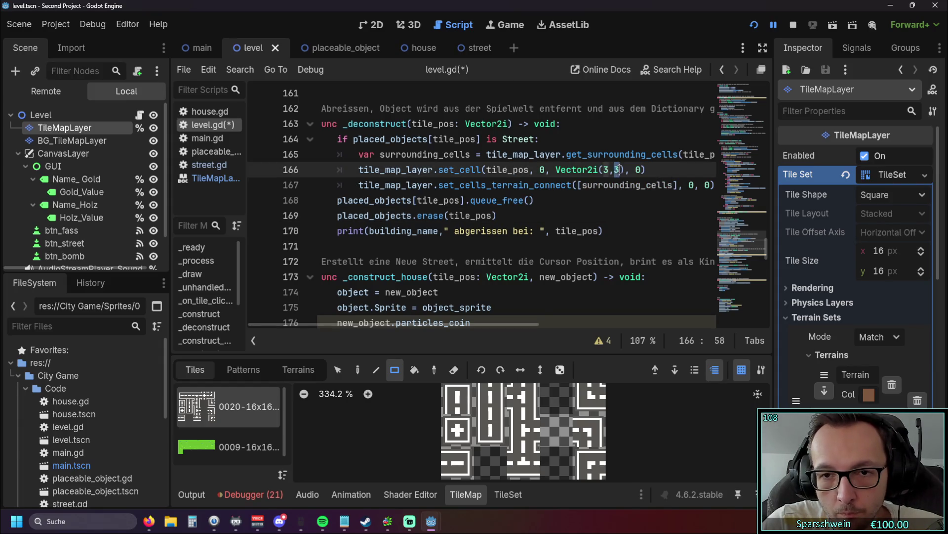
{"action": "key", "text": "BackSpace"}
{"action": "type", "text": "2"}
{"action": "left_click", "coordinate": [603, 231]}
{"action": "key", "text": "F5"}
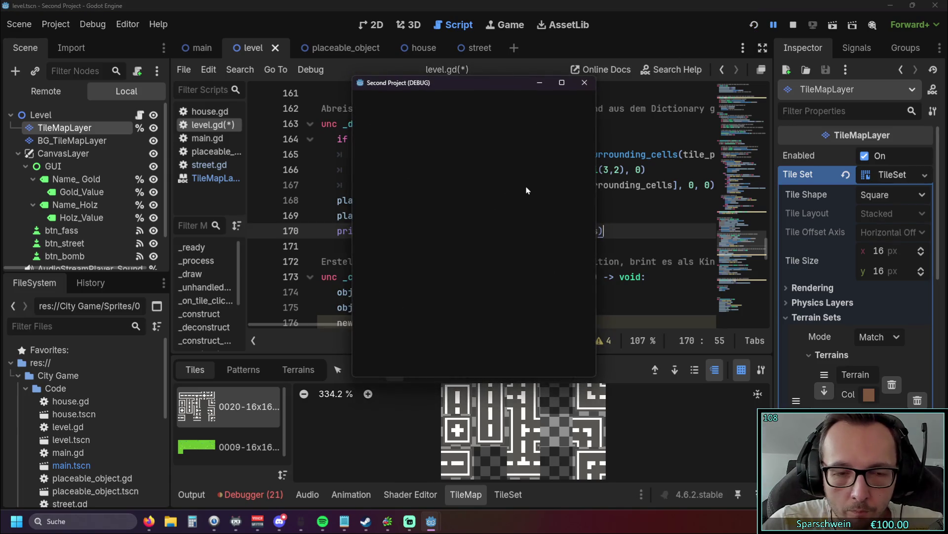
{"action": "left_click", "coordinate": [508, 357]}
Lay a row of streets along row 4, demolish the one at (4, 4), and close the game.
{"action": "left_click_drag", "start_coordinate": [505, 277], "coordinate": [478, 272]}
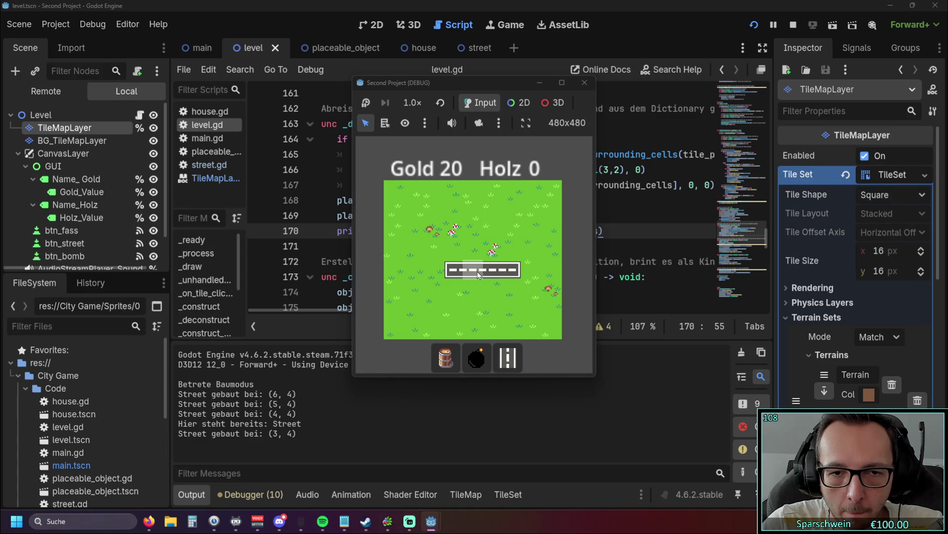
{"action": "right_click", "coordinate": [477, 271]}
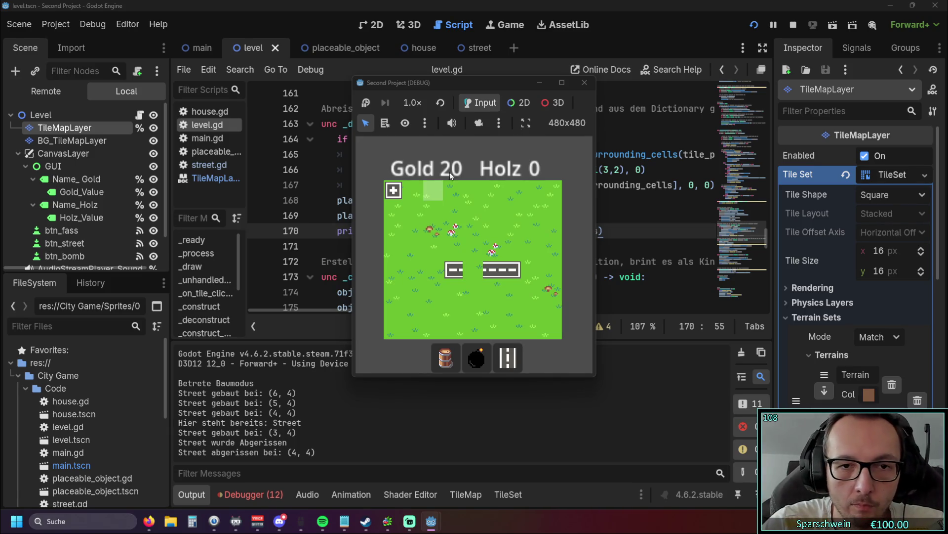
{"action": "left_click", "coordinate": [585, 82]}
{"action": "scroll", "coordinate": [564, 108], "scroll_direction": "up", "scroll_amount": 1}
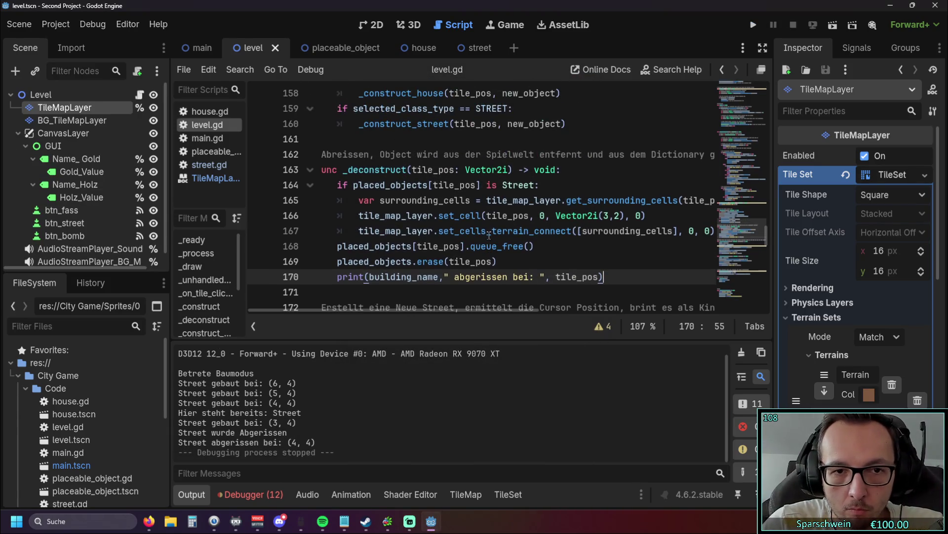
Add 'for i in range(4):' below the set_cell line and indent the terrain-connect call under it.
{"action": "mouse_move", "coordinate": [402, 311]}
{"action": "left_mouse_down"}
{"action": "mouse_move", "coordinate": [424, 309]}
{"action": "mouse_move", "coordinate": [397, 313]}
{"action": "left_mouse_up"}
{"action": "left_click", "coordinate": [648, 215]}
{"action": "key", "text": "Return"}
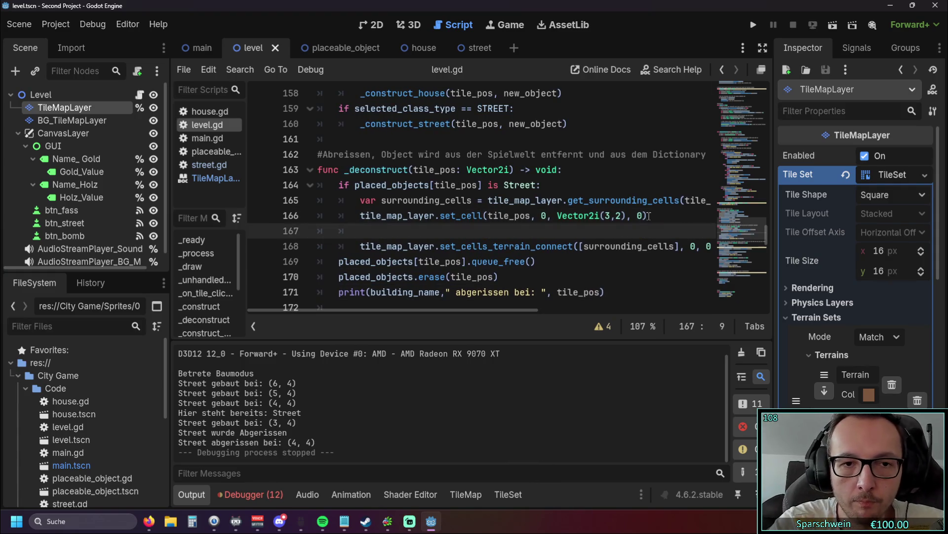
{"action": "type", "text": "for"}
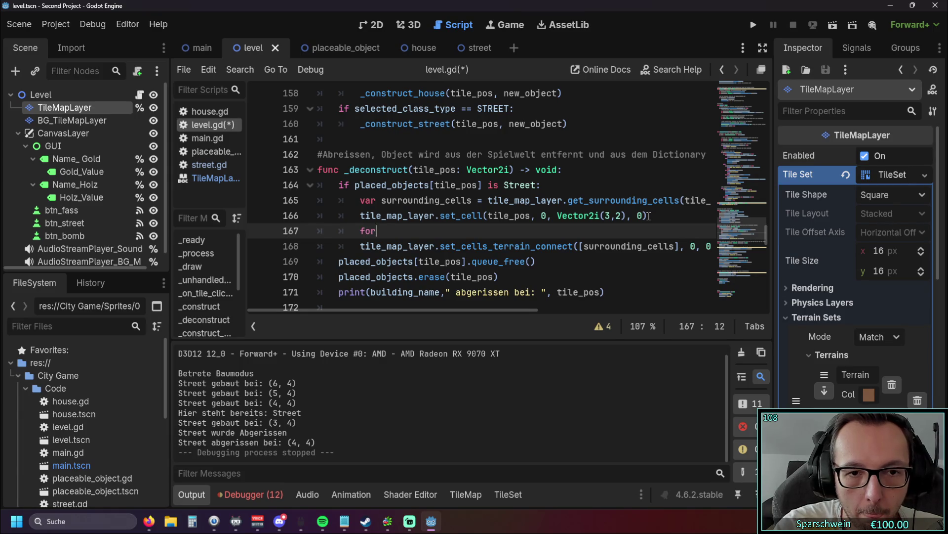
{"action": "type", "text": " i in "}
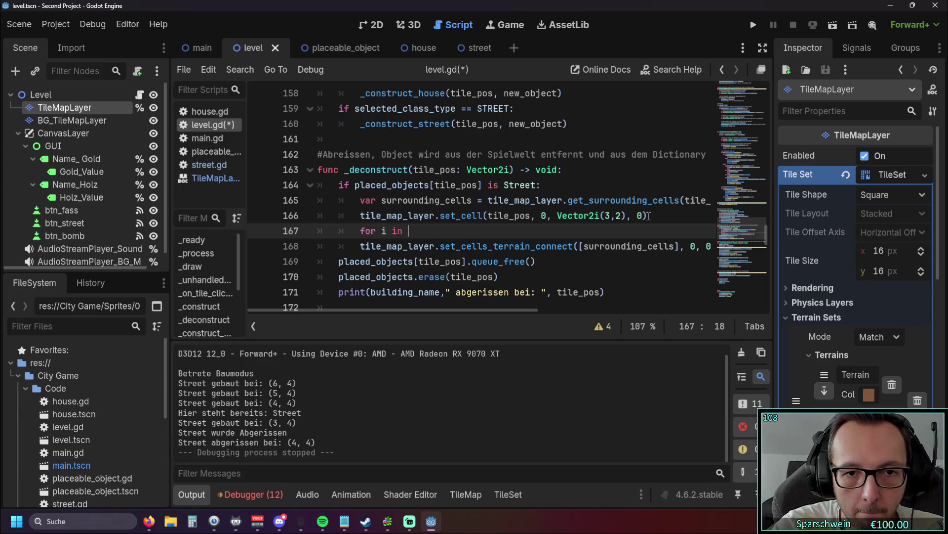
{"action": "type", "text": "range"}
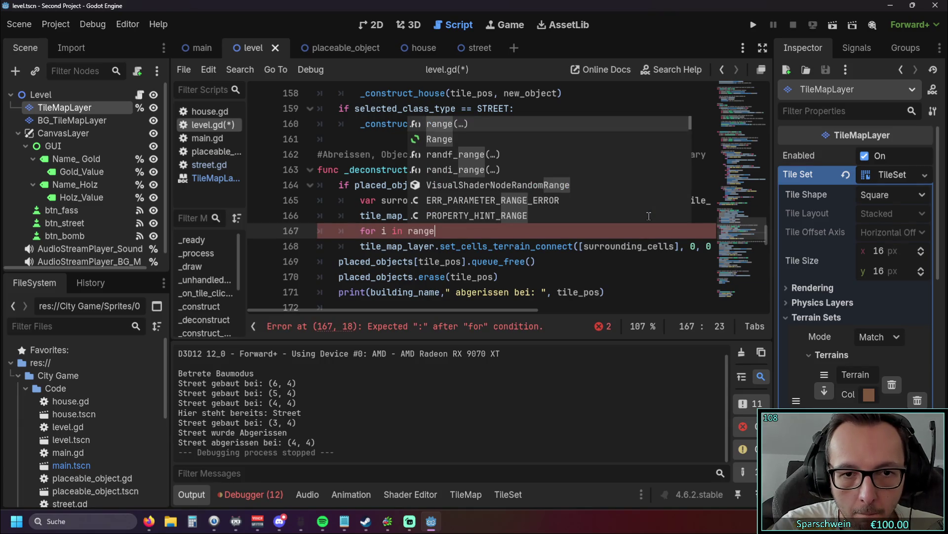
{"action": "type", "text": "(4"}
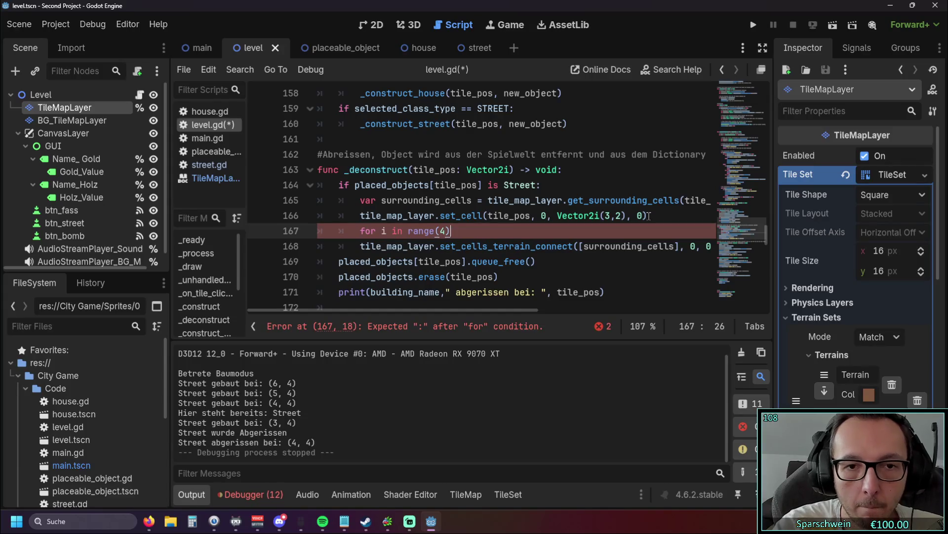
{"action": "left_click", "coordinate": [567, 258]}
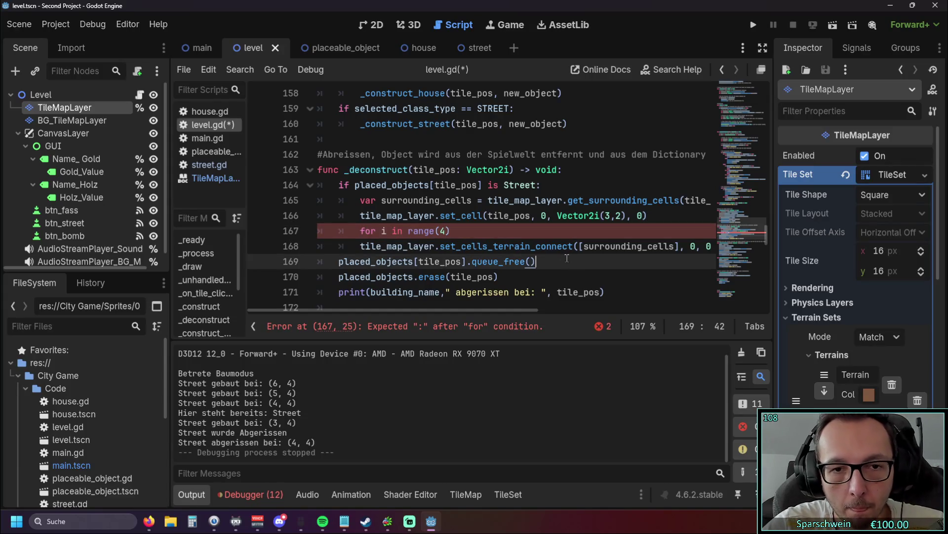
{"action": "left_click", "coordinate": [447, 231]}
{"action": "type", "text": ":"}
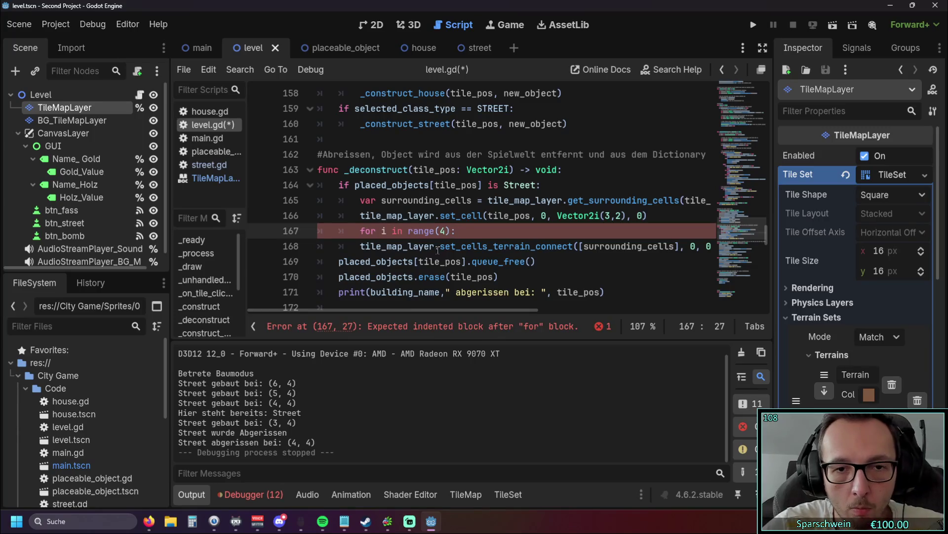
{"action": "left_click", "coordinate": [360, 246]}
{"action": "key", "text": "Tab"}
{"action": "left_click", "coordinate": [502, 277]}
{"action": "mouse_move", "coordinate": [407, 307]}
{"action": "left_mouse_down"}
{"action": "mouse_move", "coordinate": [443, 310]}
{"action": "mouse_move", "coordinate": [425, 312]}
{"action": "left_mouse_up"}
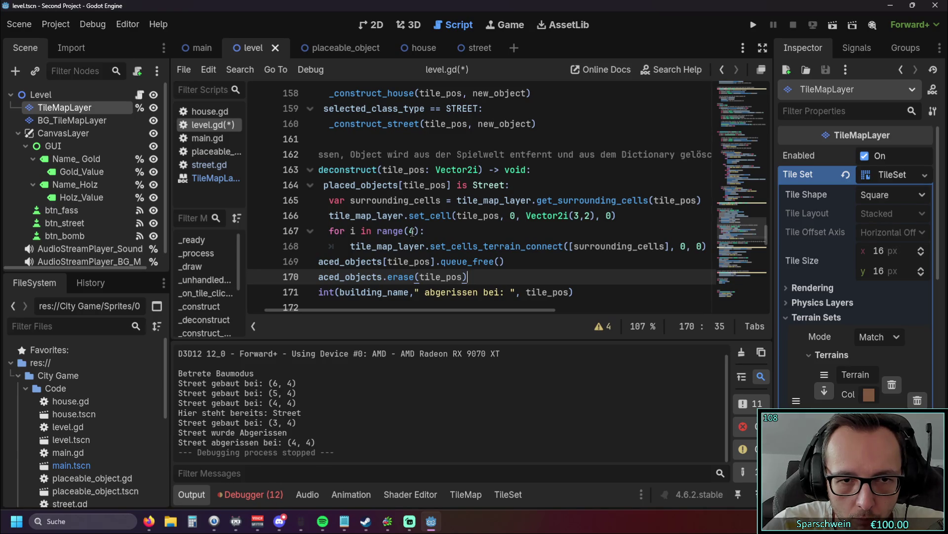
Change the loop to range(3) and run the game.
{"action": "left_click", "coordinate": [414, 231]}
{"action": "key", "text": "BackSpace"}
{"action": "type", "text": "3"}
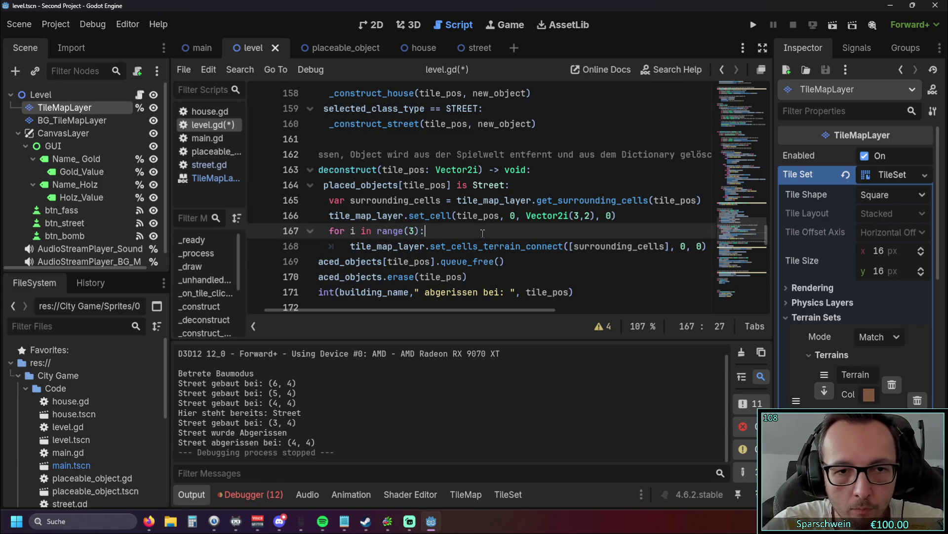
{"action": "left_click", "coordinate": [750, 27]}
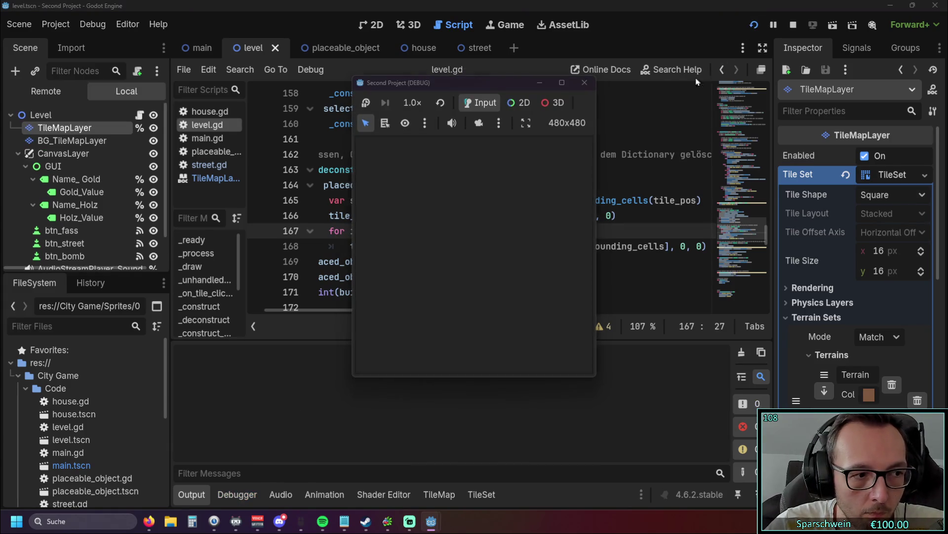
Build streets at (5, 5), (4, 5) and (3, 5), demolish (4, 5), then stop the game.
{"action": "left_click_drag", "start_coordinate": [495, 290], "coordinate": [449, 290]}
{"action": "right_click", "coordinate": [473, 291]}
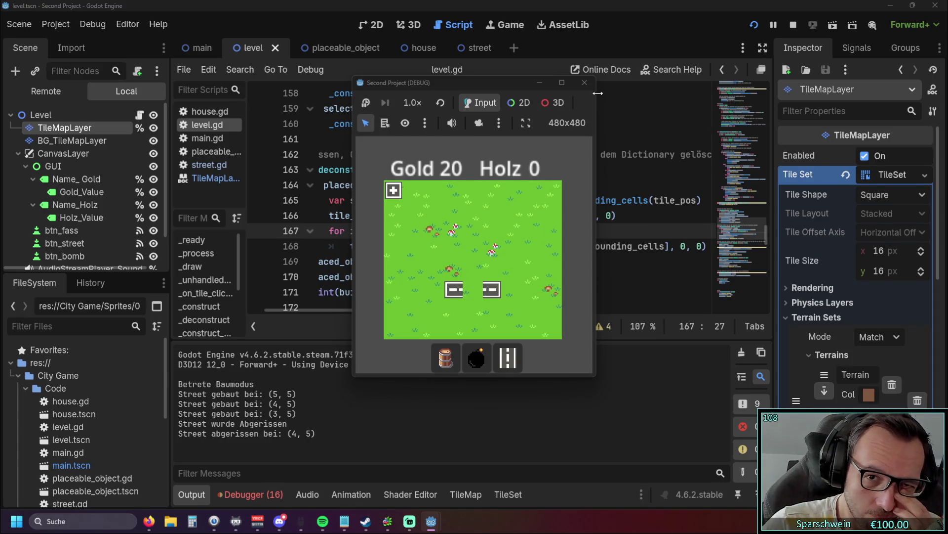
{"action": "left_click", "coordinate": [585, 83]}
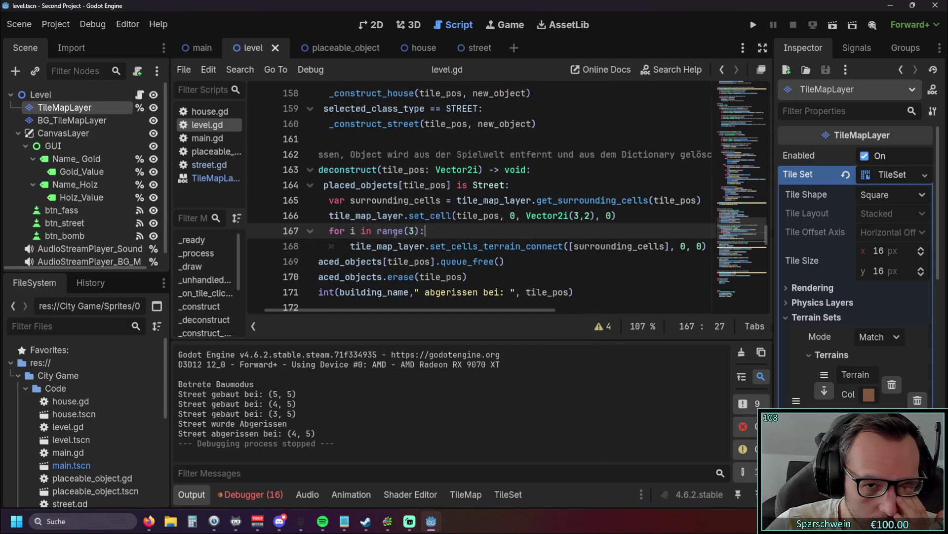
{"action": "mouse_move", "coordinate": [394, 234]}
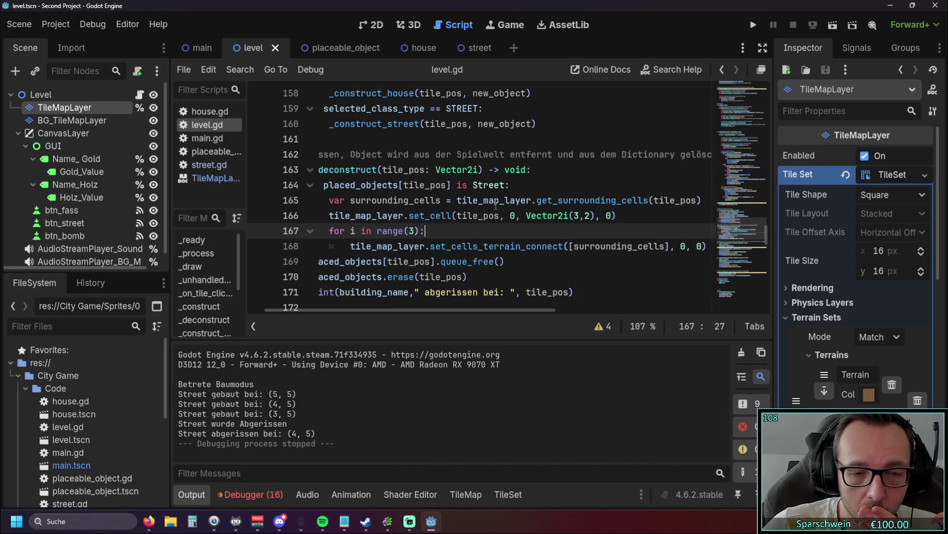
{"action": "scroll", "coordinate": [464, 310], "scroll_direction": "left", "scroll_amount": 2}
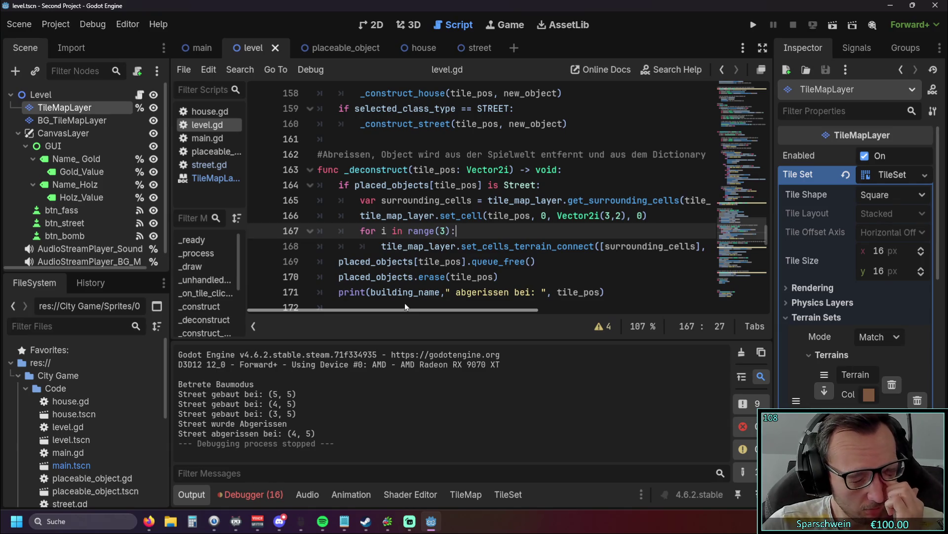
{"action": "scroll", "coordinate": [405, 307], "scroll_direction": "right", "scroll_amount": 5}
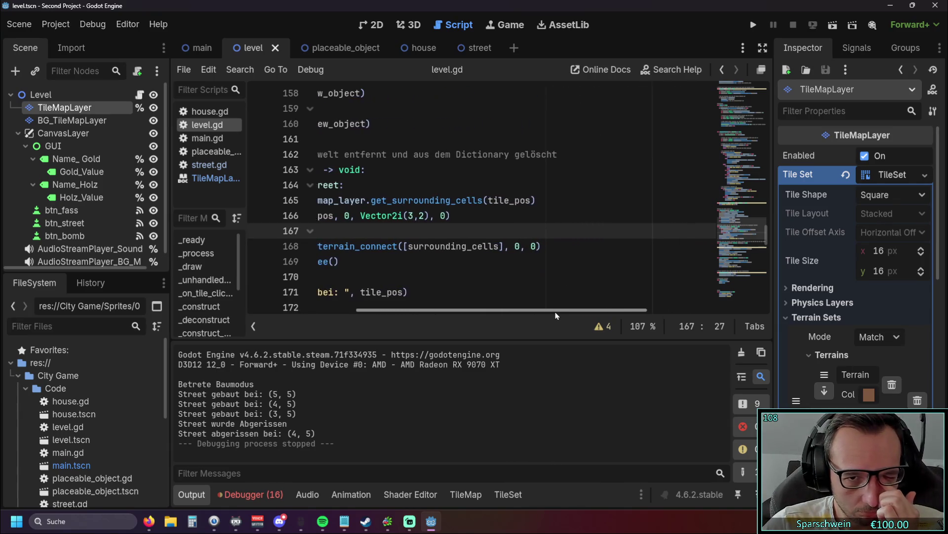
{"action": "left_click_drag", "start_coordinate": [547, 316], "coordinate": [447, 309]}
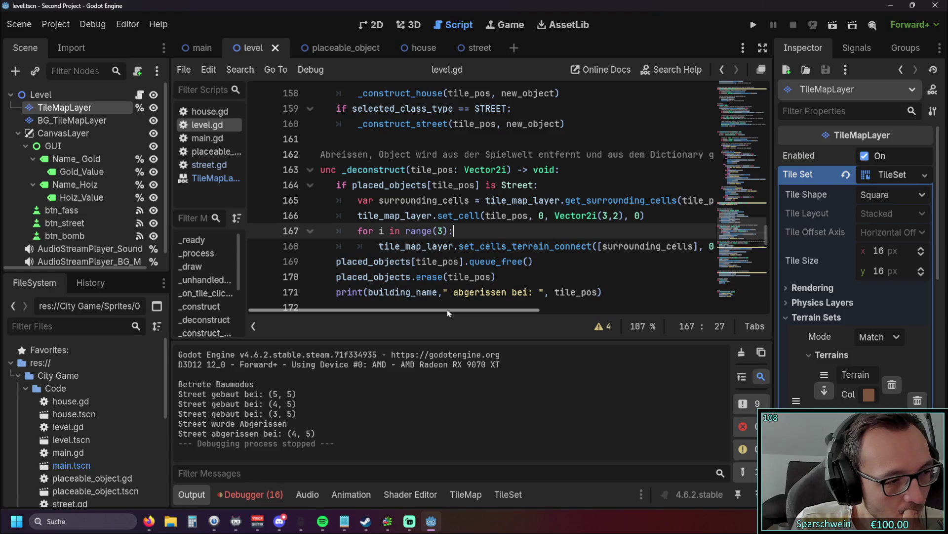
{"action": "left_click", "coordinate": [605, 246]}
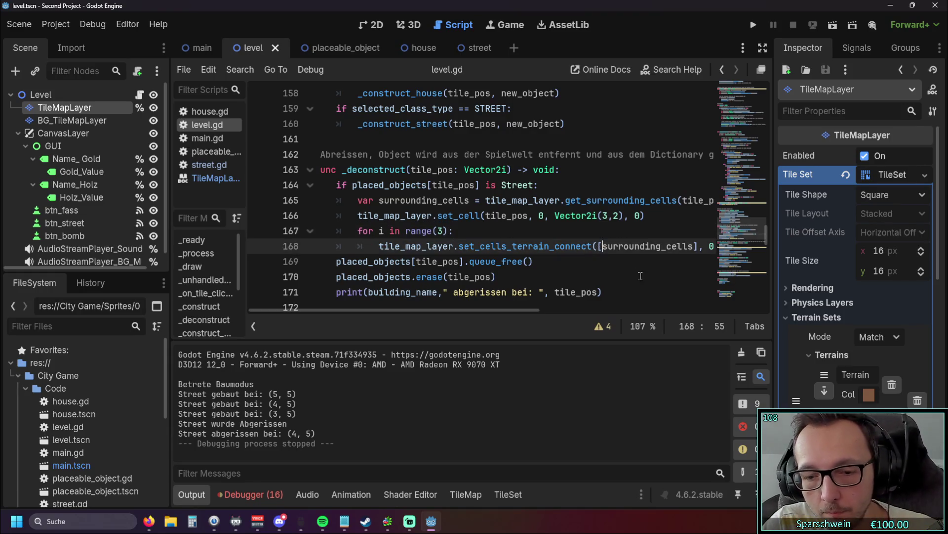
Remove the square brackets around surrounding_cells in the terrain-connect call.
{"action": "key", "text": "BackSpace"}
{"action": "left_click", "coordinate": [697, 246]}
{"action": "key", "text": "BackSpace"}
{"action": "left_click", "coordinate": [638, 275]}
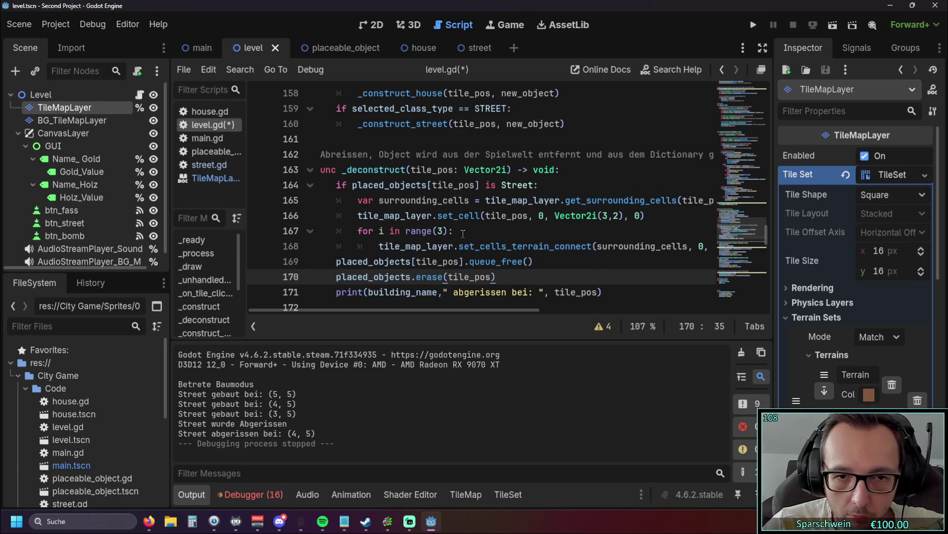
Run the game, build streets at (4,5), (5,5) and (6,5), demolish (5,5), and close it.
{"action": "left_click", "coordinate": [754, 24]}
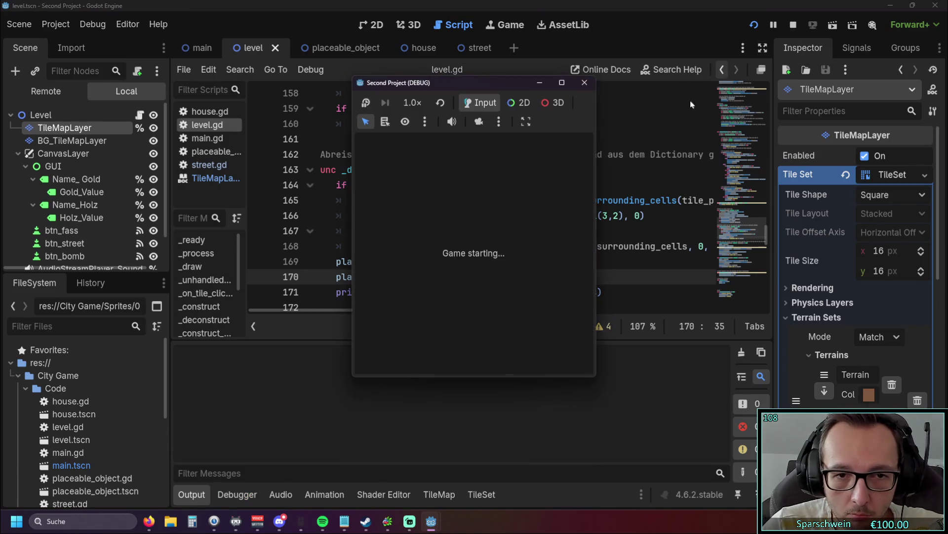
{"action": "left_click", "coordinate": [508, 356]}
{"action": "left_click", "coordinate": [473, 290]}
{"action": "left_click", "coordinate": [492, 289]}
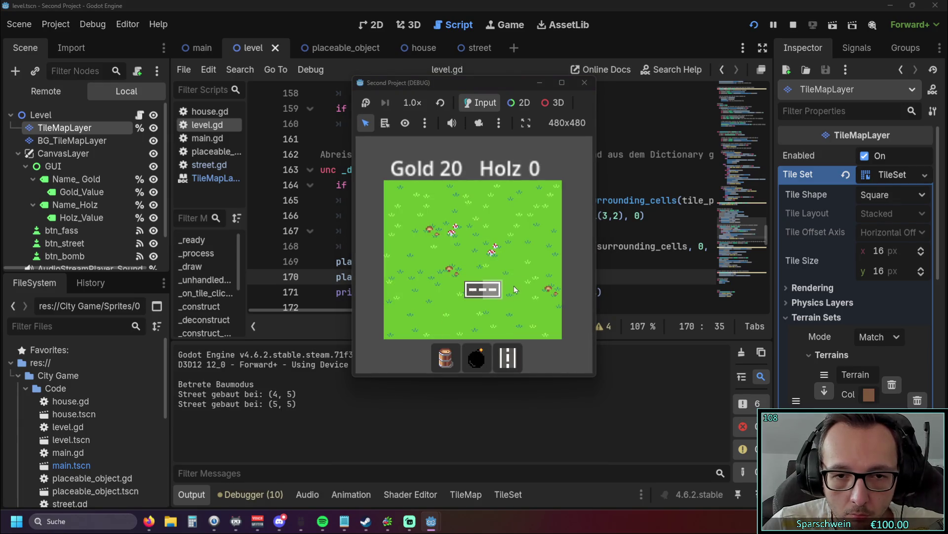
{"action": "left_click", "coordinate": [515, 290]}
{"action": "left_click", "coordinate": [491, 297]}
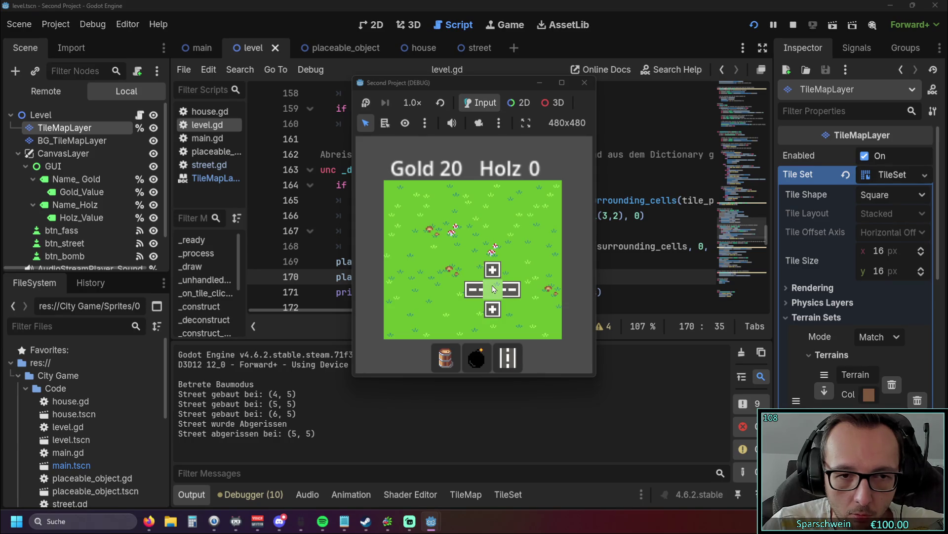
{"action": "left_click", "coordinate": [585, 82]}
Delete the 'for i in range(3):' line and dedent the terrain-connect call.
{"action": "left_click_drag", "start_coordinate": [456, 231], "coordinate": [297, 228]}
{"action": "key", "text": "Delete"}
{"action": "key", "text": "Delete"}
{"action": "key", "text": "shift+Tab"}
Retest without the loop: build streets at (4,5)–(6,5), demolish (5,5), and stop the game.
{"action": "key", "text": "F5"}
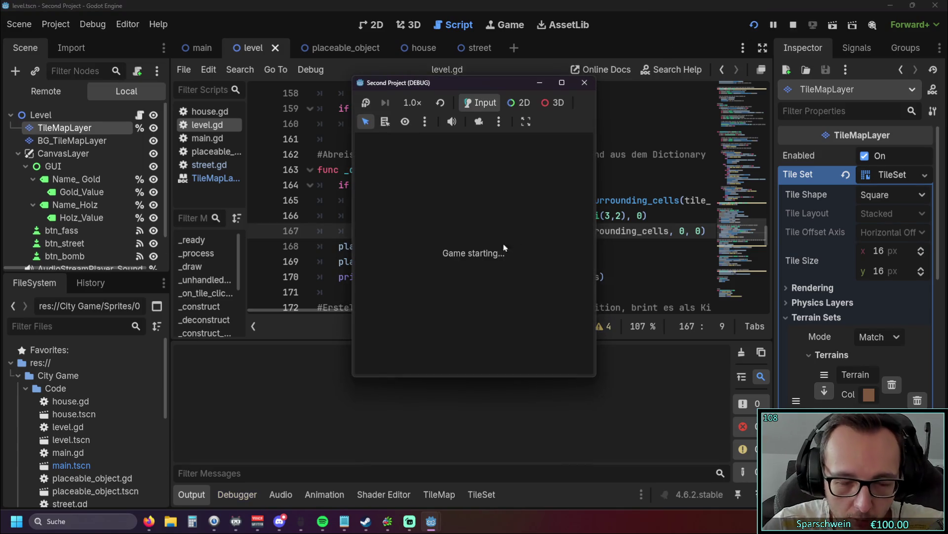
{"action": "left_click", "coordinate": [507, 355]}
{"action": "left_click", "coordinate": [476, 290]}
{"action": "left_click", "coordinate": [493, 290]}
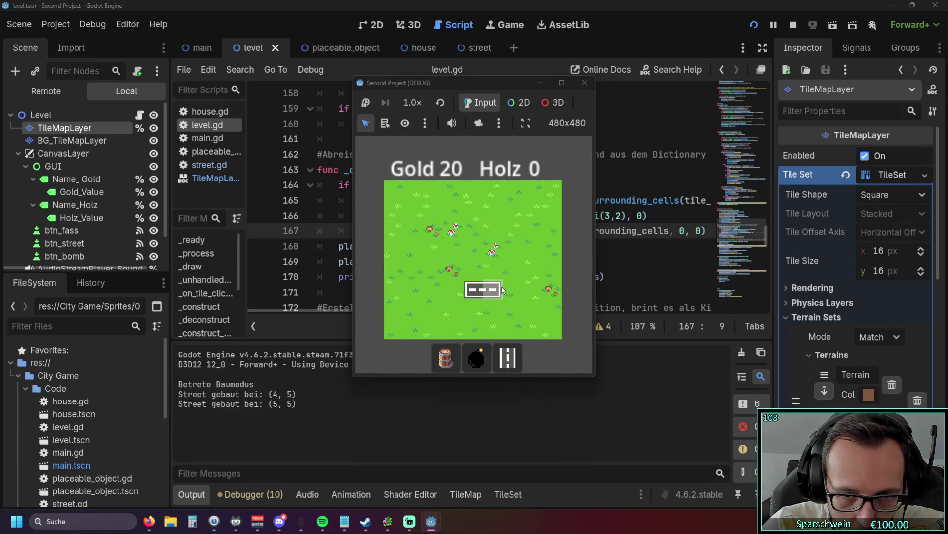
{"action": "left_click", "coordinate": [512, 290]}
{"action": "right_click", "coordinate": [492, 290]}
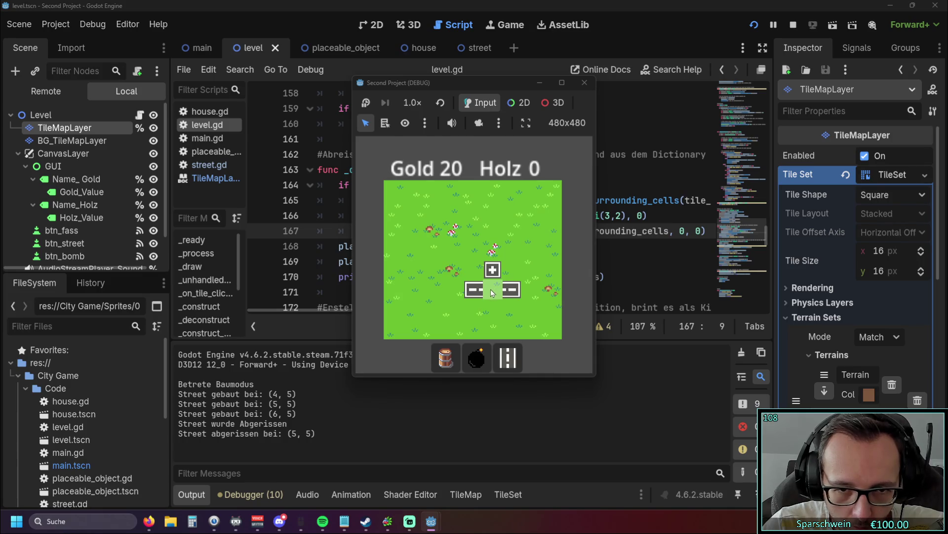
{"action": "left_click", "coordinate": [584, 83]}
{"action": "key", "text": "Tab"}
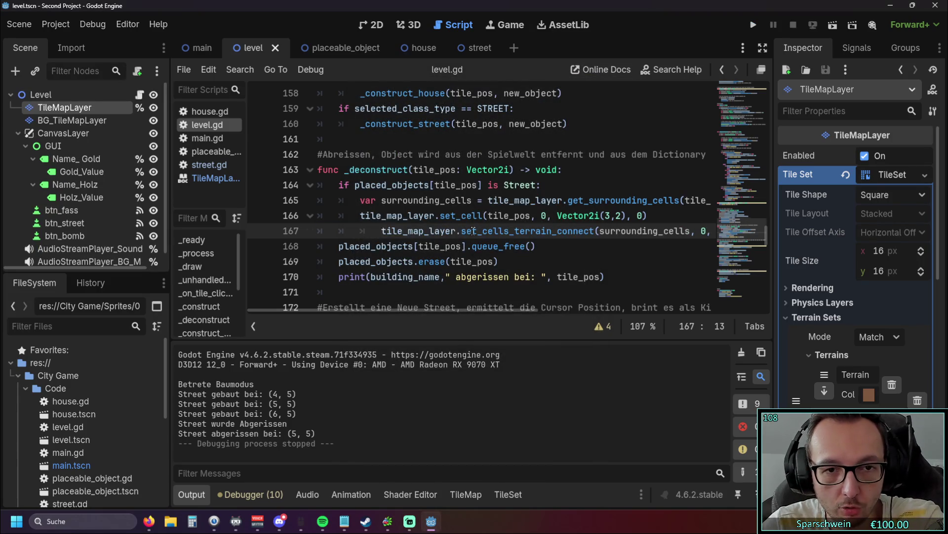
Insert 'for i in range(3):' above the indented terrain-connect call.
{"action": "key", "text": "Up"}
{"action": "key", "text": "End"}
{"action": "key", "text": "Return"}
{"action": "type", "text": "for i in range(3):"}
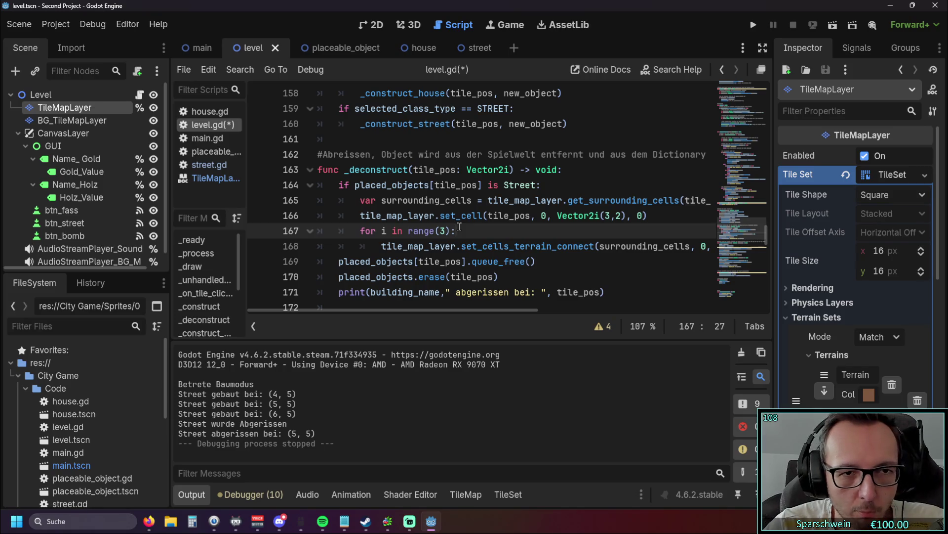
{"action": "mouse_move", "coordinate": [449, 222]}
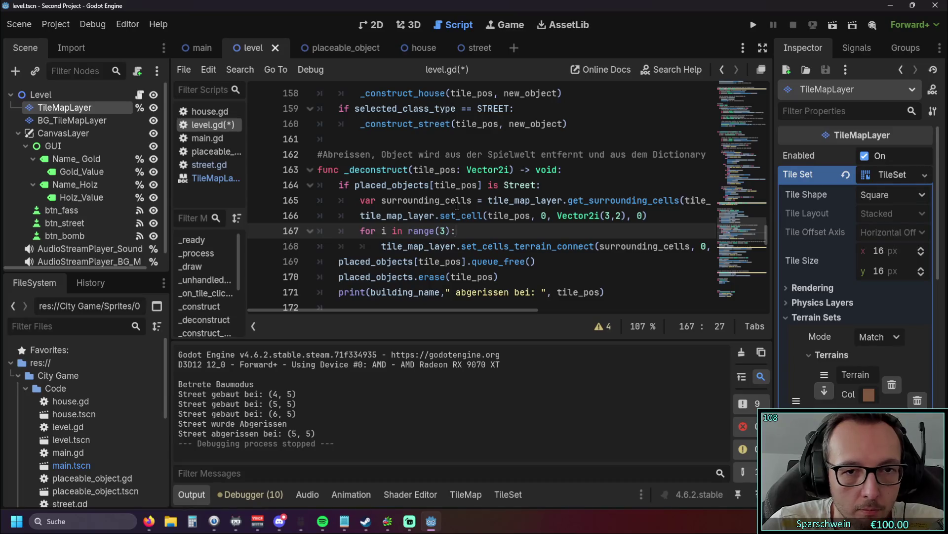
Review the surrounding_cells reconnect call and select the loop count 3 to change it to 7.
{"action": "left_click", "coordinate": [559, 187]}
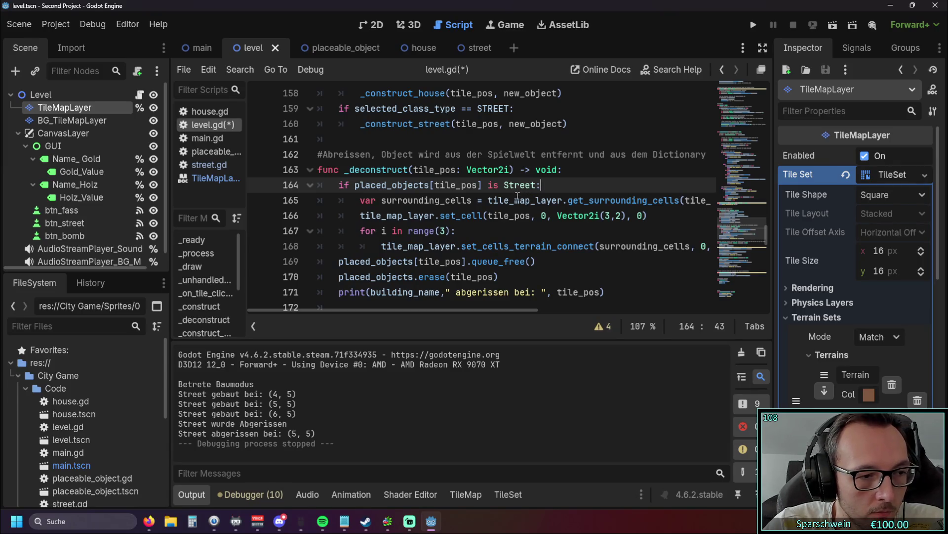
{"action": "mouse_move", "coordinate": [411, 310]}
{"action": "left_mouse_down"}
{"action": "mouse_move", "coordinate": [422, 311]}
{"action": "mouse_move", "coordinate": [390, 312]}
{"action": "left_mouse_up"}
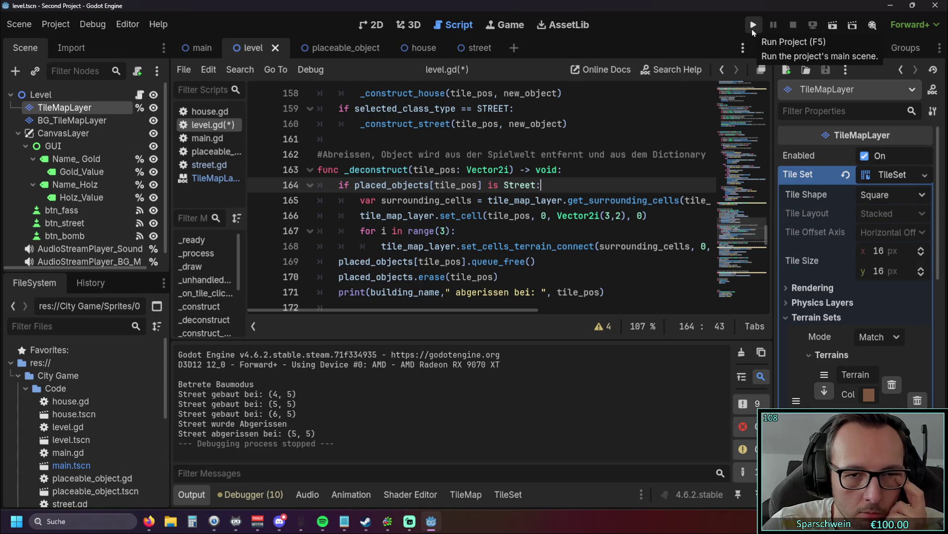
{"action": "left_click_drag", "start_coordinate": [416, 312], "coordinate": [451, 314]}
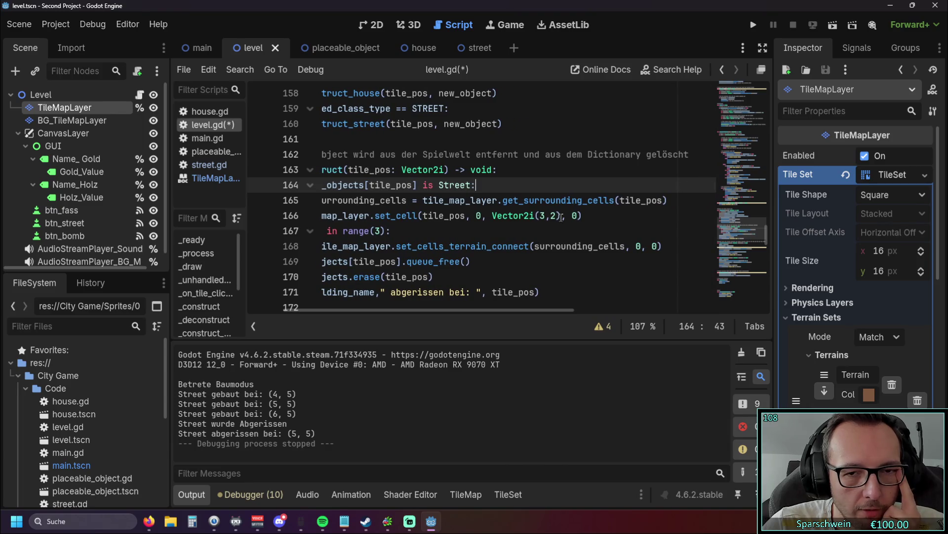
{"action": "left_click_drag", "start_coordinate": [535, 245], "coordinate": [625, 246]}
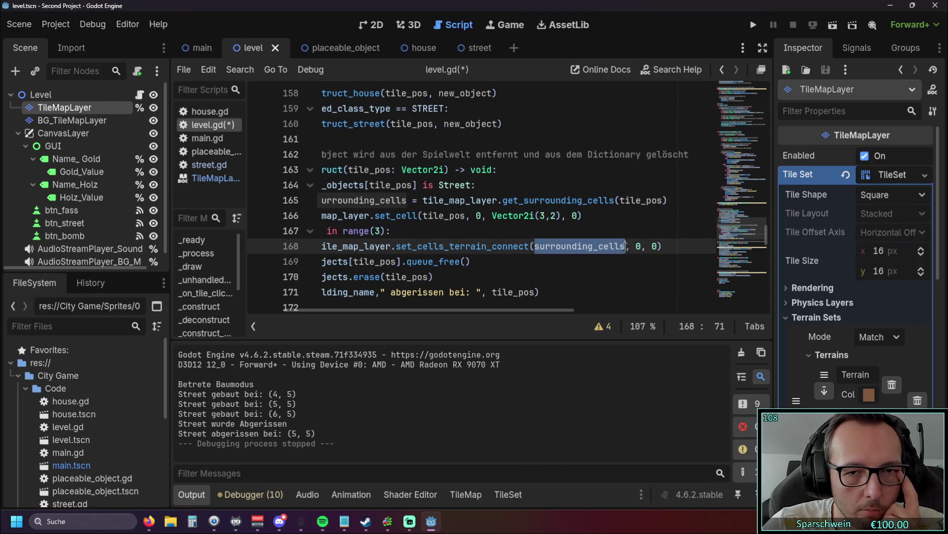
{"action": "mouse_move", "coordinate": [583, 249]}
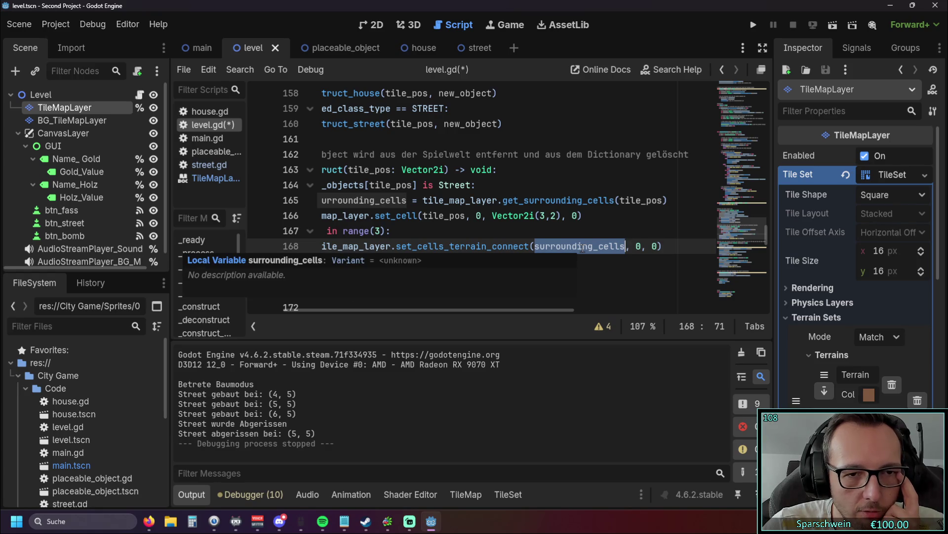
{"action": "key", "text": "Up"}
{"action": "left_click_drag", "start_coordinate": [415, 310], "coordinate": [378, 310]}
{"action": "double_click", "coordinate": [443, 231]}
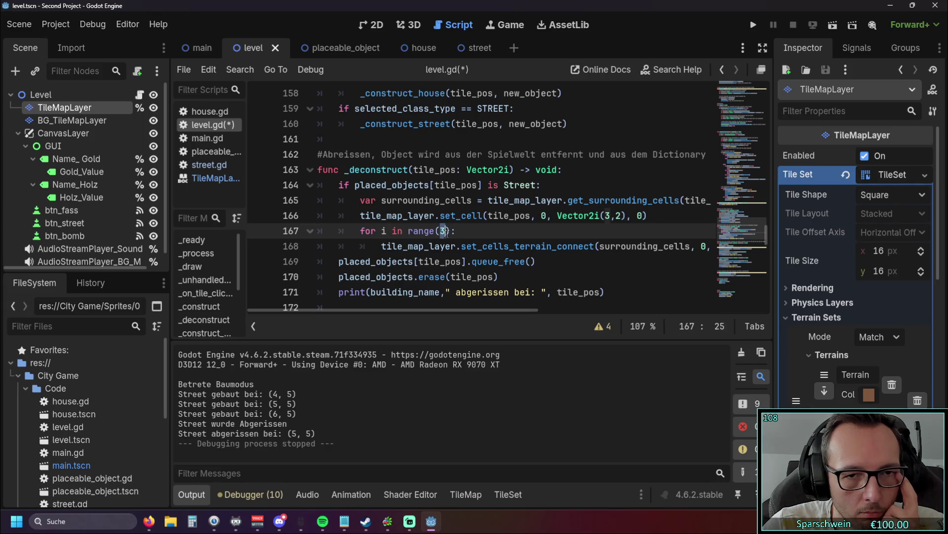
Run the game with range(7), build streets at (4,5), (5,5), (6,5), demolish (5,5), then stop it.
{"action": "type", "text": "7"}
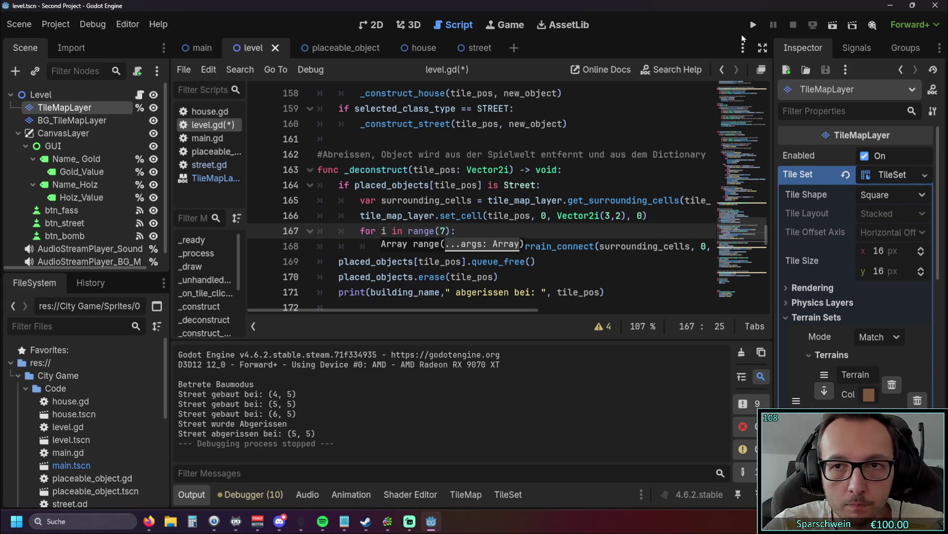
{"action": "left_click", "coordinate": [753, 25]}
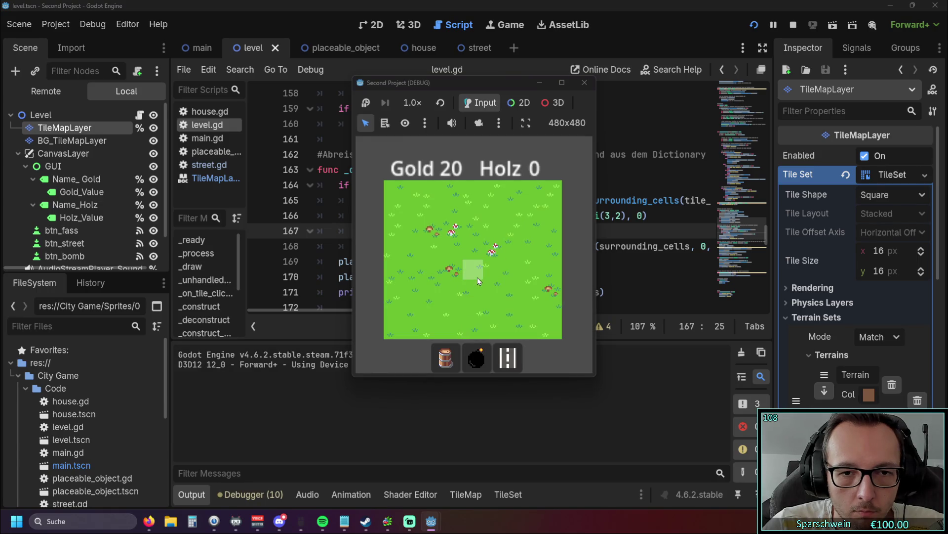
{"action": "left_click", "coordinate": [508, 357]}
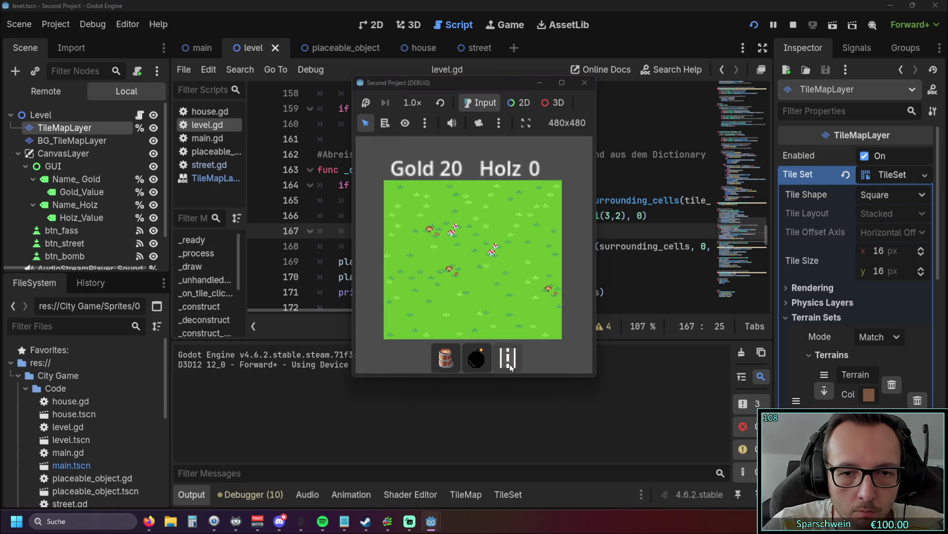
{"action": "left_click", "coordinate": [476, 289]}
{"action": "left_click", "coordinate": [494, 289]}
{"action": "left_click", "coordinate": [514, 289]}
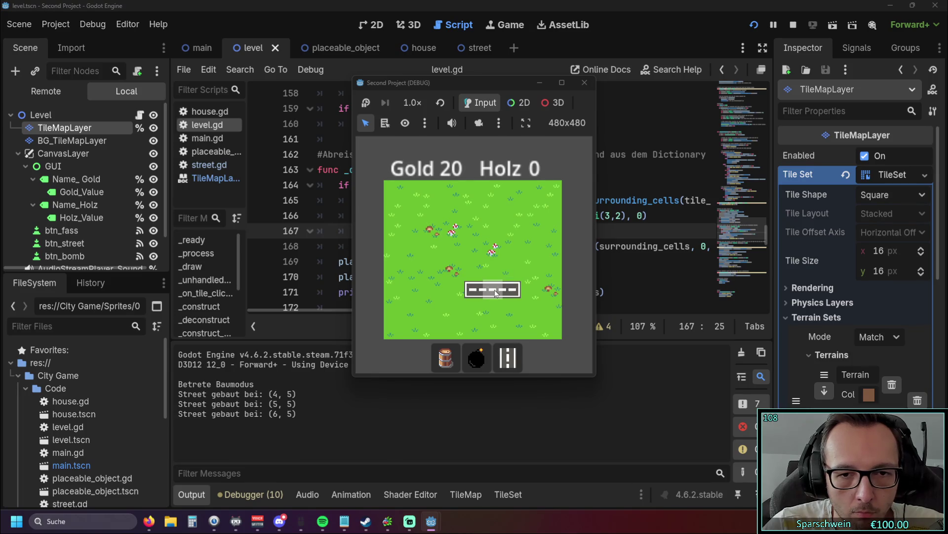
{"action": "left_click", "coordinate": [494, 289]}
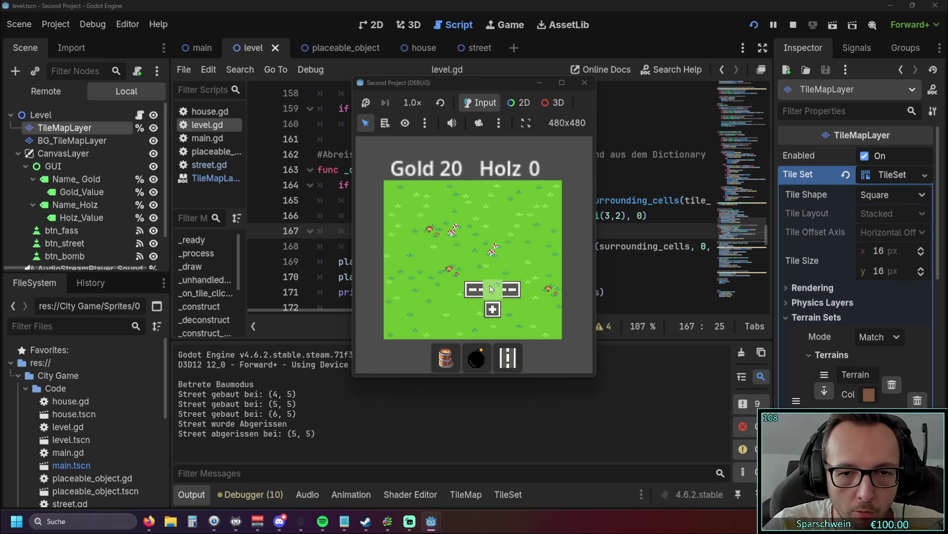
{"action": "left_click", "coordinate": [585, 82]}
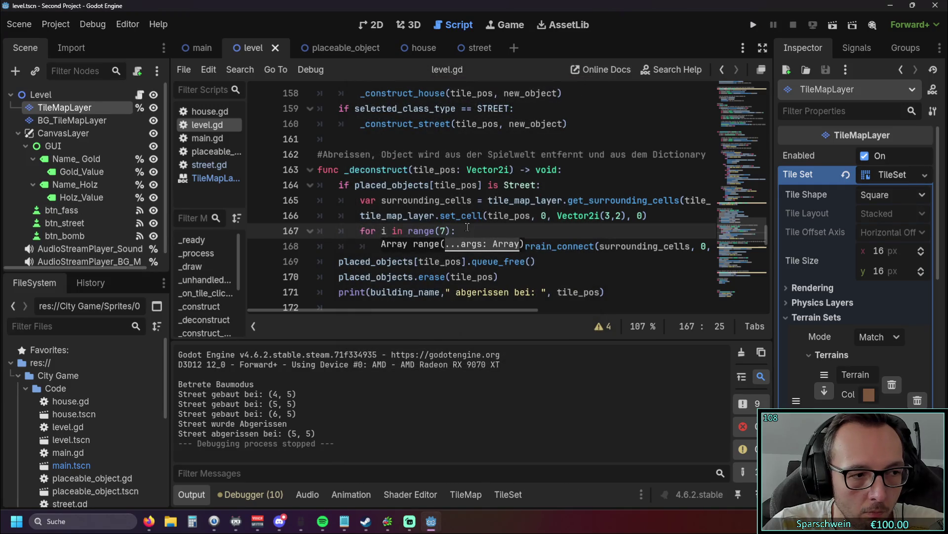
Change the loop count on line 167 from range(7) to range(3).
{"action": "left_click", "coordinate": [441, 231]}
{"action": "double_click", "coordinate": [441, 230]}
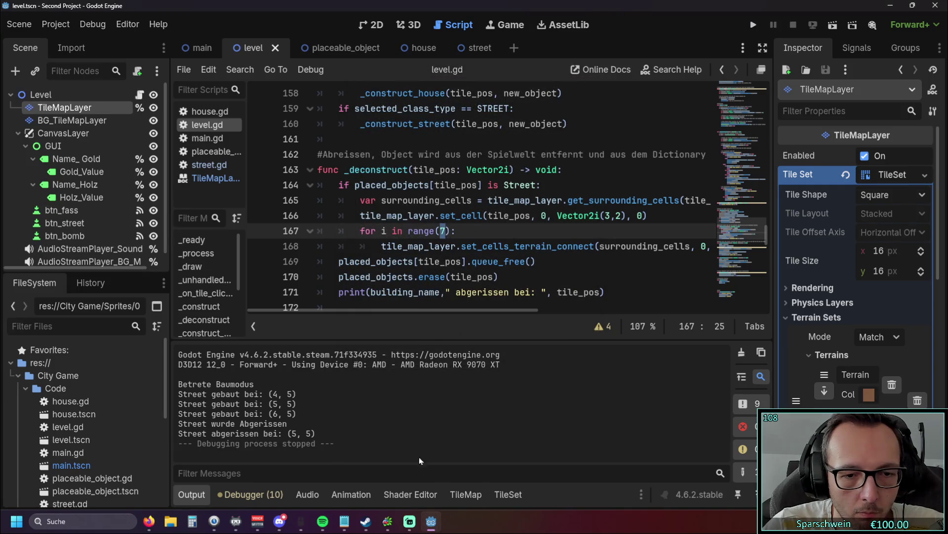
{"action": "mouse_move", "coordinate": [410, 521]}
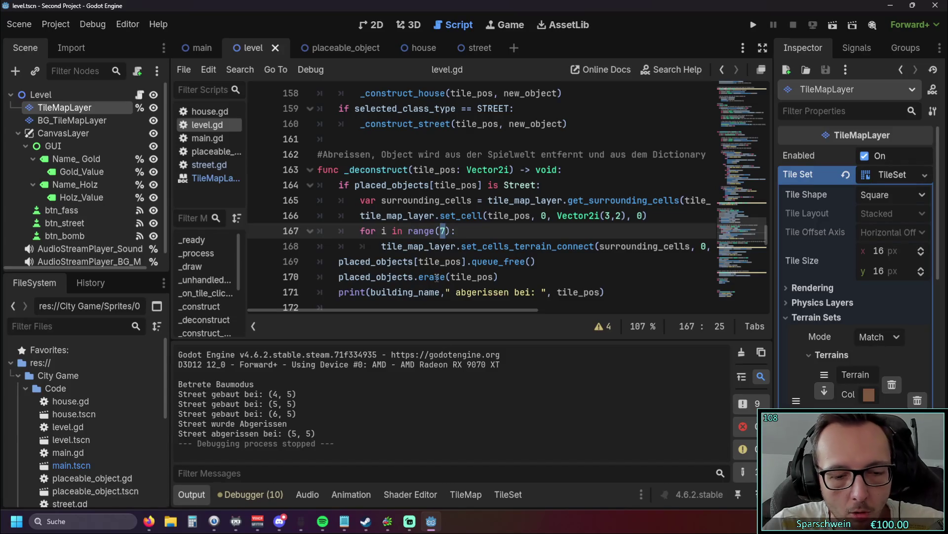
{"action": "type", "text": "3"}
Rerun the game, build, demolish and rebuild a street at (5,5), then stop it.
{"action": "left_click", "coordinate": [753, 24]}
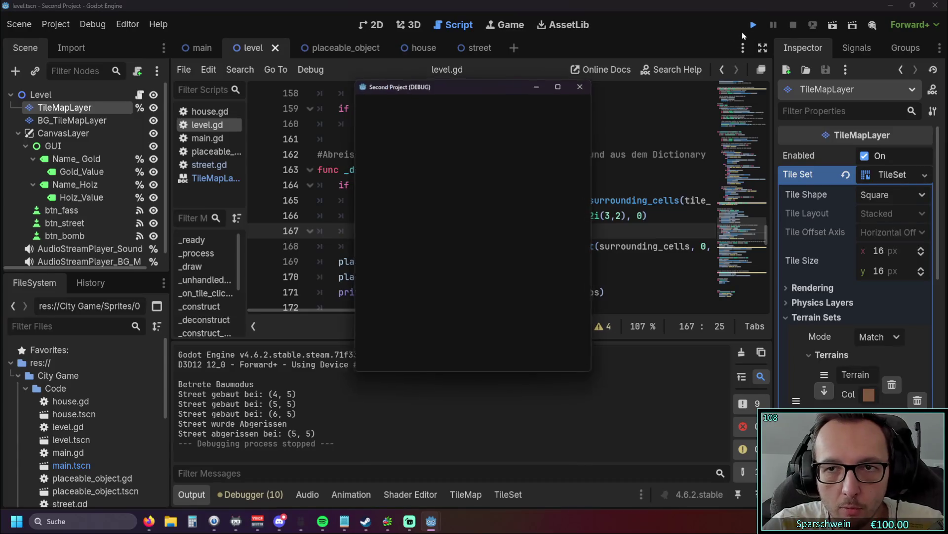
{"action": "left_click", "coordinate": [514, 354]}
{"action": "left_click", "coordinate": [487, 286]}
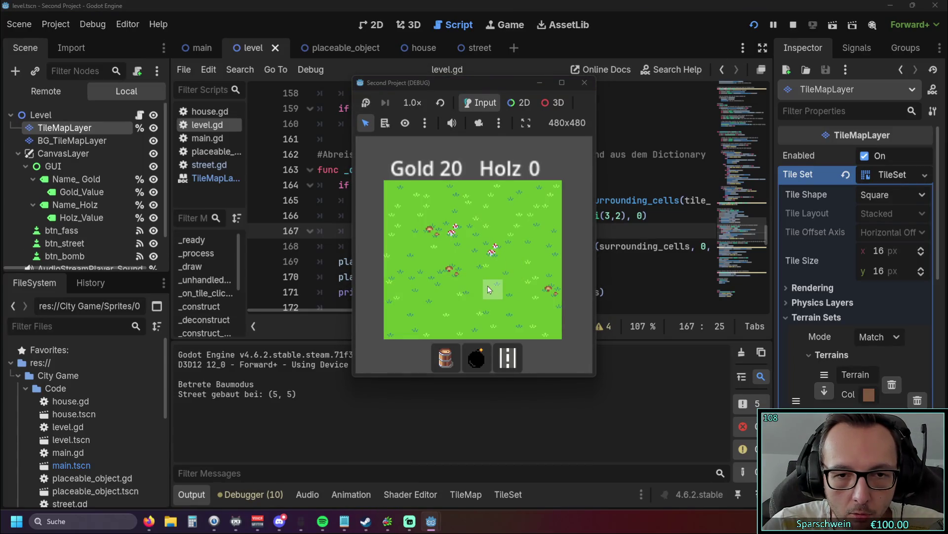
{"action": "left_click", "coordinate": [492, 289]}
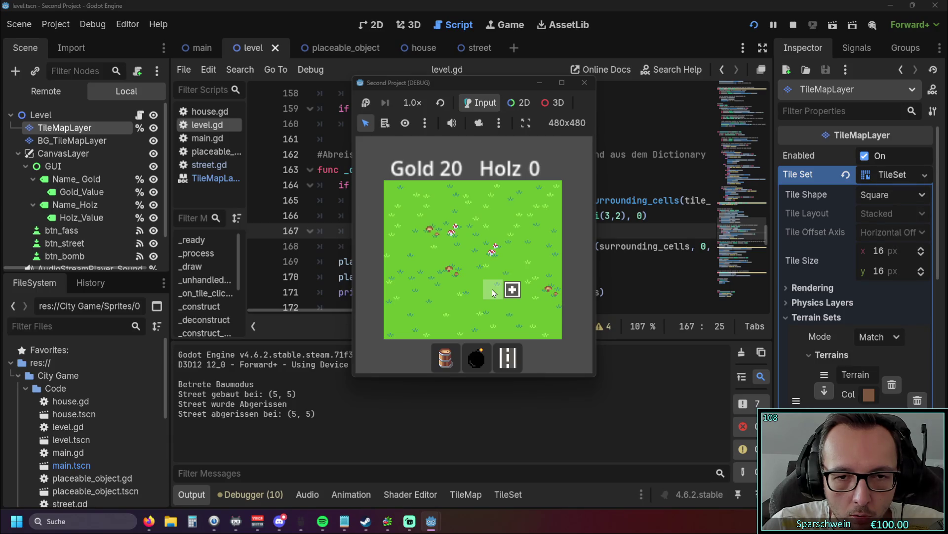
{"action": "left_click", "coordinate": [492, 290]}
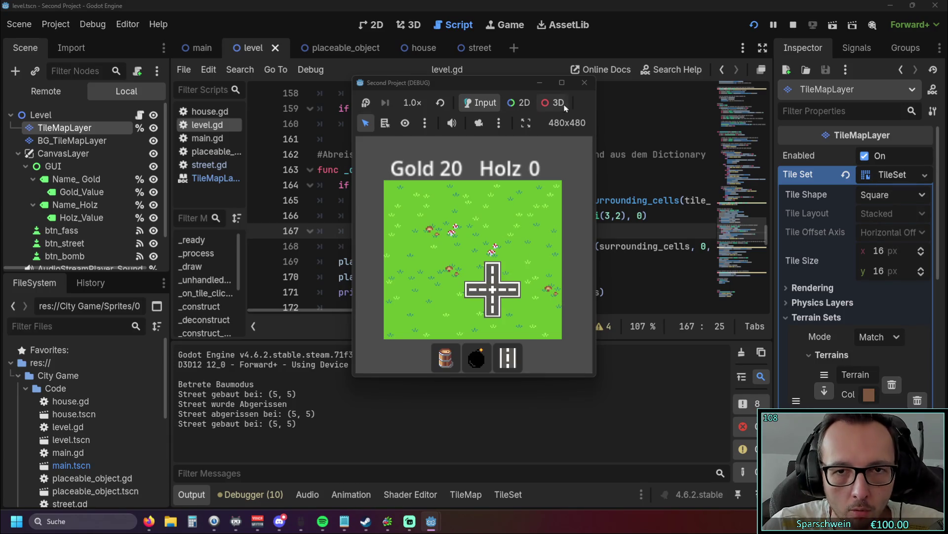
{"action": "left_click", "coordinate": [585, 83]}
Rerun the game, build (1,1), and build then demolish streets at (5,5), (1,5) and (6,1).
{"action": "left_click", "coordinate": [753, 24]}
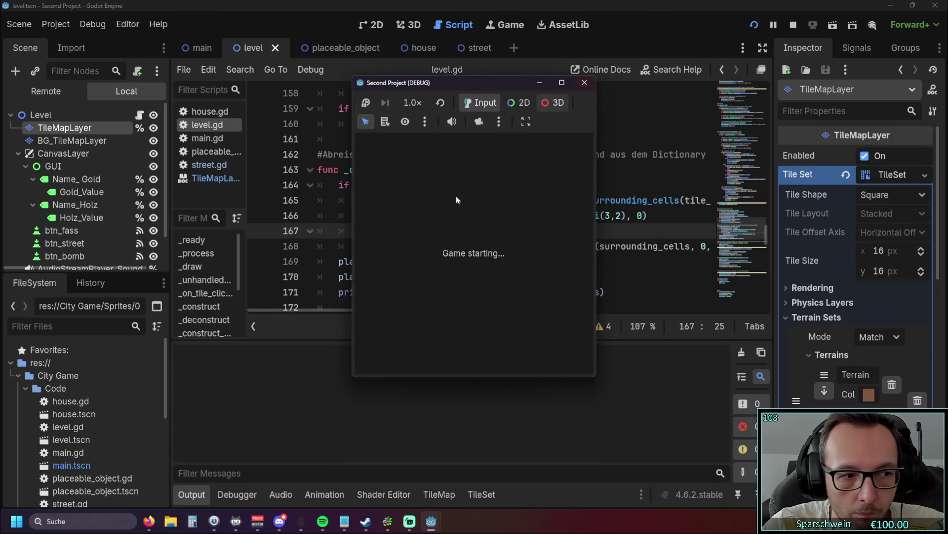
{"action": "left_click", "coordinate": [509, 356]}
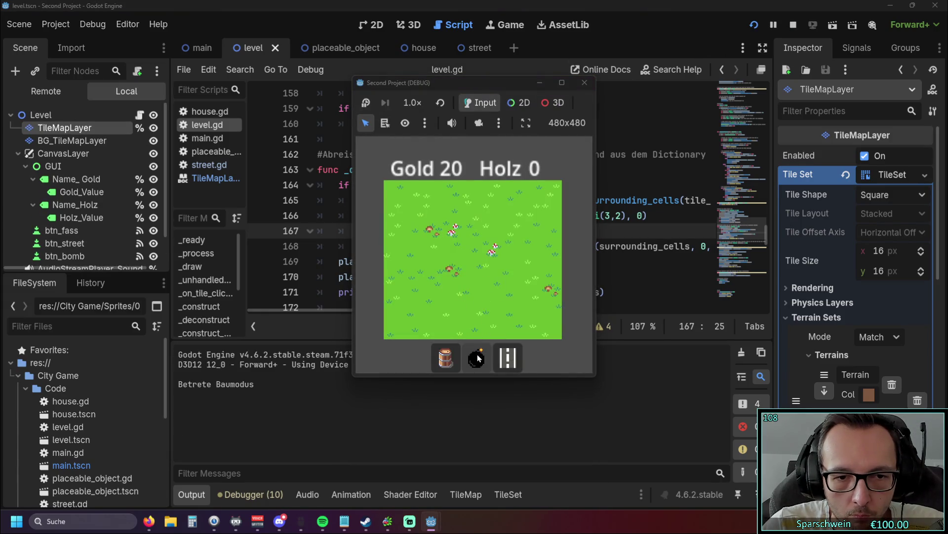
{"action": "left_click", "coordinate": [408, 212]}
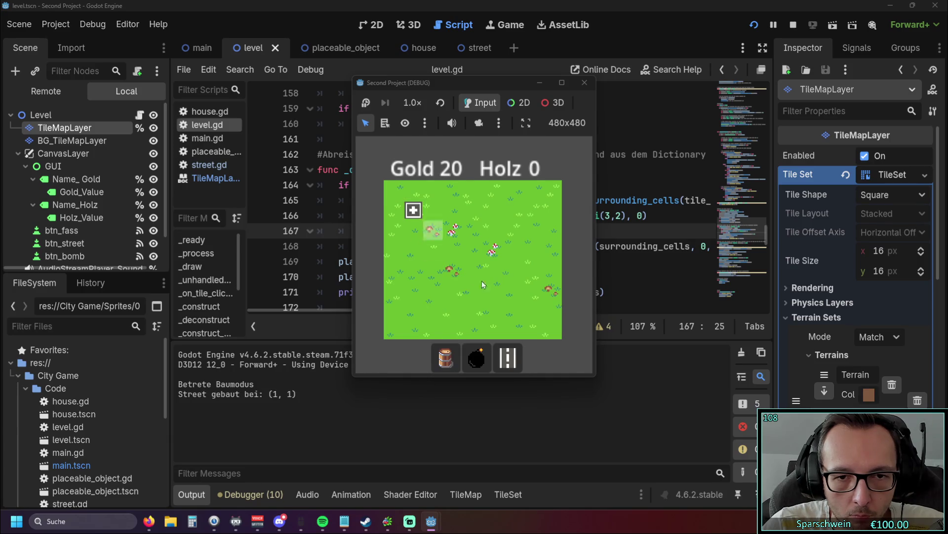
{"action": "left_click", "coordinate": [489, 289]}
{"action": "left_click", "coordinate": [491, 297]}
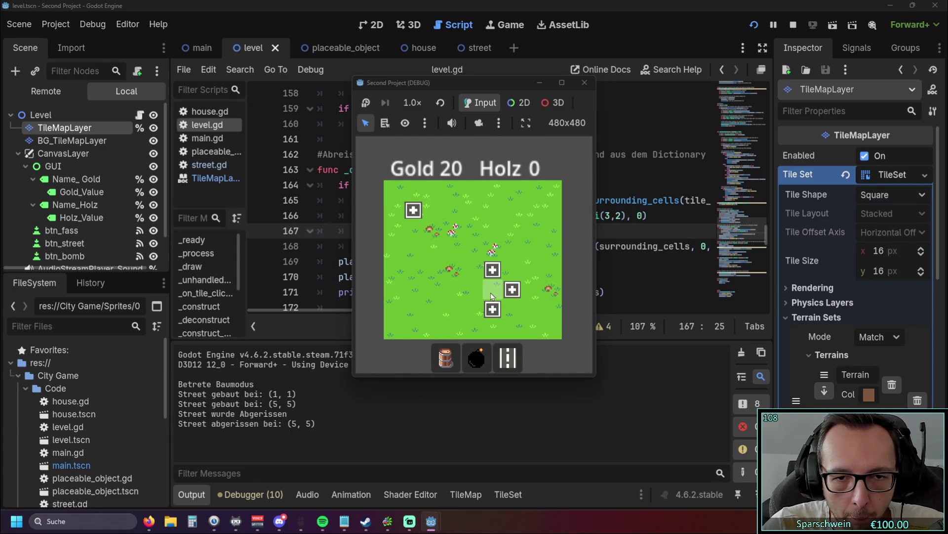
{"action": "left_click", "coordinate": [414, 290]}
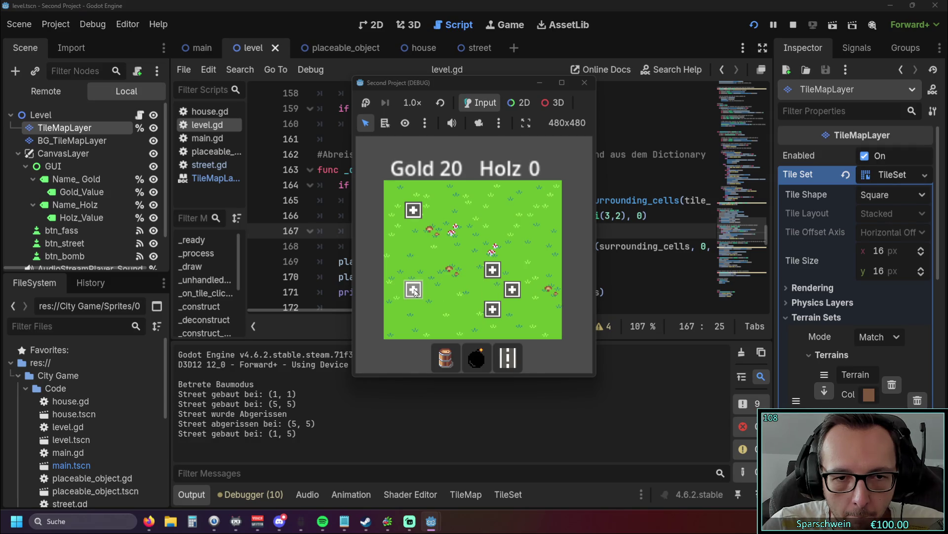
{"action": "left_click", "coordinate": [415, 292]}
{"action": "left_click", "coordinate": [515, 214]}
{"action": "left_click", "coordinate": [515, 212]}
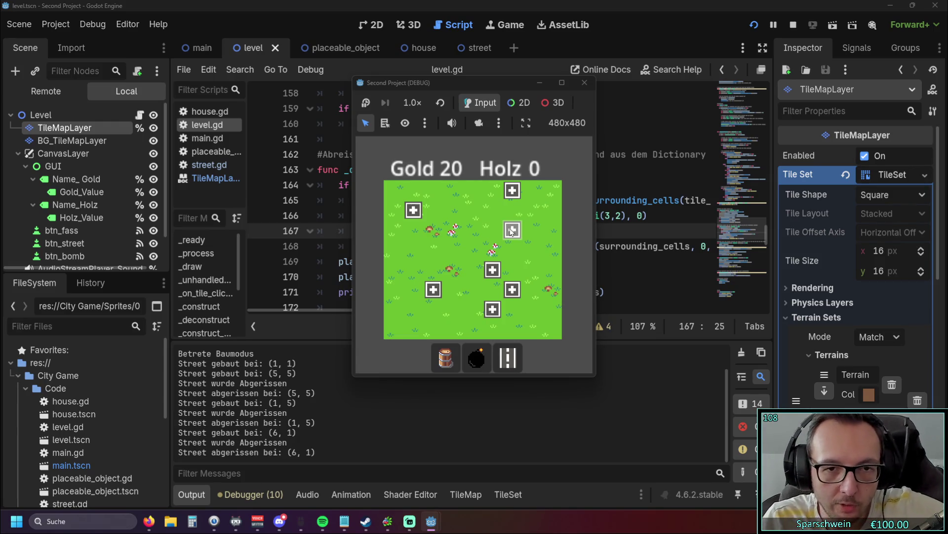
In street mode, build streets at (5, 1) and (3, 3), then stop the game.
{"action": "left_click", "coordinate": [508, 361]}
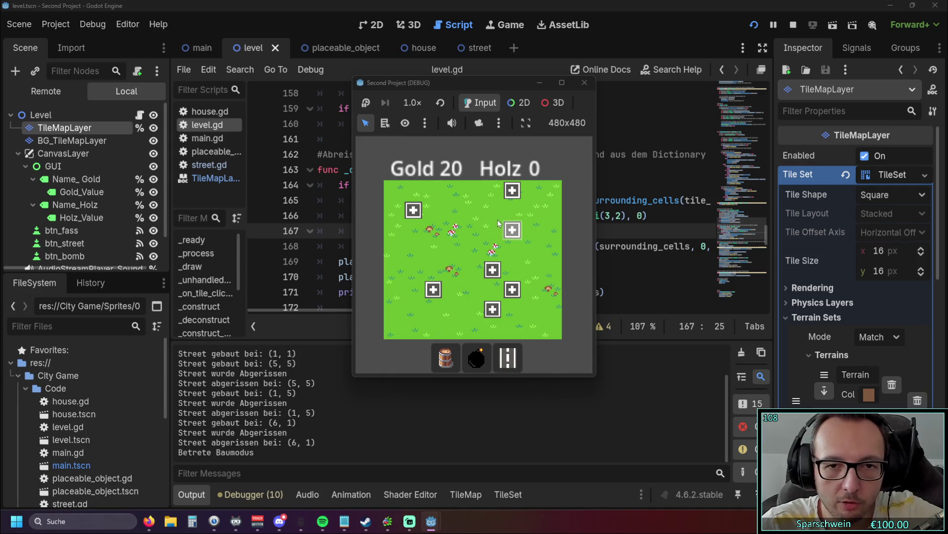
{"action": "left_click", "coordinate": [494, 212]}
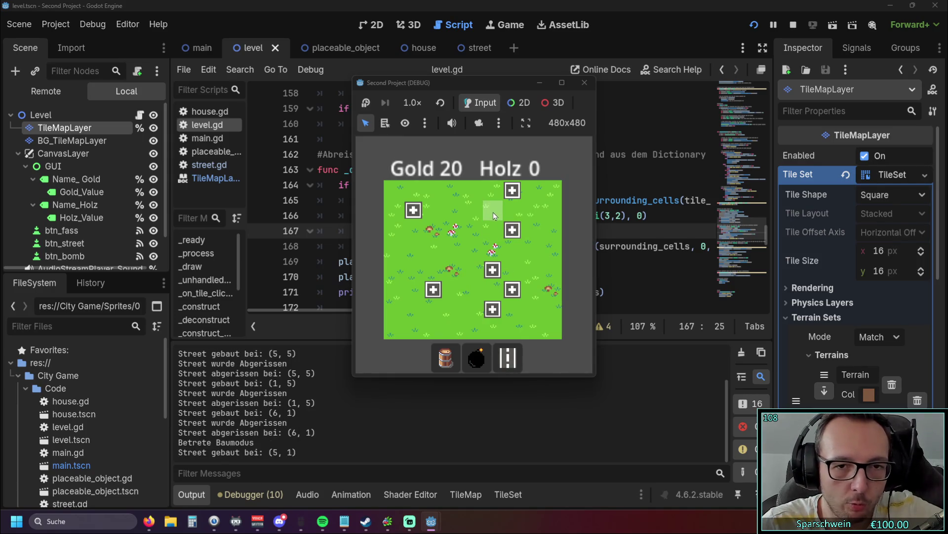
{"action": "left_click", "coordinate": [453, 249]}
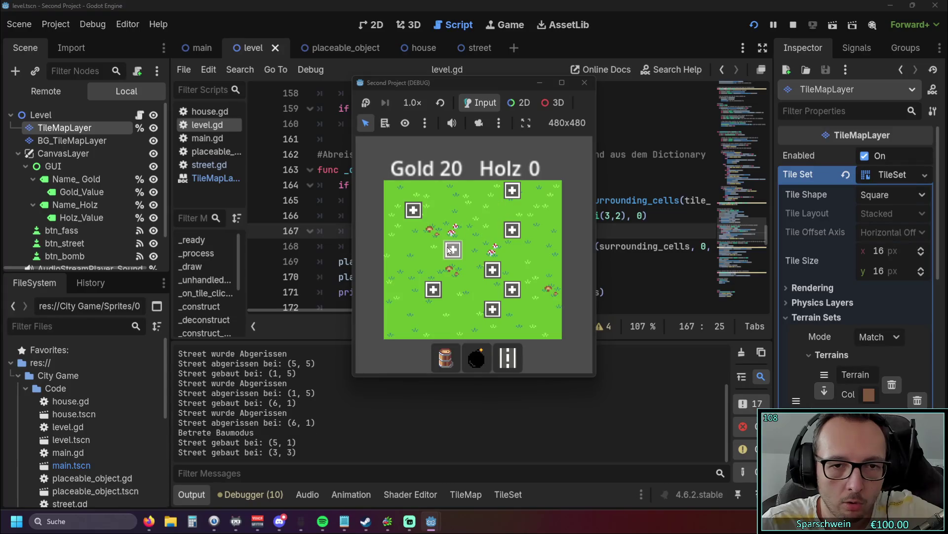
{"action": "left_click", "coordinate": [488, 210]}
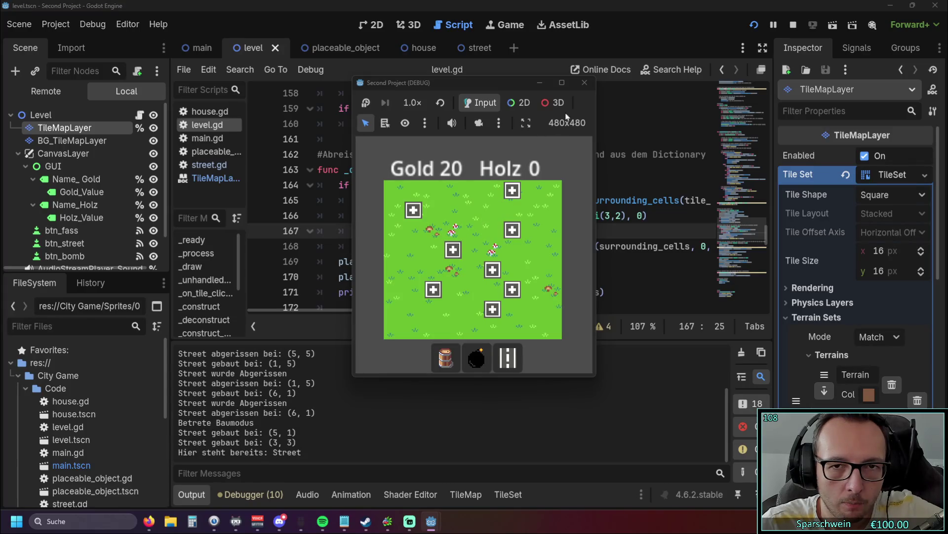
{"action": "left_click", "coordinate": [583, 87]}
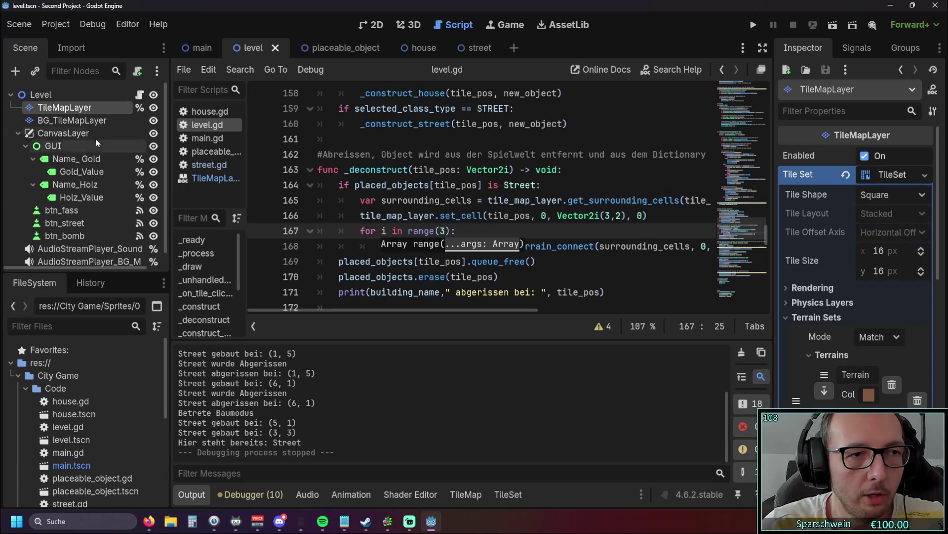
Select the street TileMapLayer, compare its Tiles and Terrains (Terrain 0) views, and bring up the TileSet editor.
{"action": "left_click", "coordinate": [86, 121]}
{"action": "left_click", "coordinate": [82, 108]}
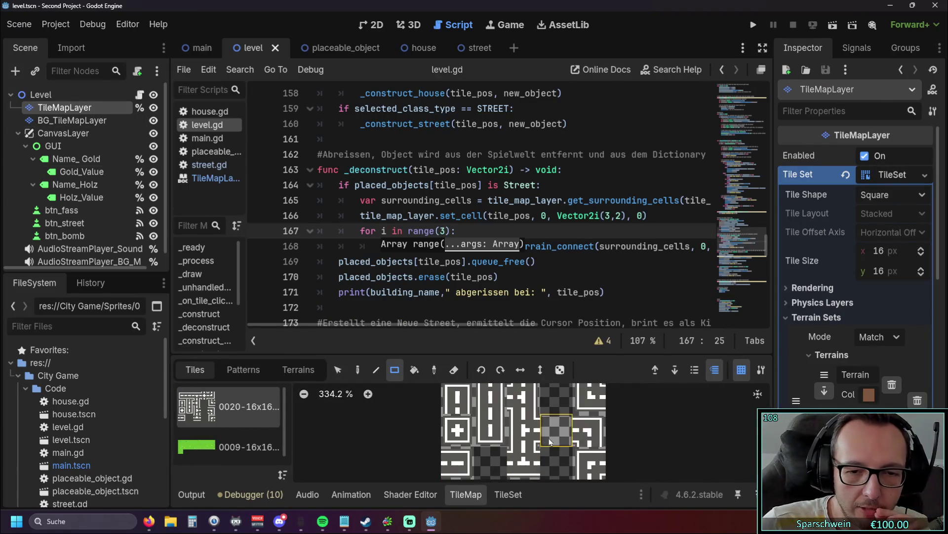
{"action": "mouse_move", "coordinate": [549, 440]}
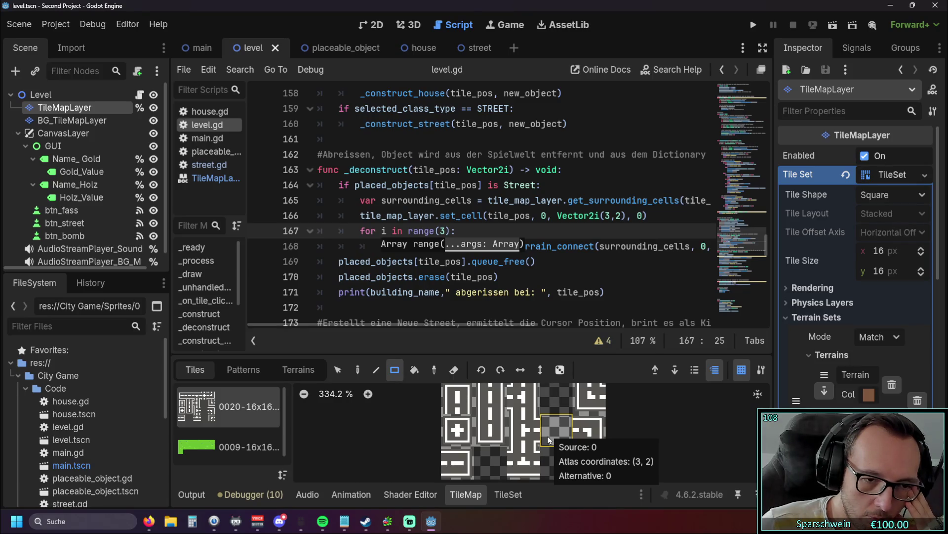
{"action": "left_click", "coordinate": [298, 370]}
{"action": "left_click", "coordinate": [227, 405]}
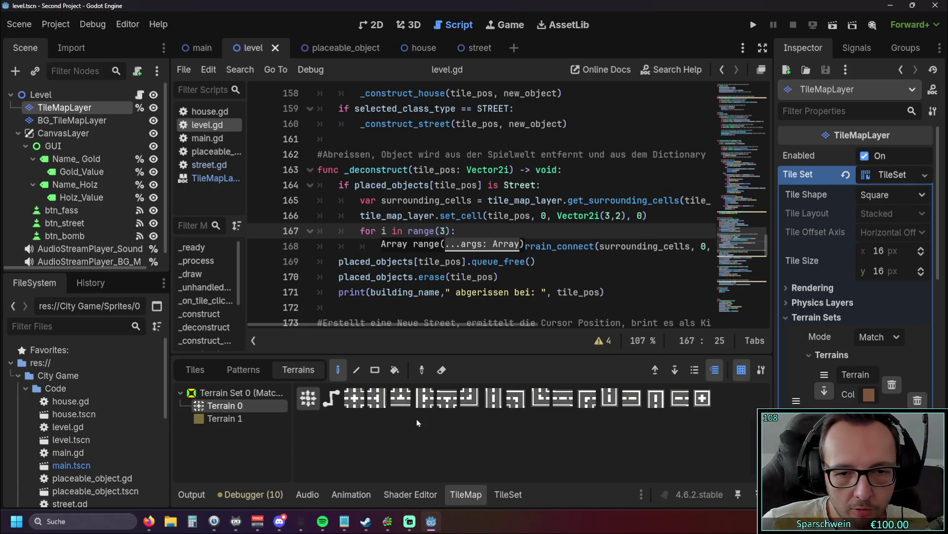
{"action": "left_click", "coordinate": [195, 369]}
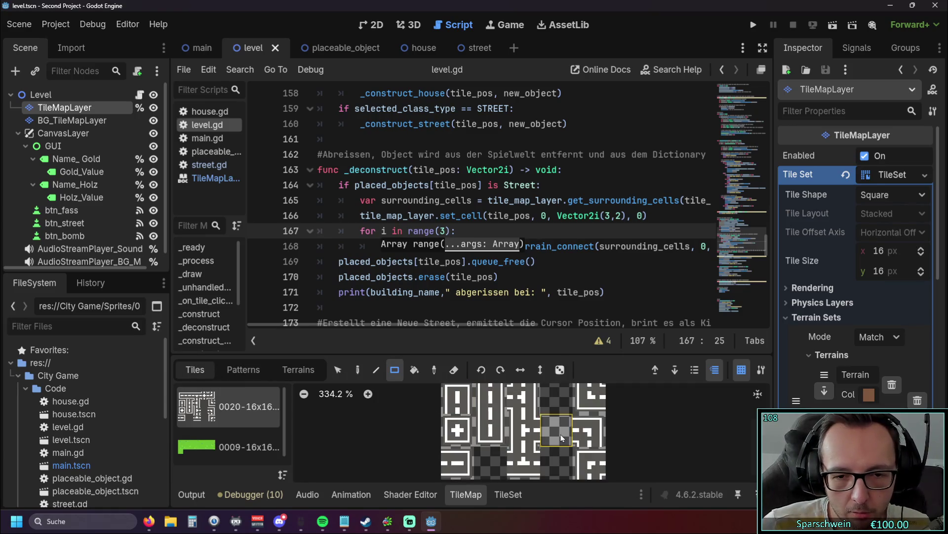
{"action": "scroll", "coordinate": [415, 444], "scroll_direction": "down", "scroll_amount": 1}
{"action": "scroll", "coordinate": [415, 444], "scroll_direction": "up", "scroll_amount": 1}
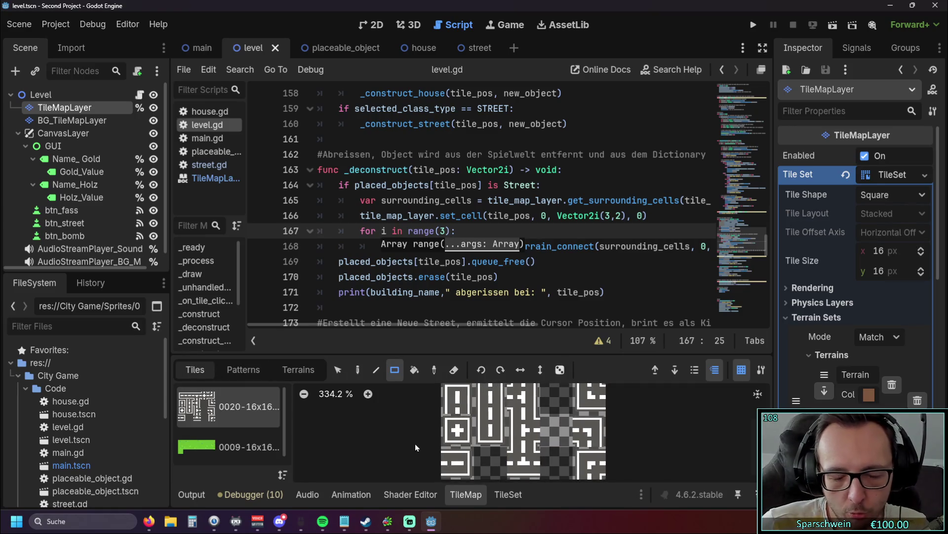
{"action": "left_click", "coordinate": [304, 371]}
{"action": "left_click", "coordinate": [514, 494]}
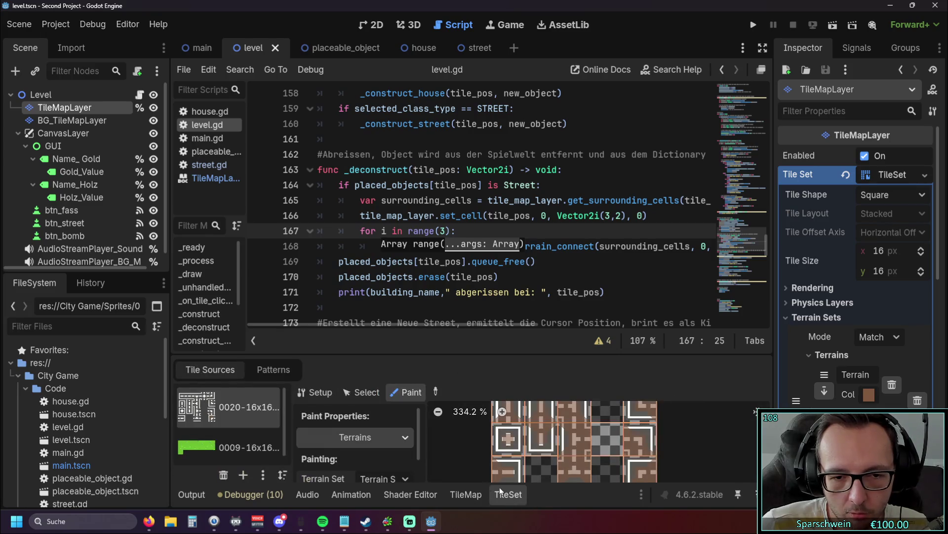
Paint terrain on the grey tile and cycle the Terrain Set and Terrain choices back to Terrain 0.
{"action": "left_click", "coordinate": [612, 447]}
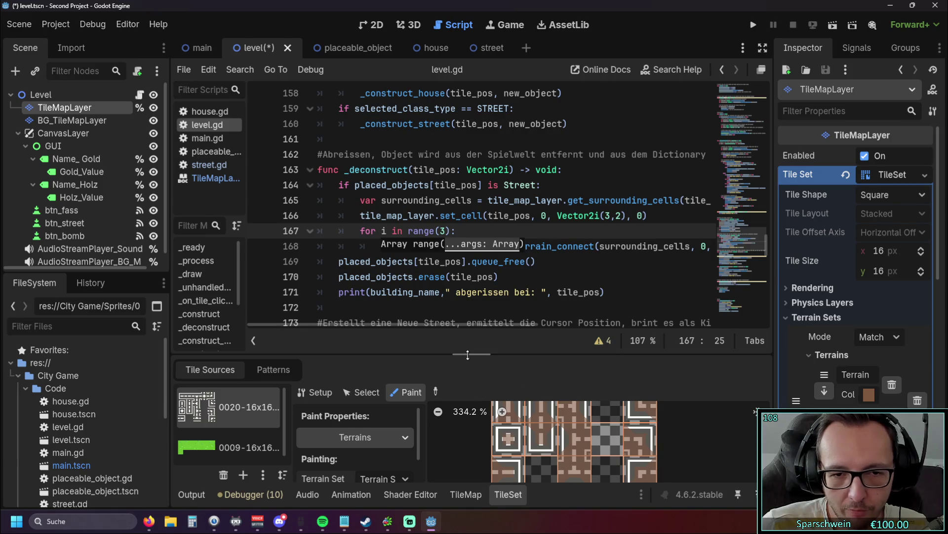
{"action": "left_click_drag", "start_coordinate": [468, 354], "coordinate": [468, 200]}
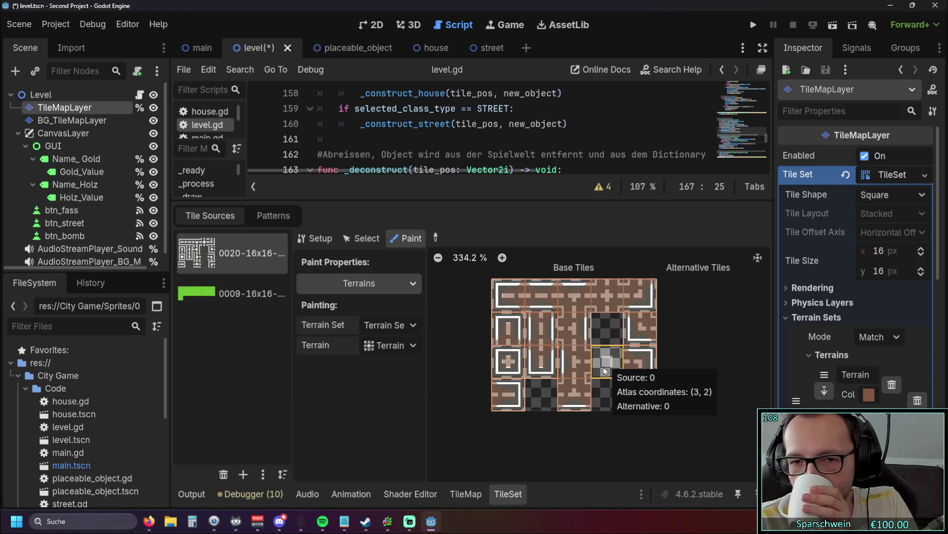
{"action": "left_click", "coordinate": [388, 345]}
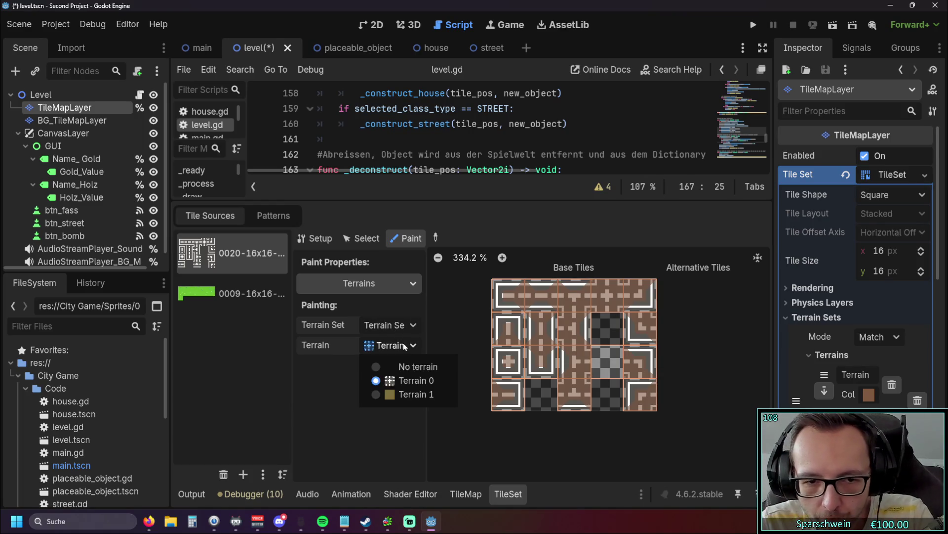
{"action": "left_click", "coordinate": [407, 368]}
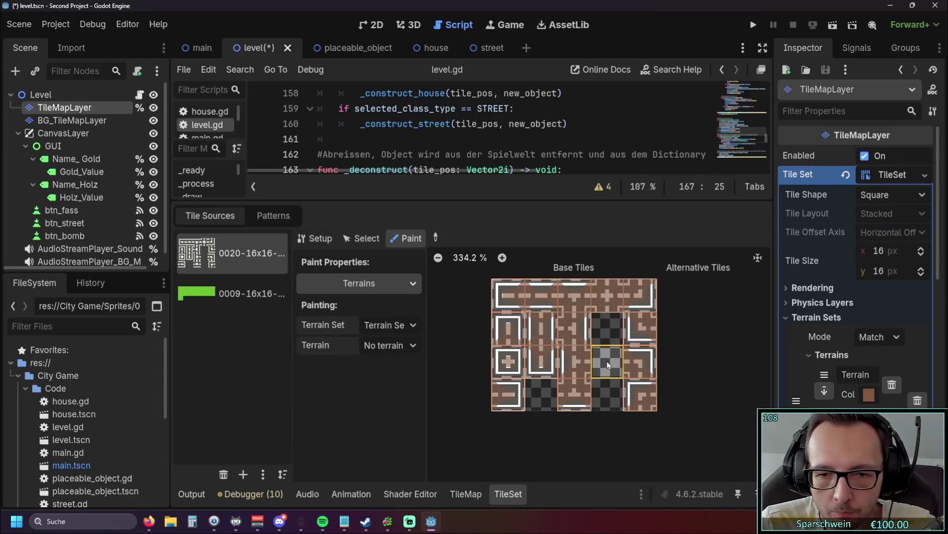
{"action": "left_click", "coordinate": [402, 287]}
{"action": "left_click", "coordinate": [370, 302]}
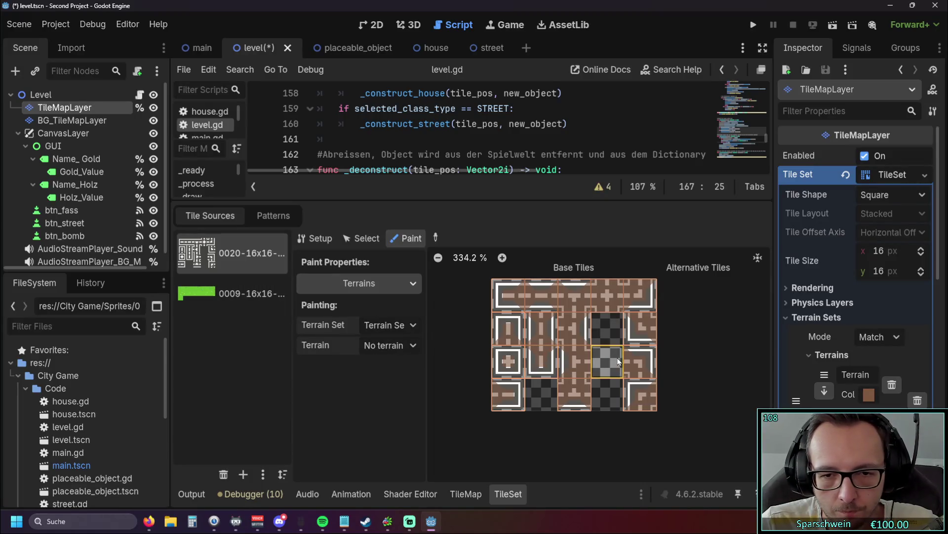
{"action": "left_click", "coordinate": [402, 326]}
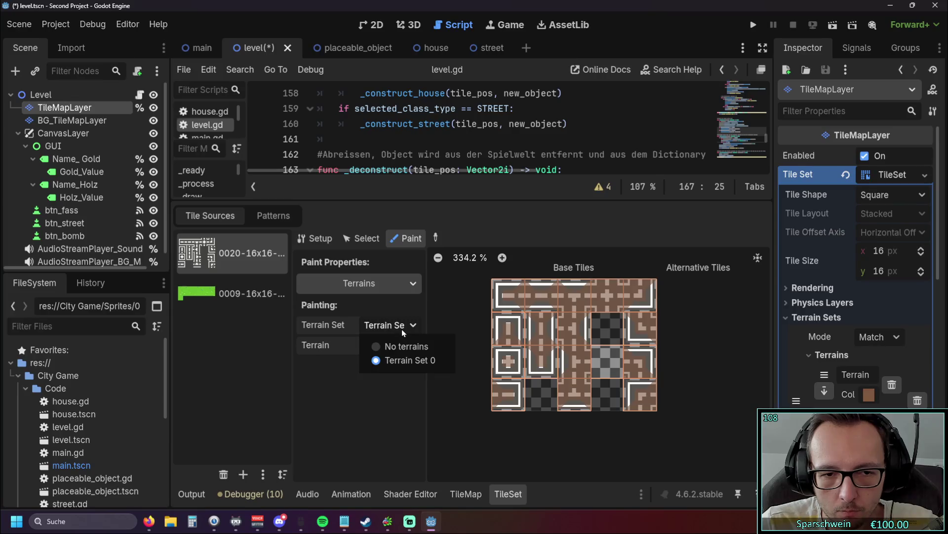
{"action": "left_click", "coordinate": [399, 361]}
{"action": "left_click", "coordinate": [405, 346]}
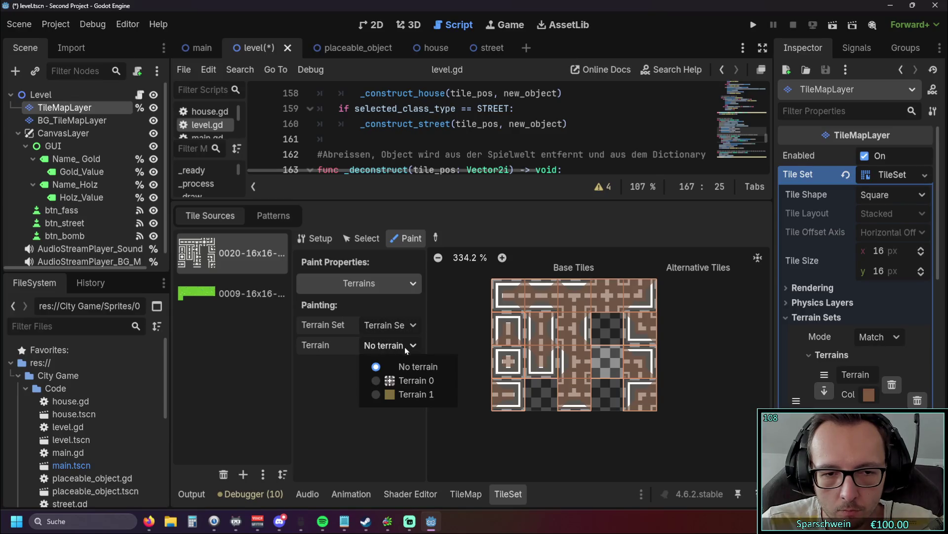
{"action": "left_click", "coordinate": [395, 381]}
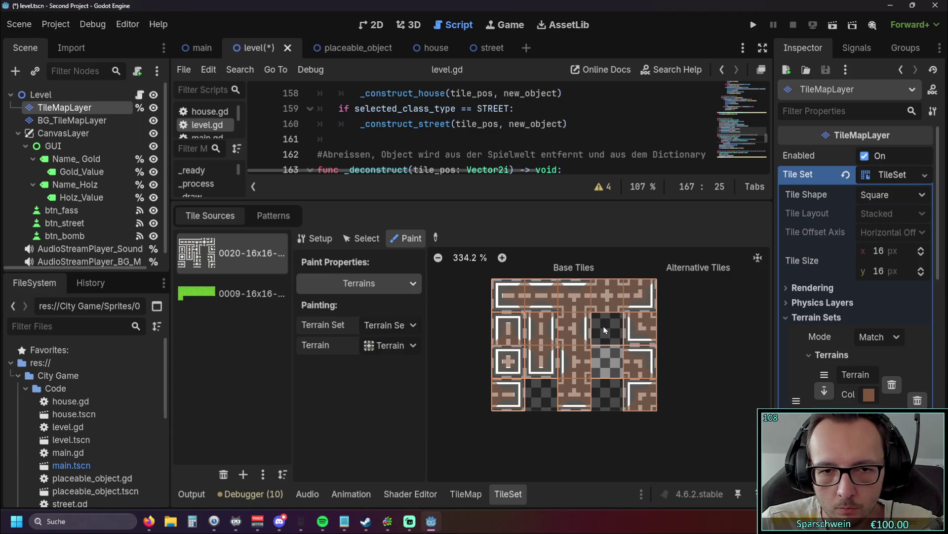
In Setup mode, delete the grey tile at atlas coordinates (3, 2).
{"action": "left_click", "coordinate": [315, 238]}
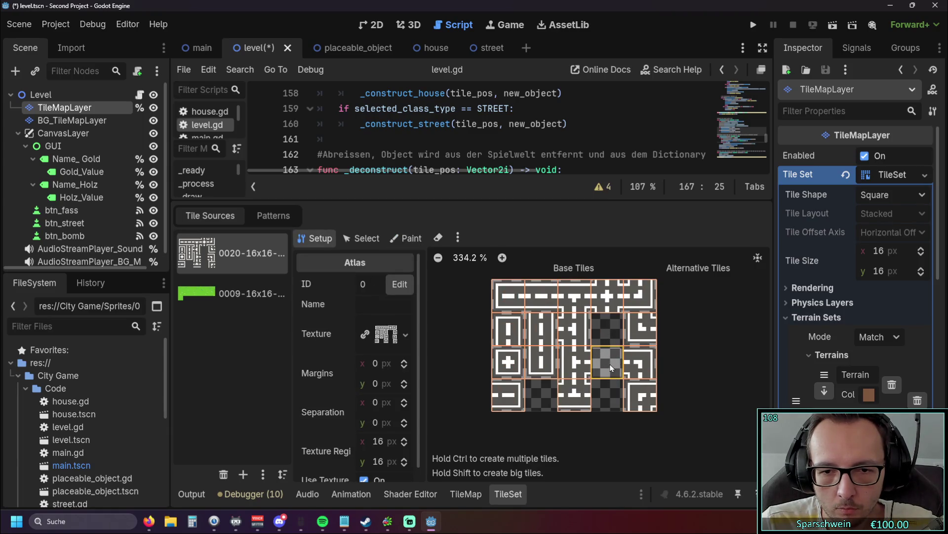
{"action": "right_click", "coordinate": [610, 370]}
{"action": "left_click", "coordinate": [637, 376]}
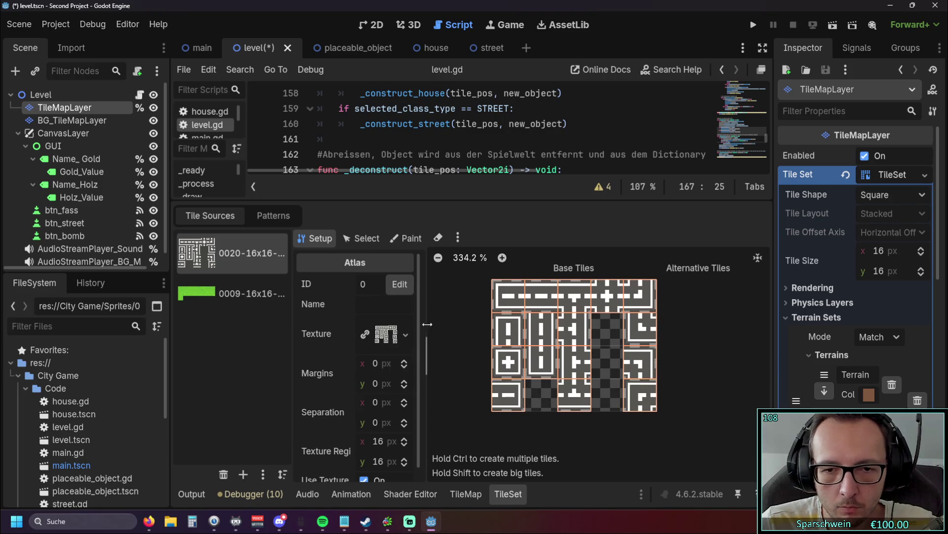
Save and run the game, test placing streets across the grass field, then close it.
{"action": "left_click", "coordinate": [753, 26]}
{"action": "left_click", "coordinate": [510, 364]}
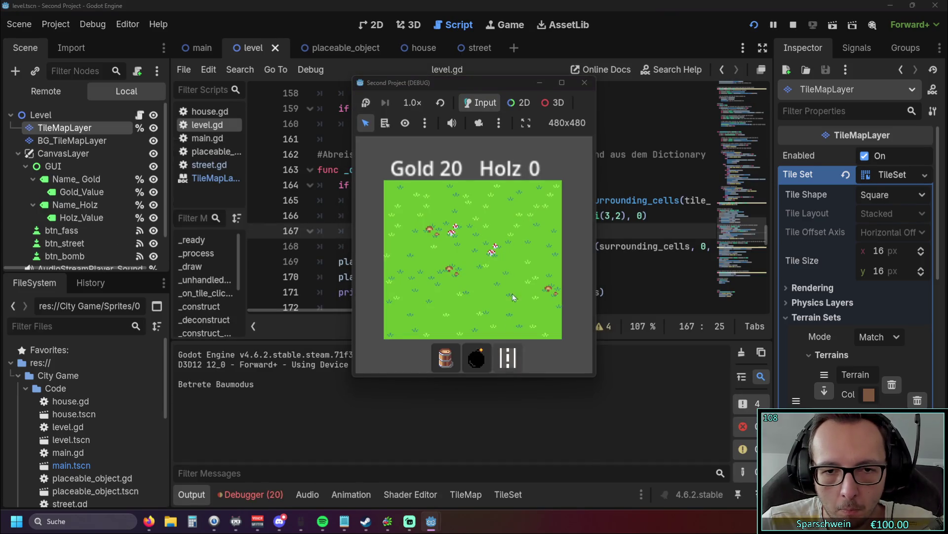
{"action": "left_click", "coordinate": [507, 284]}
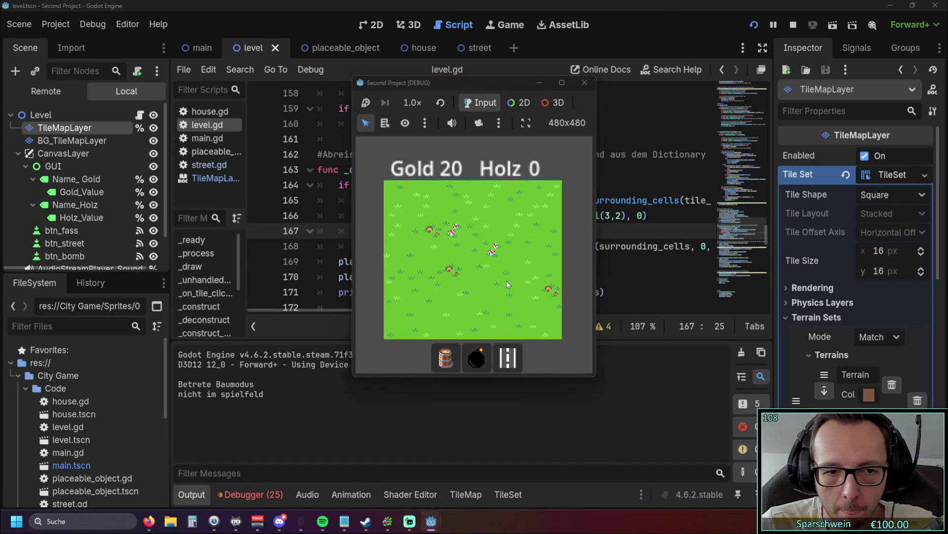
{"action": "mouse_move", "coordinate": [506, 280]}
{"action": "left_mouse_down"}
{"action": "mouse_move", "coordinate": [459, 307]}
{"action": "mouse_move", "coordinate": [459, 232]}
{"action": "left_mouse_up"}
{"action": "left_click", "coordinate": [583, 83]}
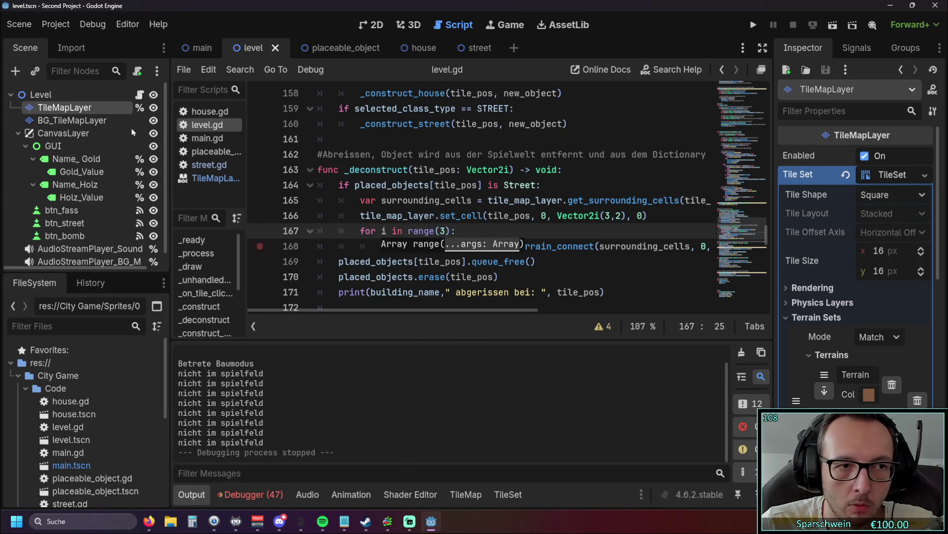
Re-create the grey tile at (3, 2) in the TileSet atlas setup, then run the game again.
{"action": "left_click", "coordinate": [92, 119]}
{"action": "left_click", "coordinate": [90, 109]}
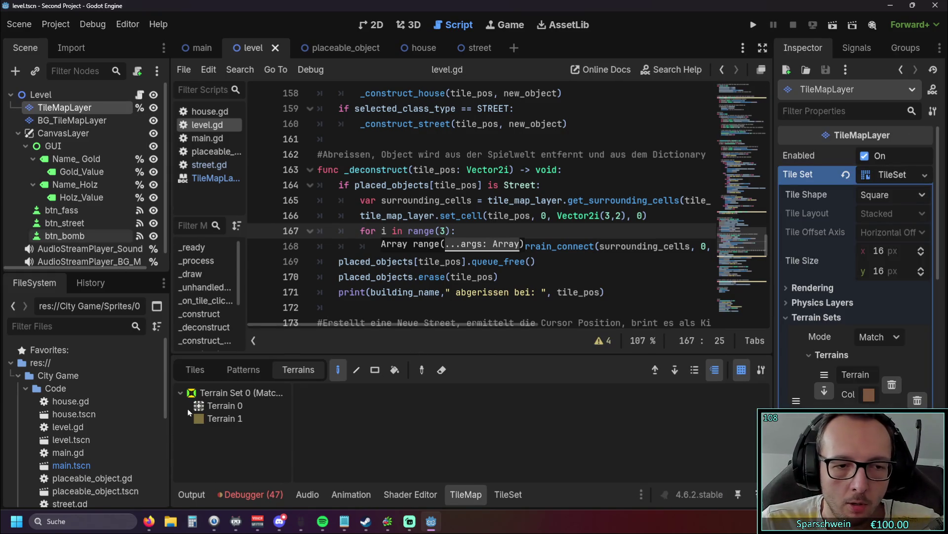
{"action": "left_click", "coordinate": [204, 407]}
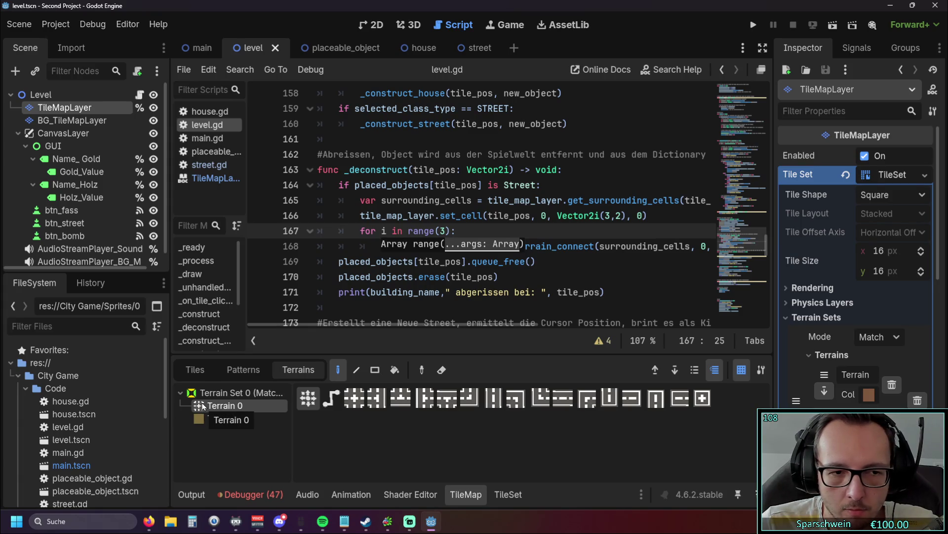
{"action": "left_click", "coordinate": [196, 369]}
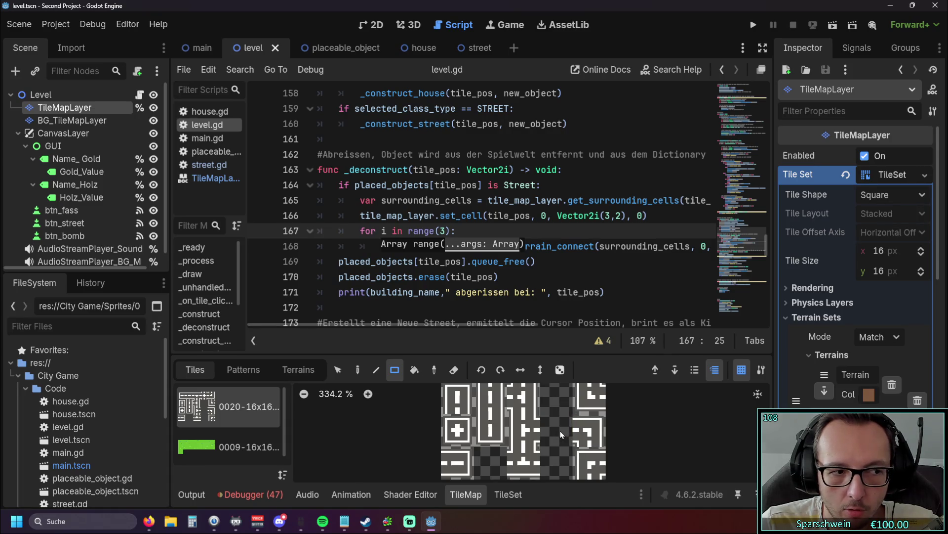
{"action": "left_click_drag", "start_coordinate": [468, 356], "coordinate": [467, 213]}
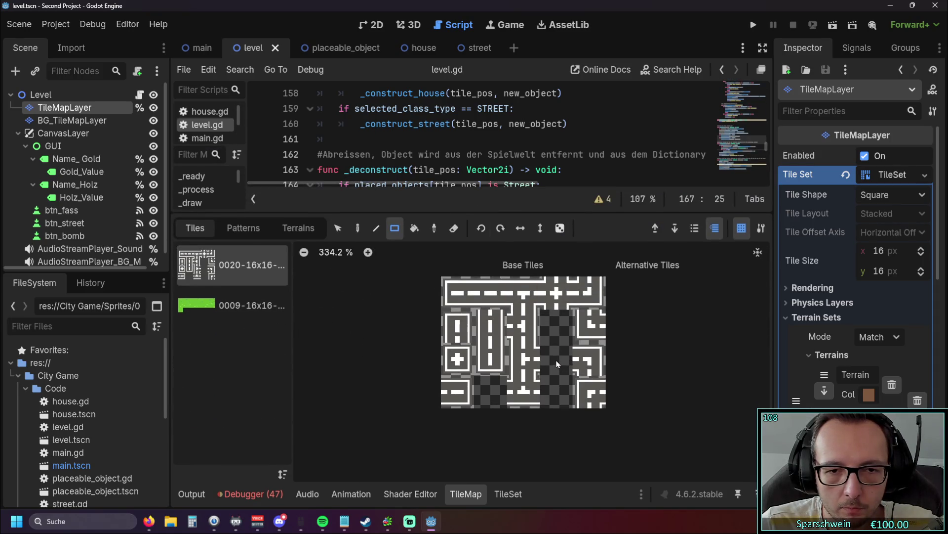
{"action": "left_click", "coordinate": [298, 228]}
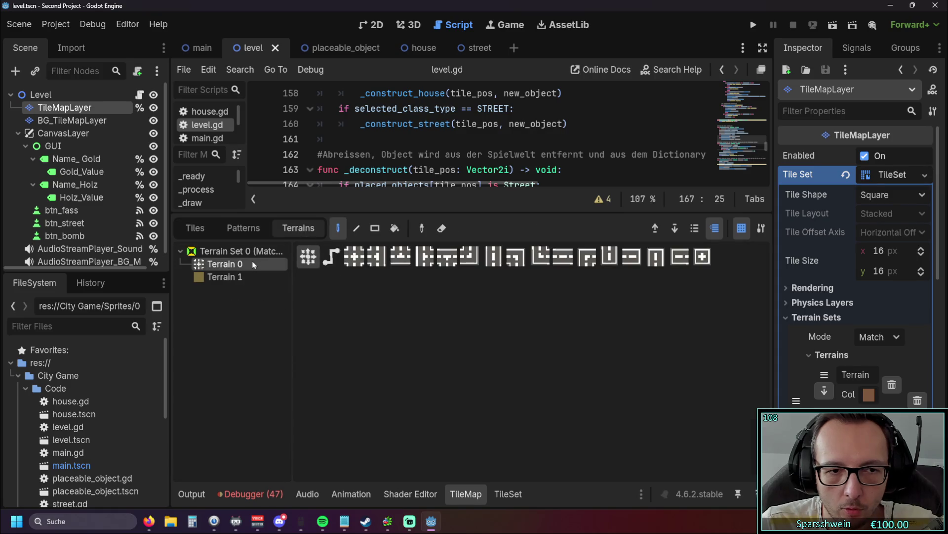
{"action": "left_click", "coordinate": [509, 494]}
{"action": "left_click", "coordinate": [596, 357]}
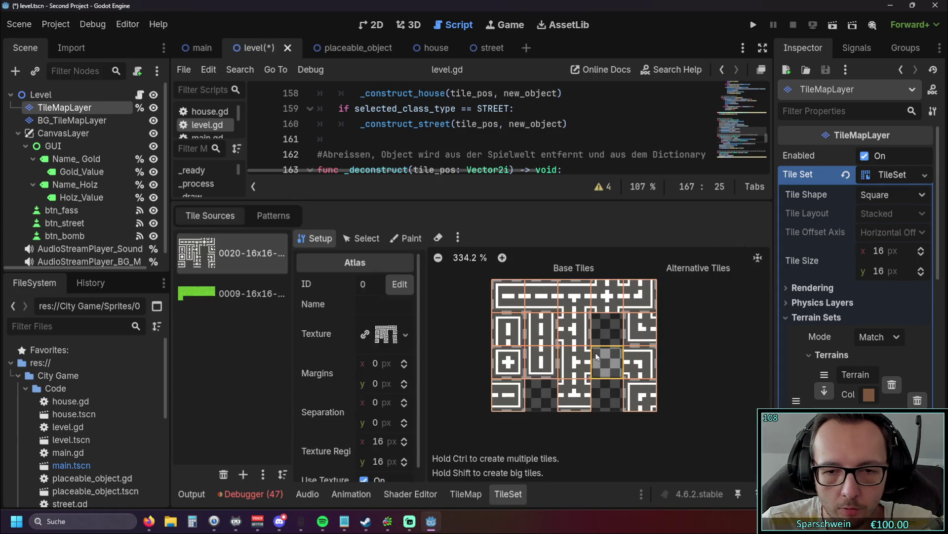
{"action": "left_click", "coordinate": [753, 24]}
Build a street at (6, 5) and repeatedly demolish and rebuild the street at (4, 5).
{"action": "left_click", "coordinate": [514, 362]}
{"action": "left_click", "coordinate": [504, 289]}
{"action": "left_click", "coordinate": [476, 292]}
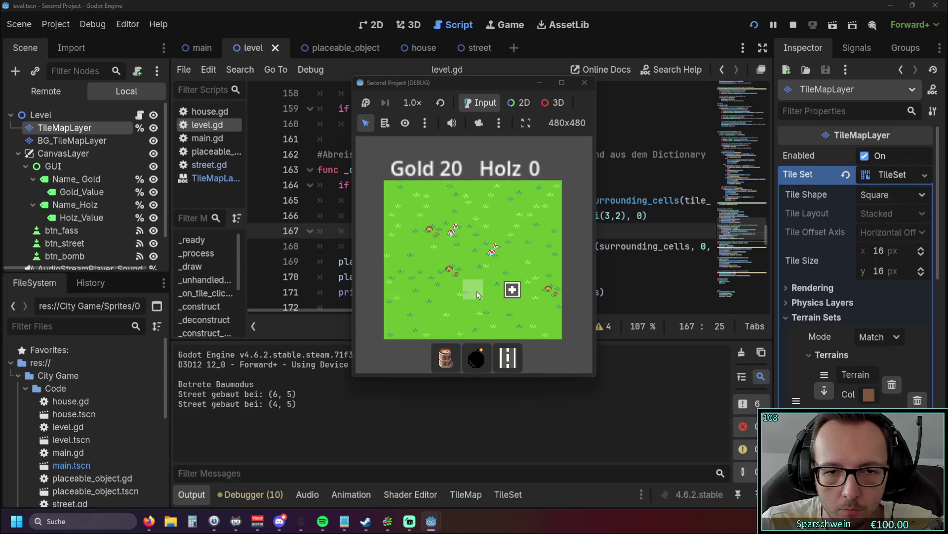
{"action": "left_click", "coordinate": [477, 291]}
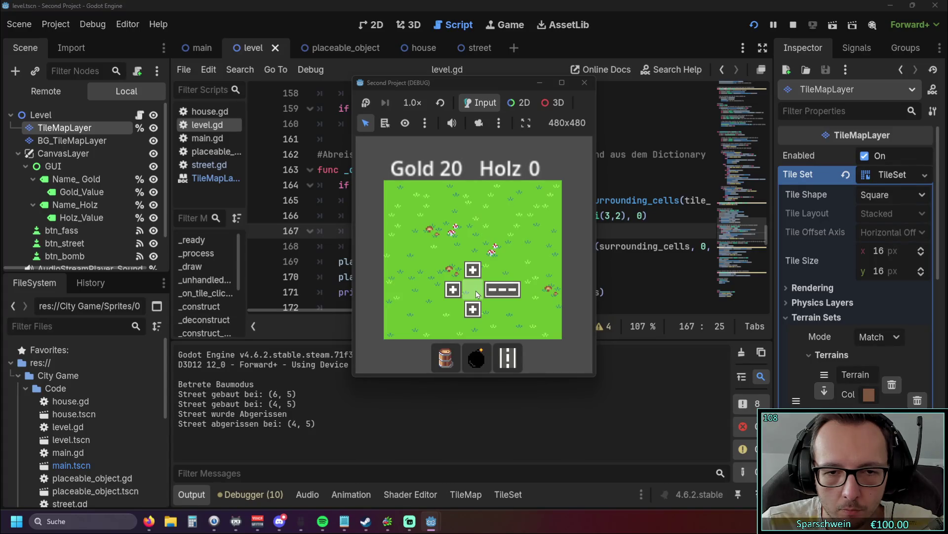
{"action": "left_click", "coordinate": [476, 292]}
{"action": "left_click", "coordinate": [476, 291]}
{"action": "left_click", "coordinate": [477, 292]}
{"action": "left_click", "coordinate": [475, 292]}
{"action": "left_click", "coordinate": [475, 292]}
{"action": "left_click", "coordinate": [475, 292]}
{"action": "left_click", "coordinate": [475, 290]}
{"action": "left_click", "coordinate": [476, 289]}
{"action": "left_click", "coordinate": [475, 290]}
{"action": "left_click", "coordinate": [475, 290]}
Build then demolish streets at (1, 1), (6, 1) and (1, 4), then close the game.
{"action": "left_click", "coordinate": [414, 213]}
{"action": "left_click", "coordinate": [415, 214]}
{"action": "left_click", "coordinate": [415, 215]}
{"action": "left_click", "coordinate": [415, 214]}
{"action": "left_click", "coordinate": [515, 213]}
{"action": "left_click", "coordinate": [515, 213]}
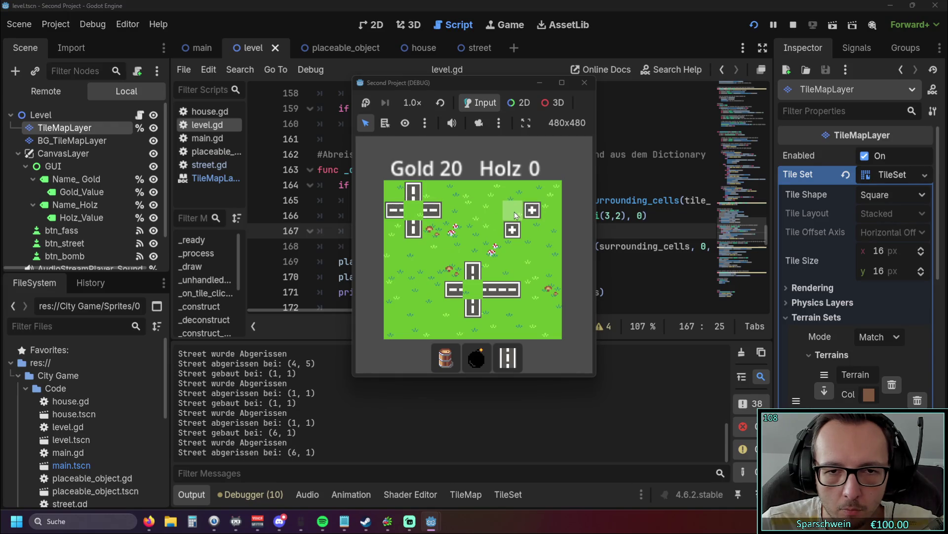
{"action": "left_click", "coordinate": [410, 270]}
{"action": "left_click", "coordinate": [410, 266]}
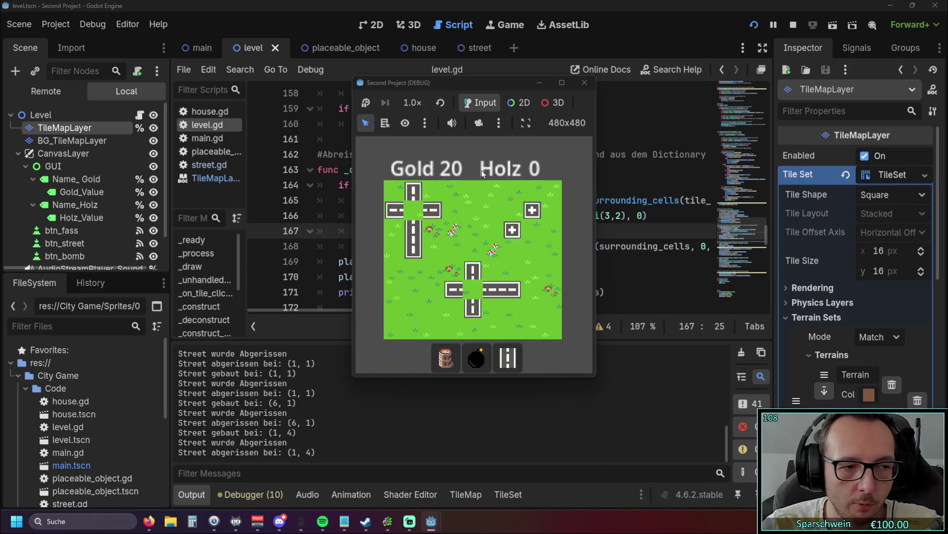
{"action": "left_click", "coordinate": [589, 87]}
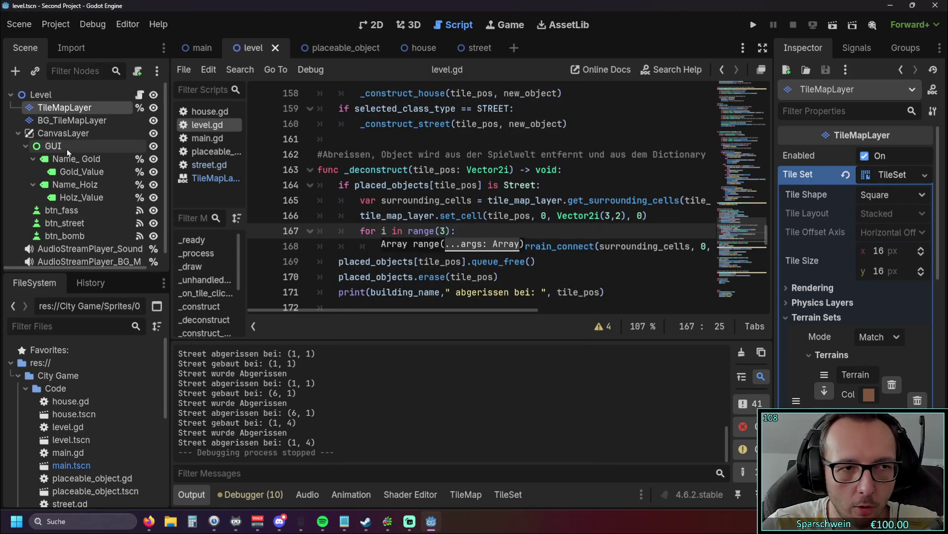
Select the road TileMapLayer, open the TileSet in Paint mode, and mark terrain on checker tile (3, 2).
{"action": "left_click", "coordinate": [70, 120]}
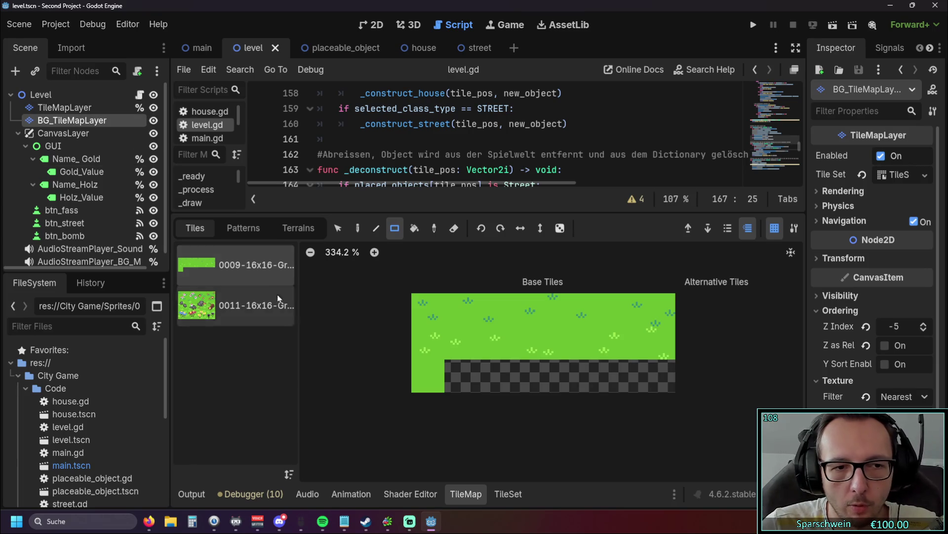
{"action": "left_click", "coordinate": [91, 108]}
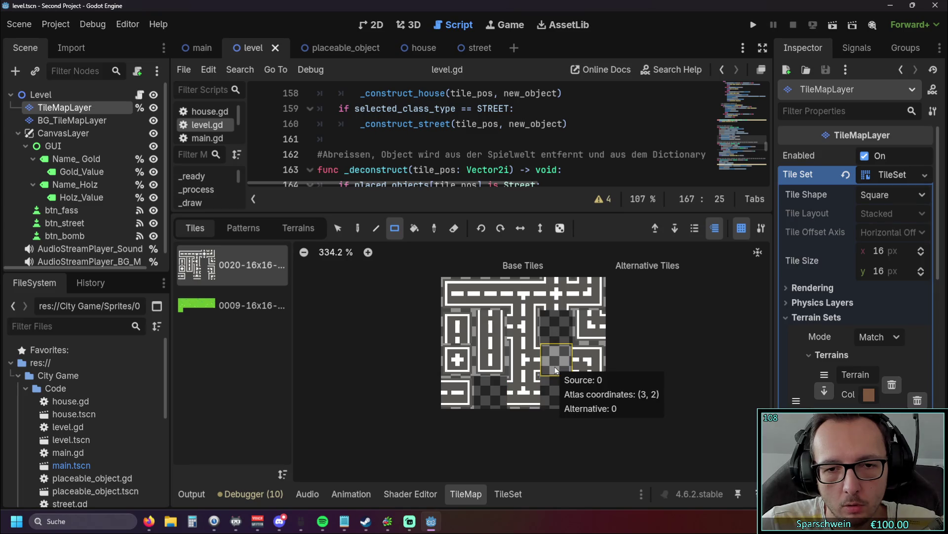
{"action": "left_click", "coordinate": [295, 230]}
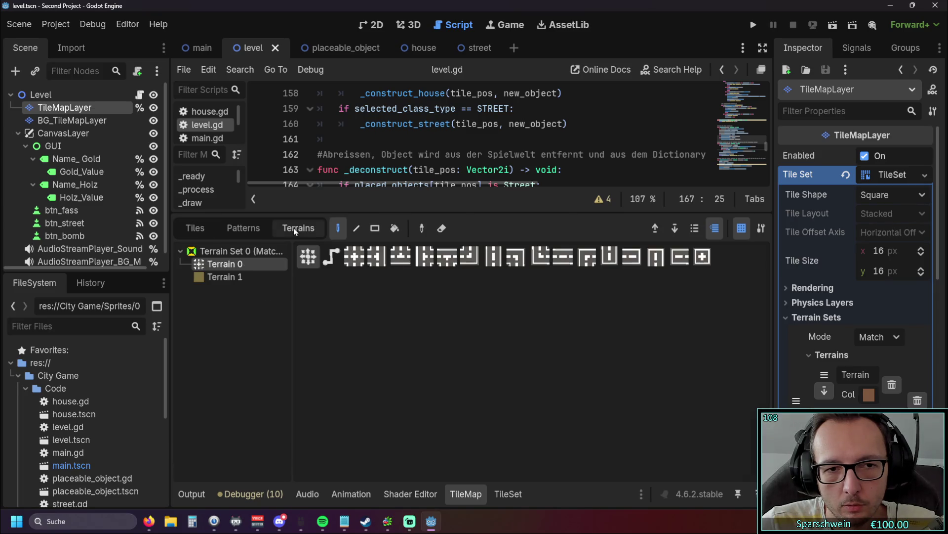
{"action": "left_click", "coordinate": [203, 230]}
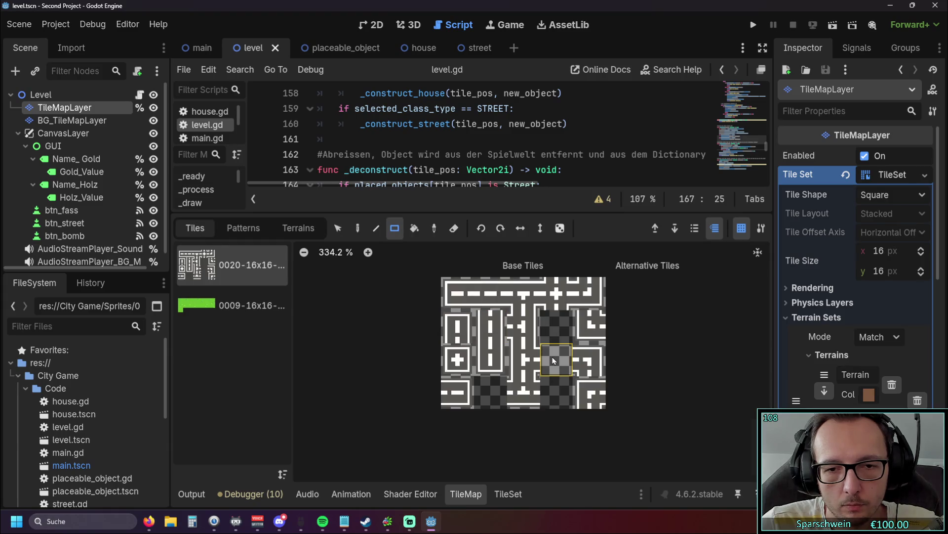
{"action": "left_click", "coordinate": [500, 492]}
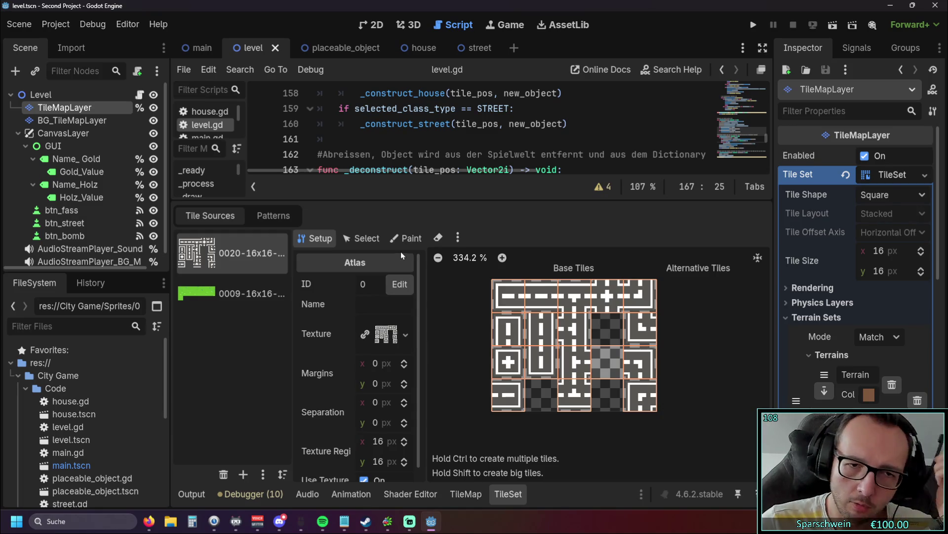
{"action": "left_click", "coordinate": [406, 238]}
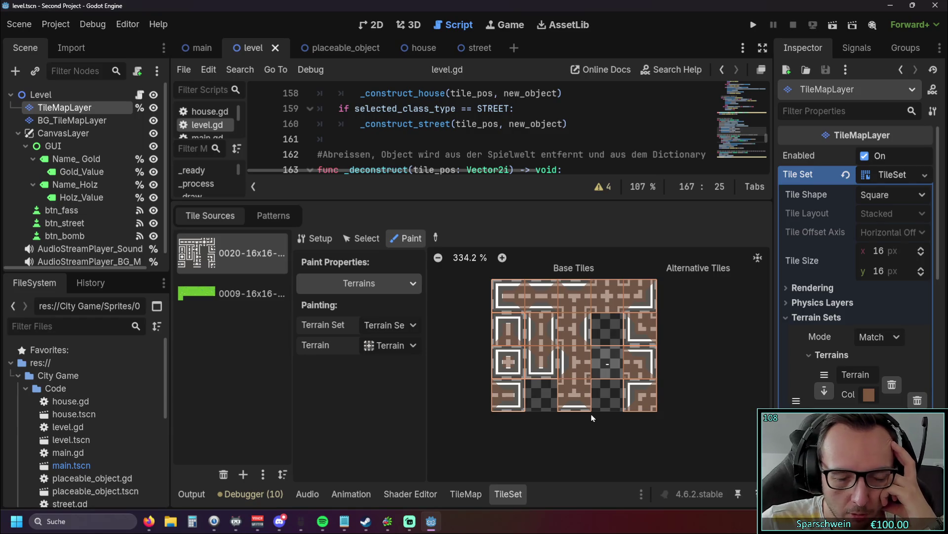
{"action": "left_click", "coordinate": [610, 371]}
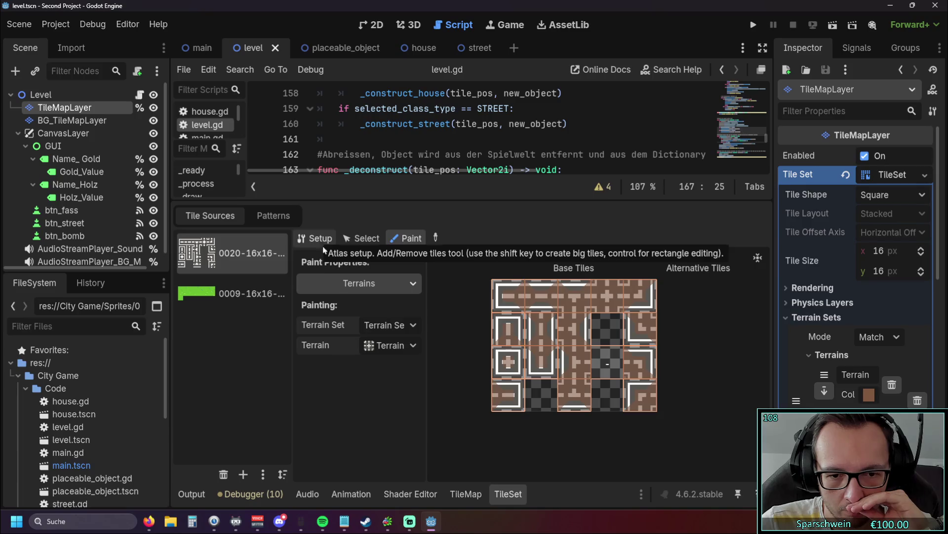
Return to the TileMap editor and show its Terrain 0 list.
{"action": "left_click", "coordinate": [469, 494]}
{"action": "left_click", "coordinate": [508, 494]}
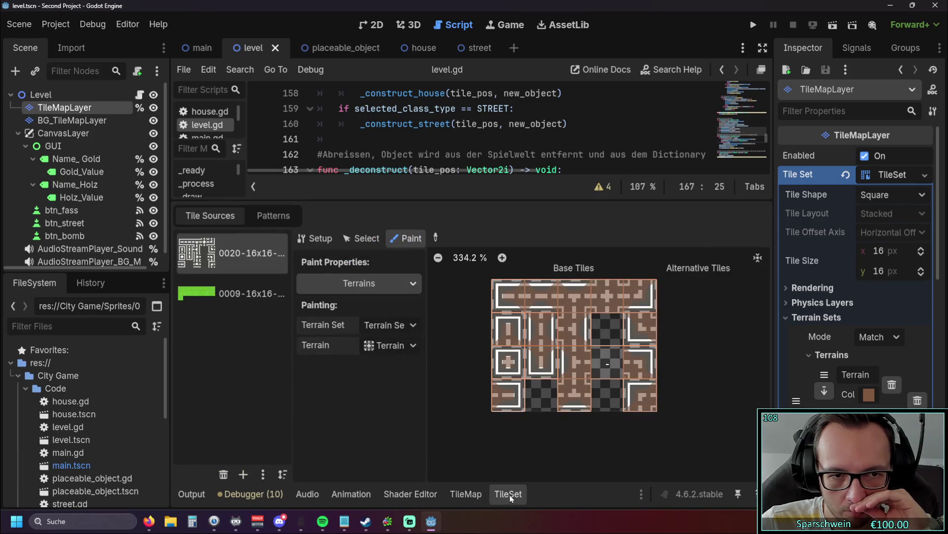
{"action": "left_click", "coordinate": [466, 494]}
{"action": "left_click", "coordinate": [293, 228]}
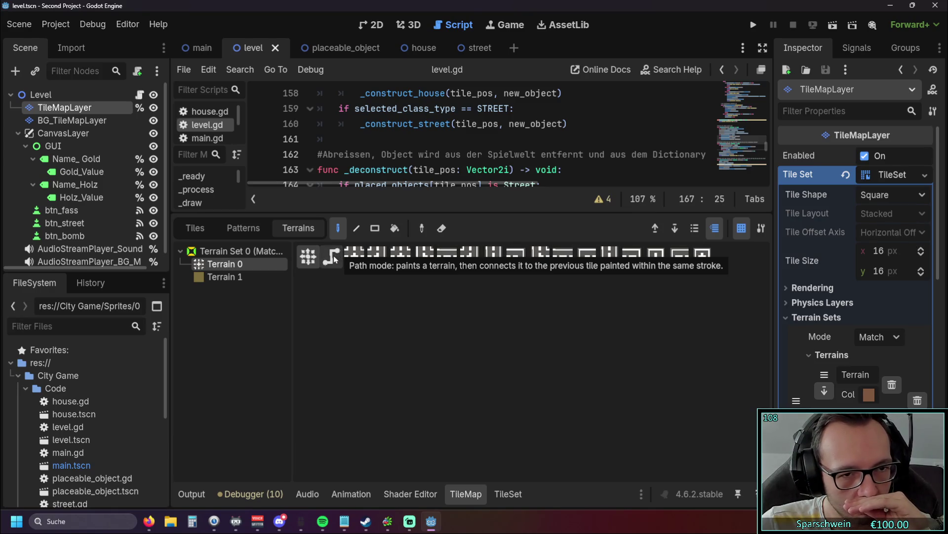
Compare the road atlas with the 0009 grass atlas checker tile, reselect 0020, and enlarge the code area.
{"action": "left_click", "coordinate": [195, 228]}
{"action": "scroll", "coordinate": [336, 331], "scroll_direction": "up", "scroll_amount": 1}
{"action": "scroll", "coordinate": [349, 331], "scroll_direction": "down", "scroll_amount": 1}
{"action": "left_click_drag", "start_coordinate": [381, 330], "coordinate": [385, 354]}
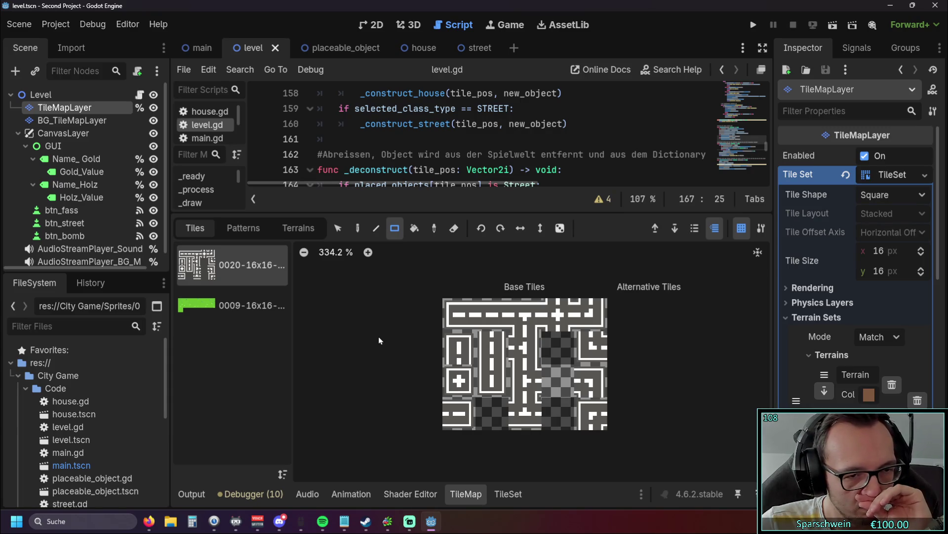
{"action": "left_click", "coordinate": [246, 325]}
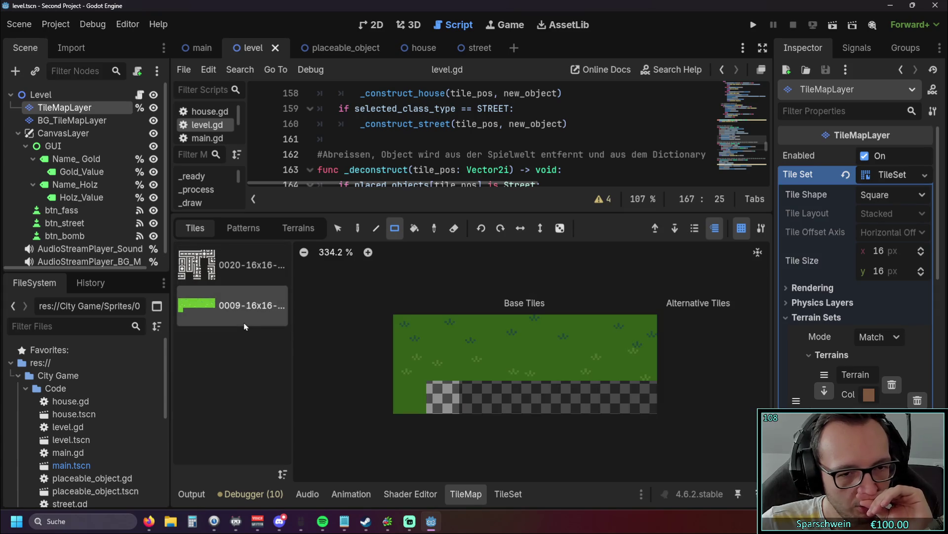
{"action": "left_click", "coordinate": [443, 397]}
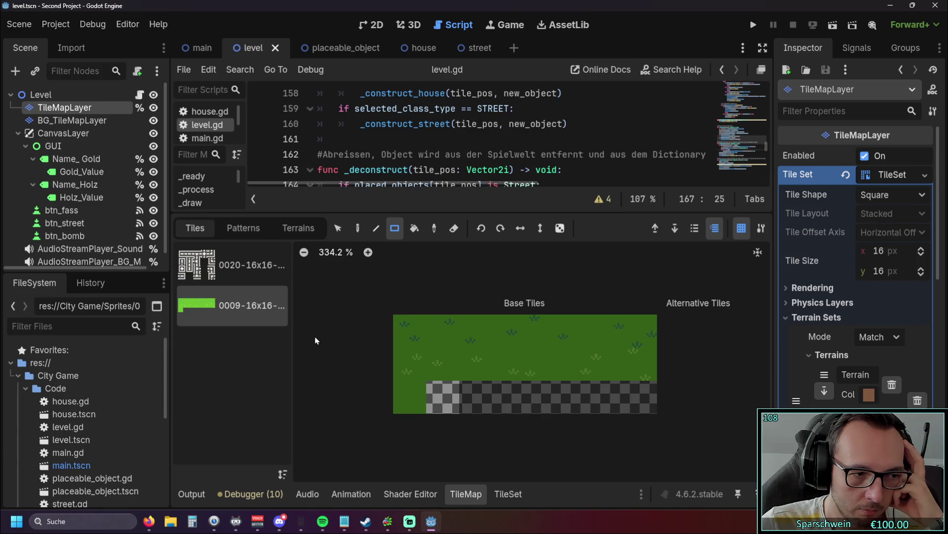
{"action": "left_click", "coordinate": [269, 281]}
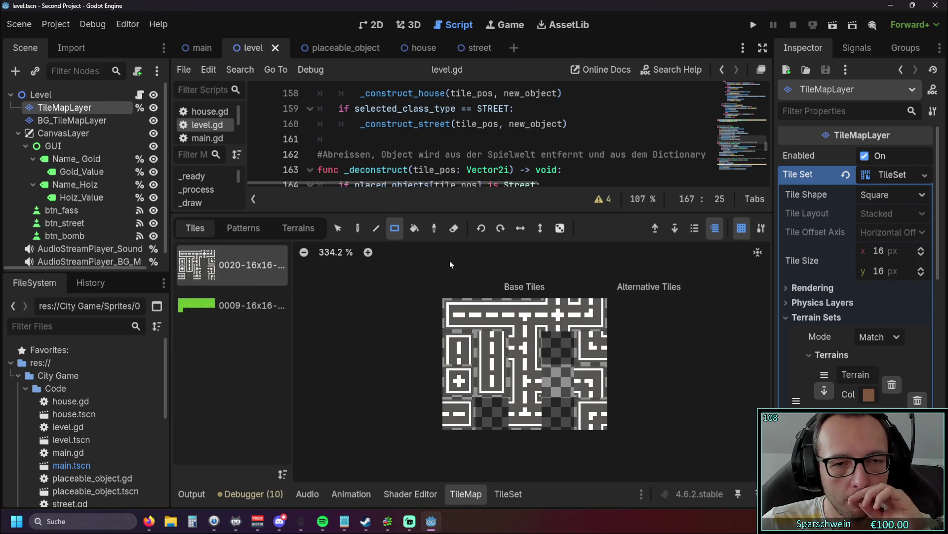
{"action": "mouse_move", "coordinate": [486, 210]}
{"action": "left_mouse_down"}
{"action": "mouse_move", "coordinate": [448, 363]}
{"action": "mouse_move", "coordinate": [446, 325]}
{"action": "mouse_move", "coordinate": [437, 359]}
{"action": "left_mouse_up"}
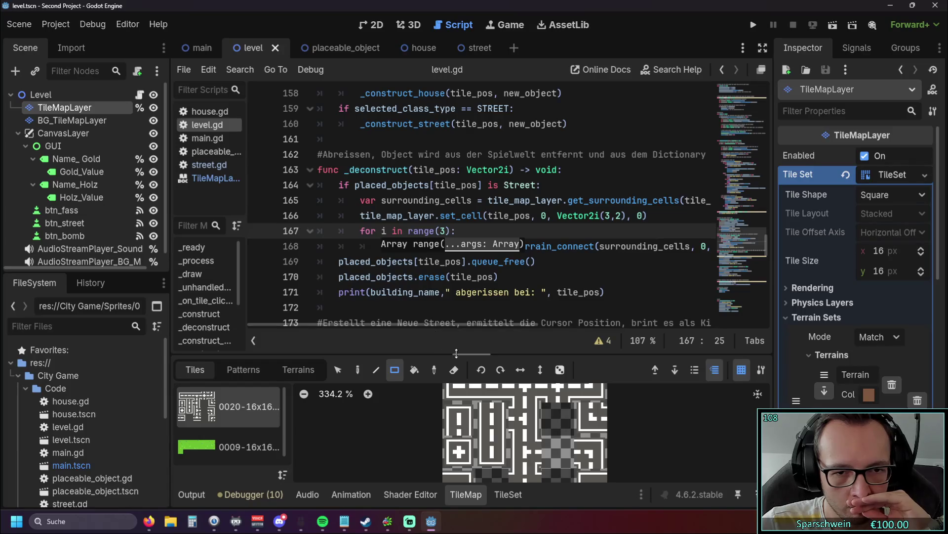
Go to line 169, scroll to read the full terrain-connect line 168, and run the project with F5.
{"action": "left_click", "coordinate": [541, 268]}
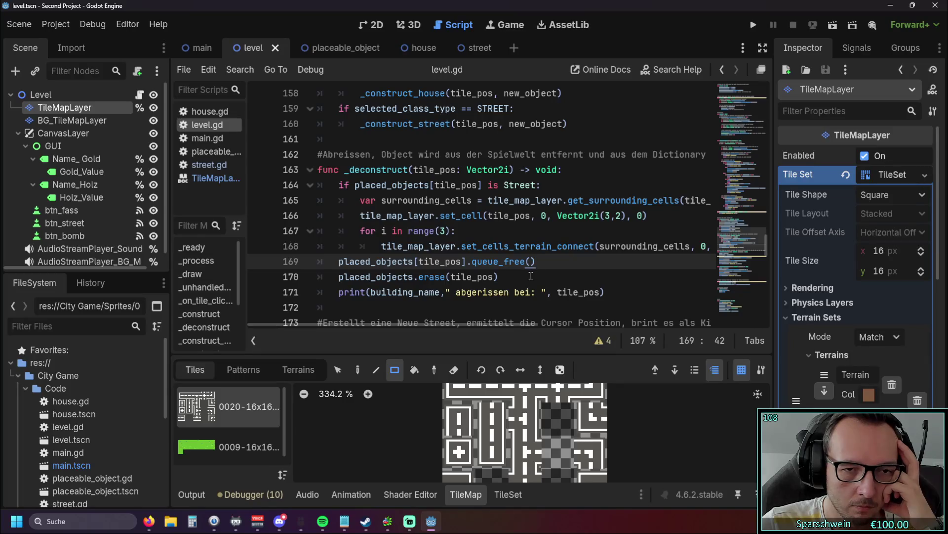
{"action": "mouse_move", "coordinate": [433, 325]}
{"action": "left_mouse_down"}
{"action": "mouse_move", "coordinate": [476, 324]}
{"action": "mouse_move", "coordinate": [425, 327]}
{"action": "mouse_move", "coordinate": [449, 330]}
{"action": "mouse_move", "coordinate": [440, 330]}
{"action": "left_mouse_up"}
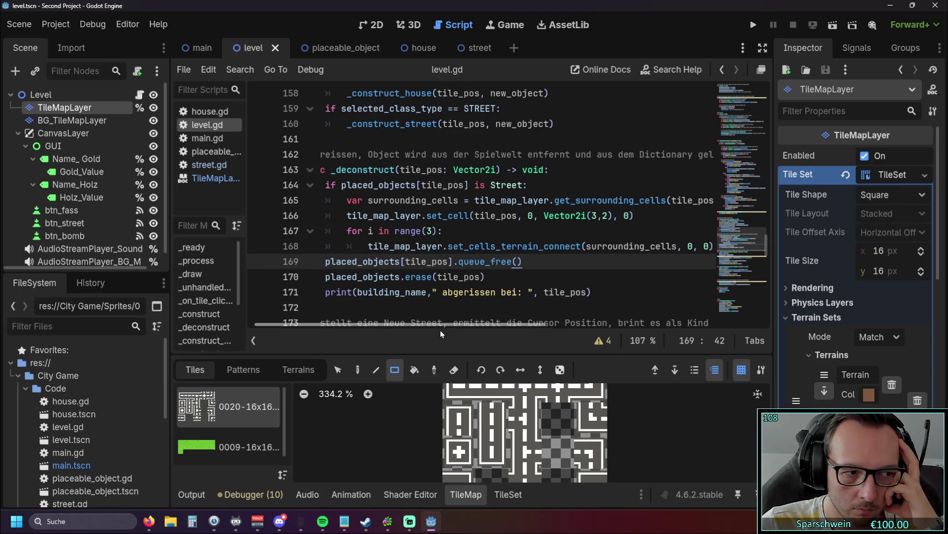
{"action": "left_click_drag", "start_coordinate": [441, 330], "coordinate": [457, 330]}
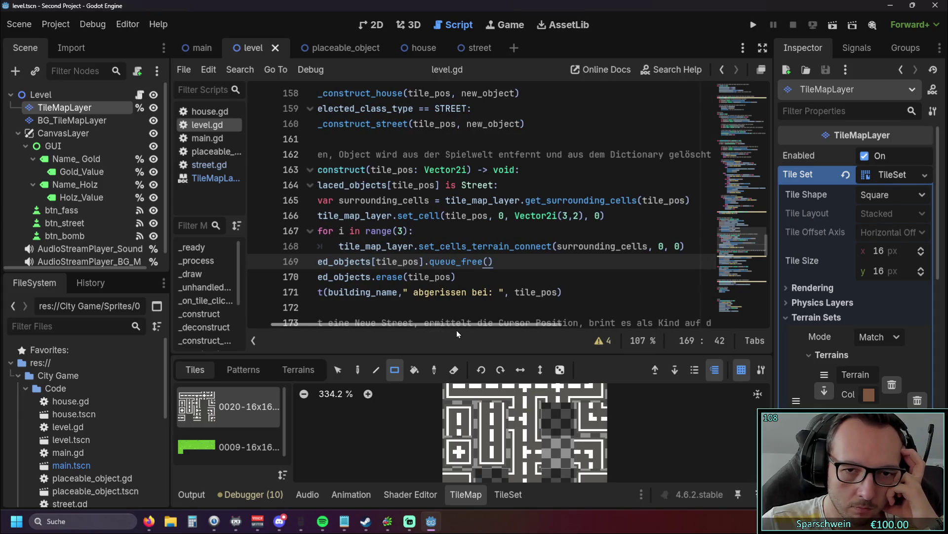
{"action": "key", "text": "F5"}
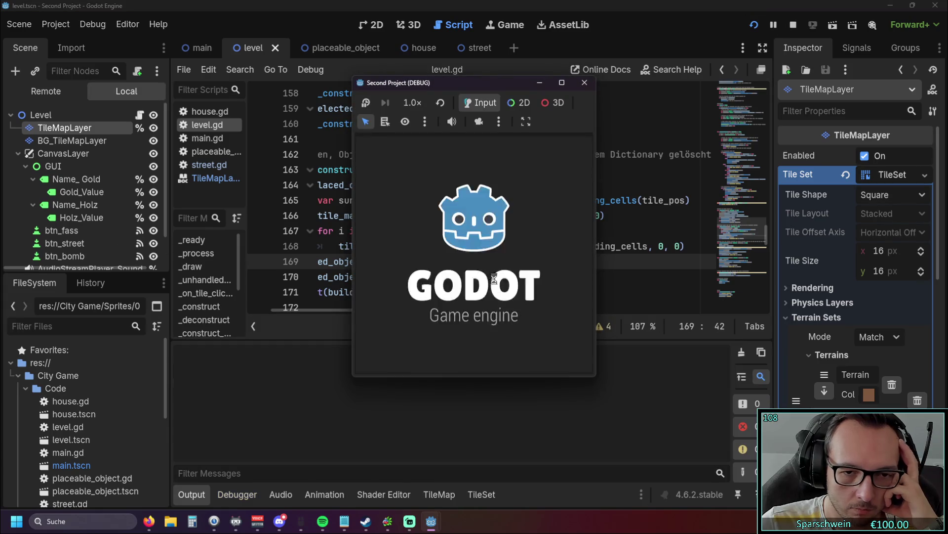
Build and demolish a street at (2, 5), build at (1, 5) and (2, 4), retry (2, 4), then stop.
{"action": "left_click", "coordinate": [508, 357]}
{"action": "left_click", "coordinate": [433, 289]}
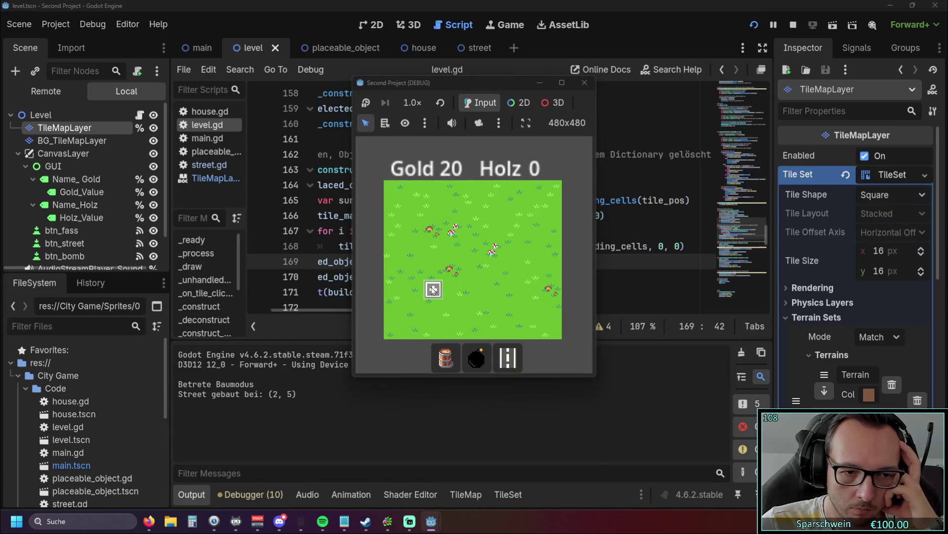
{"action": "left_click", "coordinate": [433, 290]}
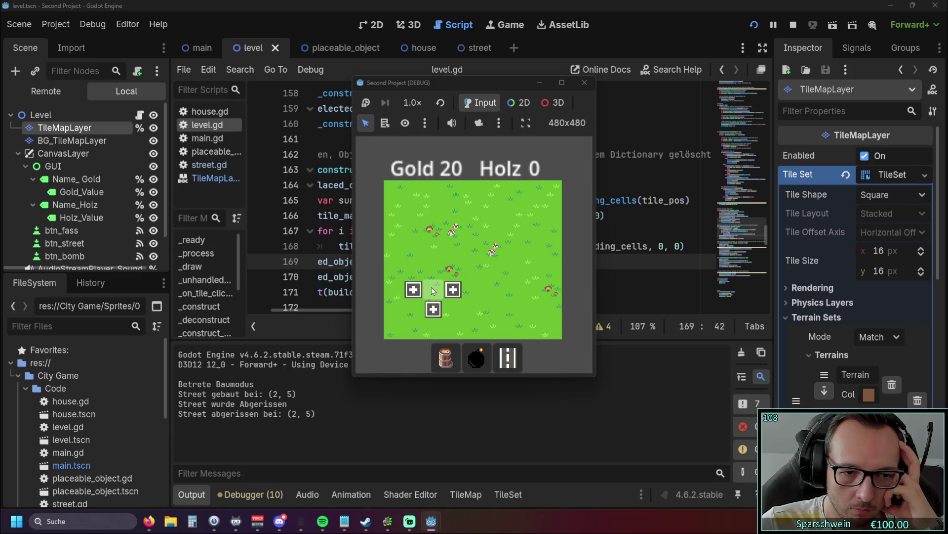
{"action": "left_click", "coordinate": [418, 292]}
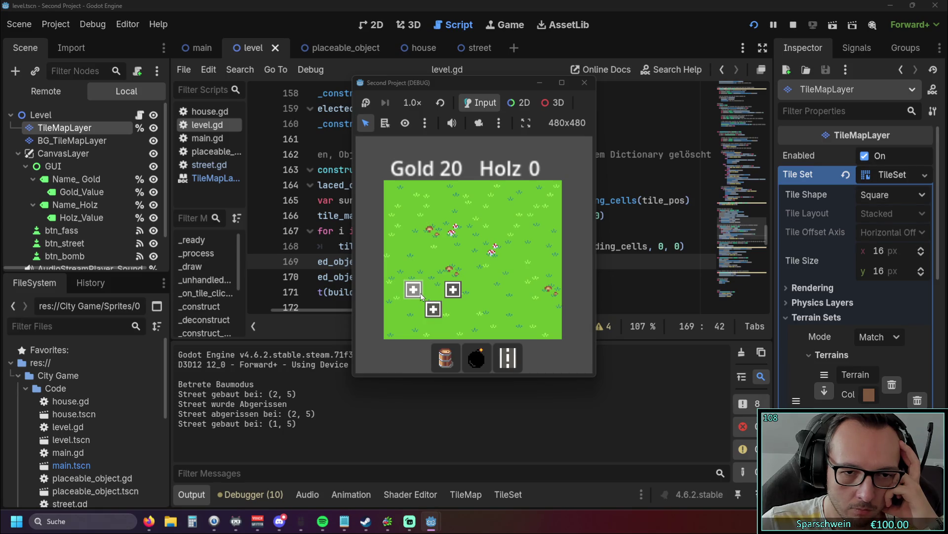
{"action": "left_click", "coordinate": [433, 270]}
{"action": "left_click", "coordinate": [434, 272]}
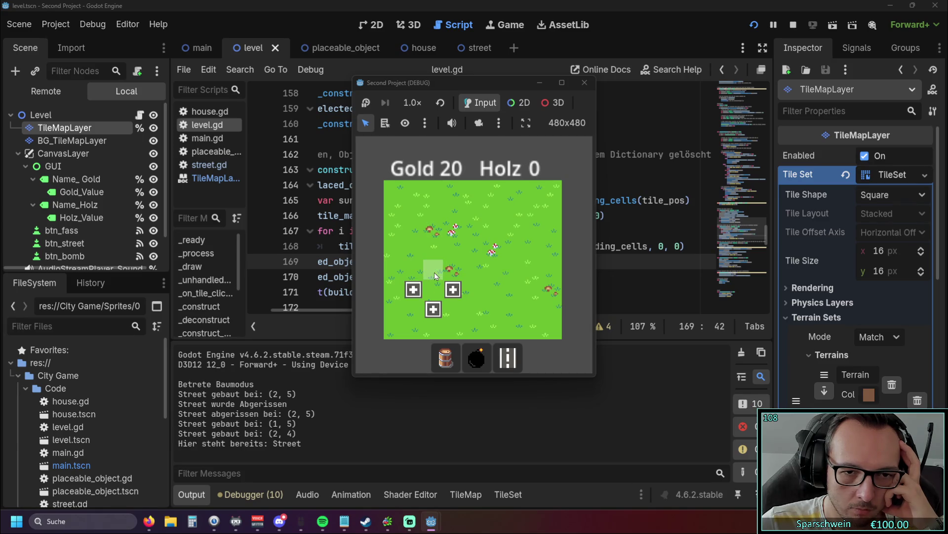
{"action": "left_click", "coordinate": [435, 272]}
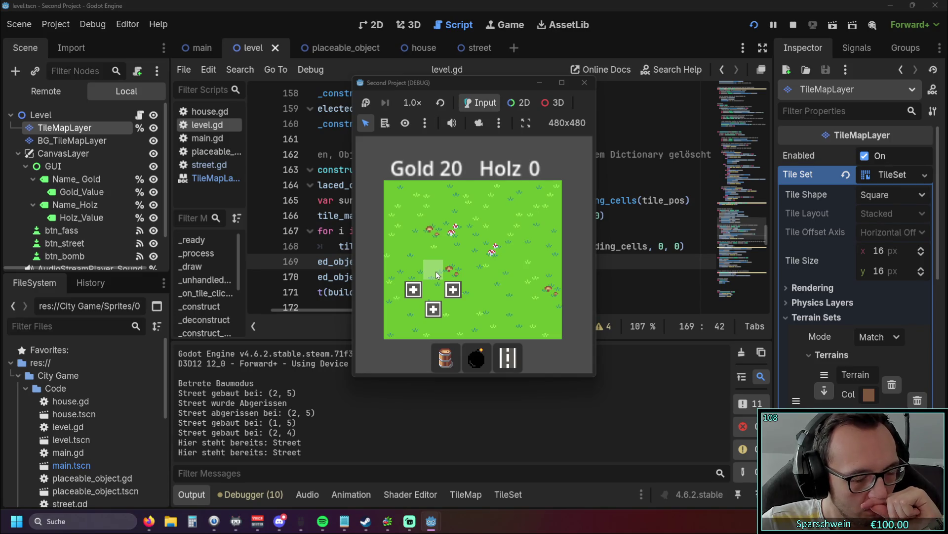
{"action": "left_click", "coordinate": [436, 271]}
{"action": "left_click", "coordinate": [436, 271]}
{"action": "left_click", "coordinate": [436, 271]}
{"action": "left_click", "coordinate": [436, 271]}
{"action": "left_click", "coordinate": [435, 272]}
{"action": "left_click", "coordinate": [436, 271]}
{"action": "left_click", "coordinate": [436, 271]}
{"action": "left_click", "coordinate": [436, 271]}
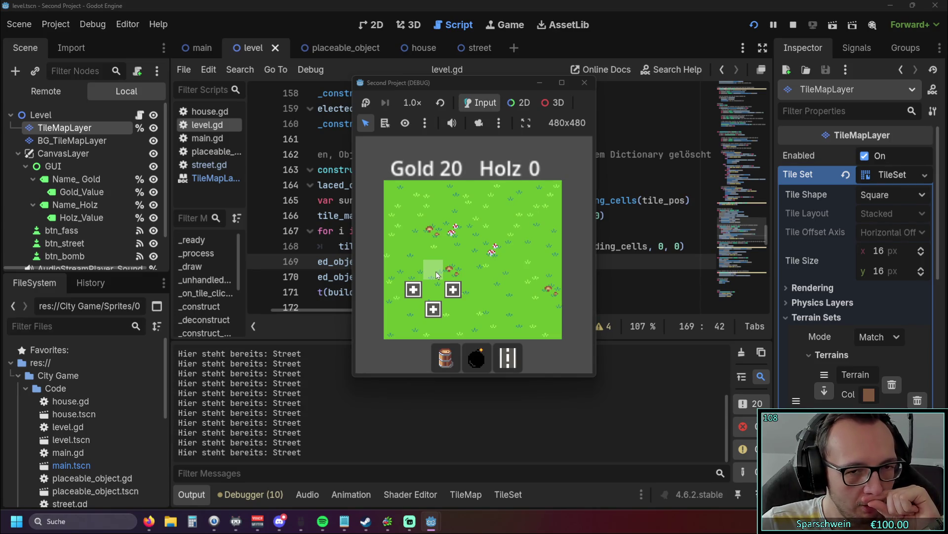
{"action": "left_click", "coordinate": [584, 82]}
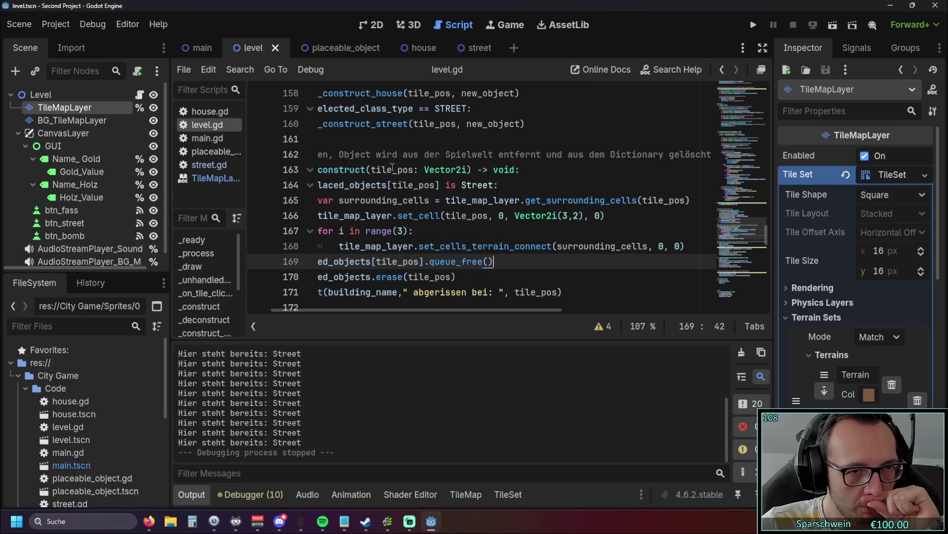
Select the TileMapLayer, resize the tile panel, and view the tiles of Terrain 1 and Terrain 0.
{"action": "mouse_move", "coordinate": [369, 159]}
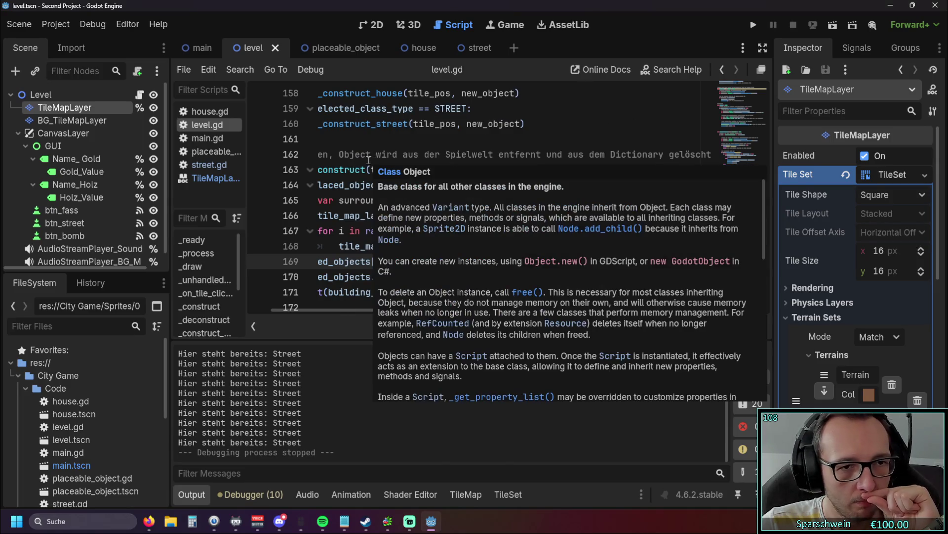
{"action": "left_click", "coordinate": [83, 121]}
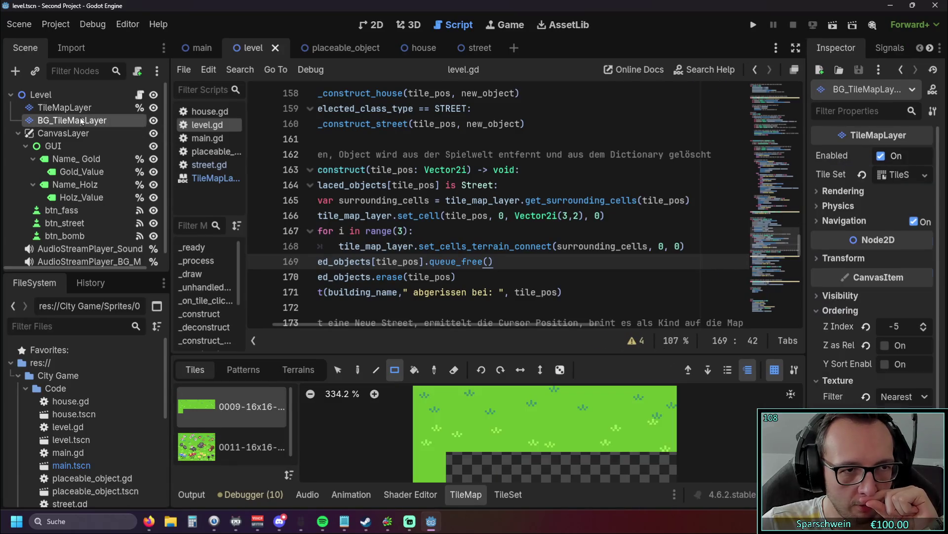
{"action": "left_click", "coordinate": [82, 109]}
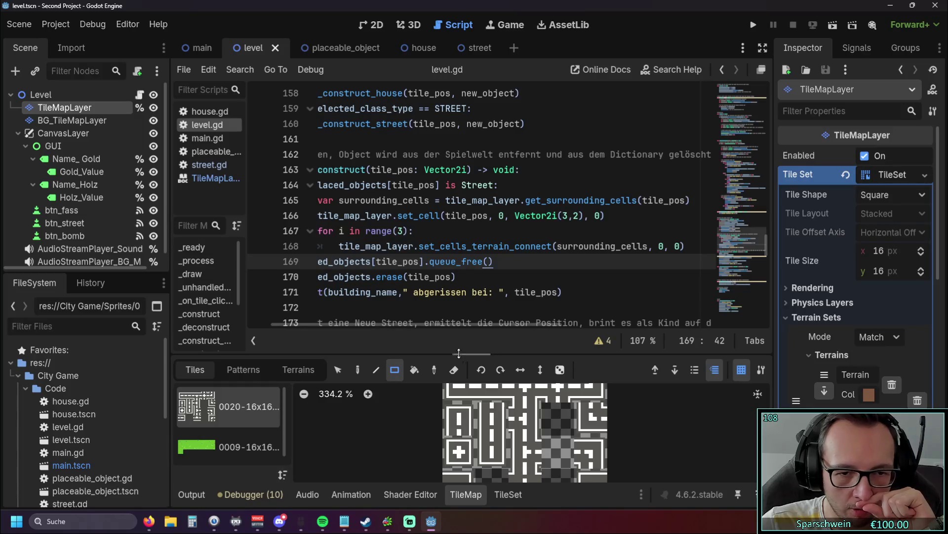
{"action": "left_click_drag", "start_coordinate": [458, 353], "coordinate": [459, 232]}
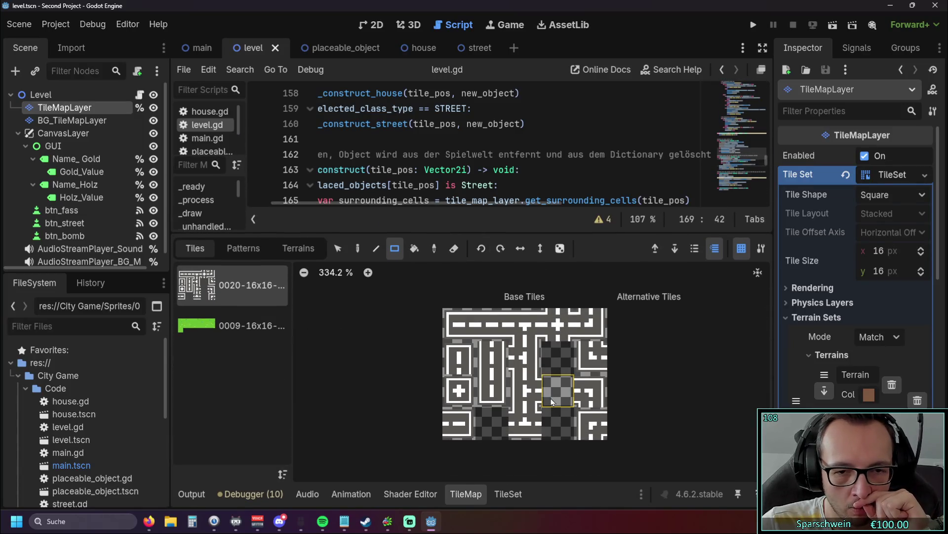
{"action": "left_click_drag", "start_coordinate": [457, 233], "coordinate": [461, 262]}
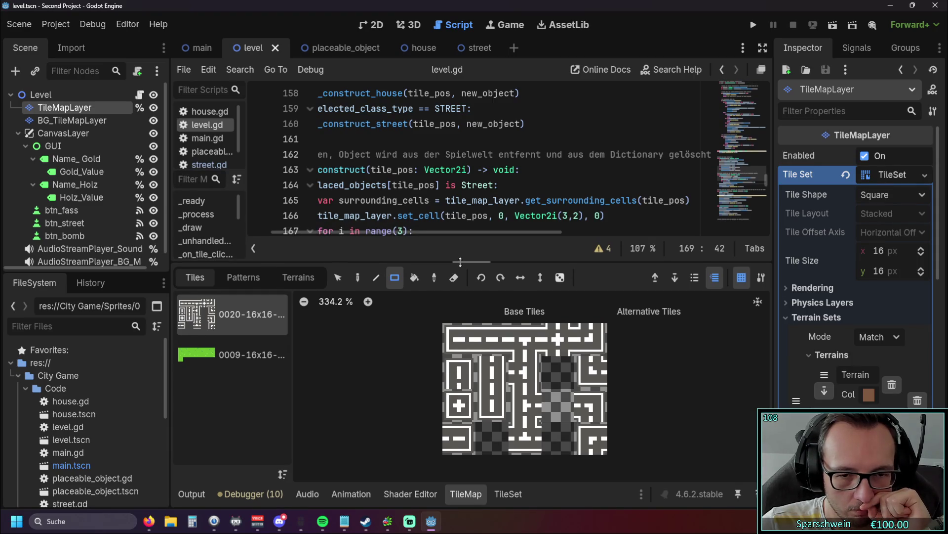
{"action": "left_click", "coordinate": [298, 277]}
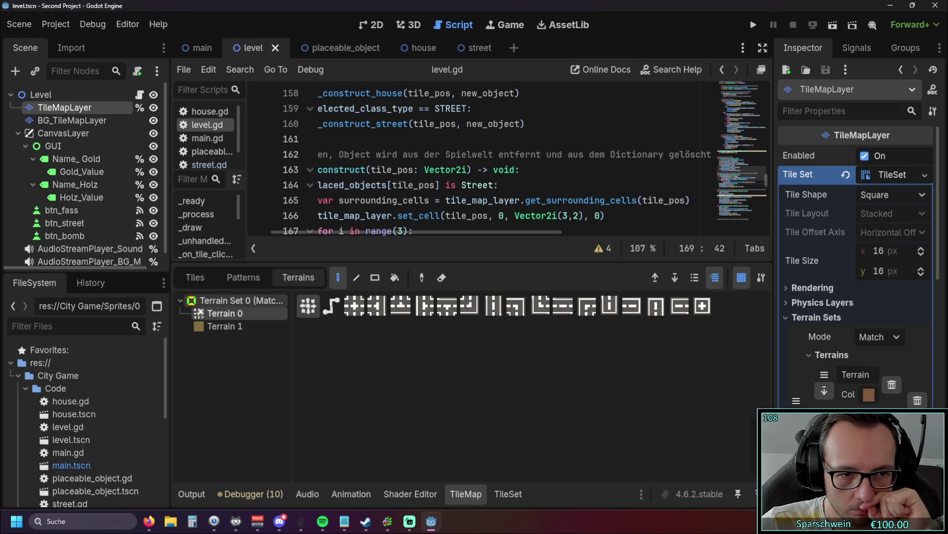
{"action": "left_click", "coordinate": [226, 324]}
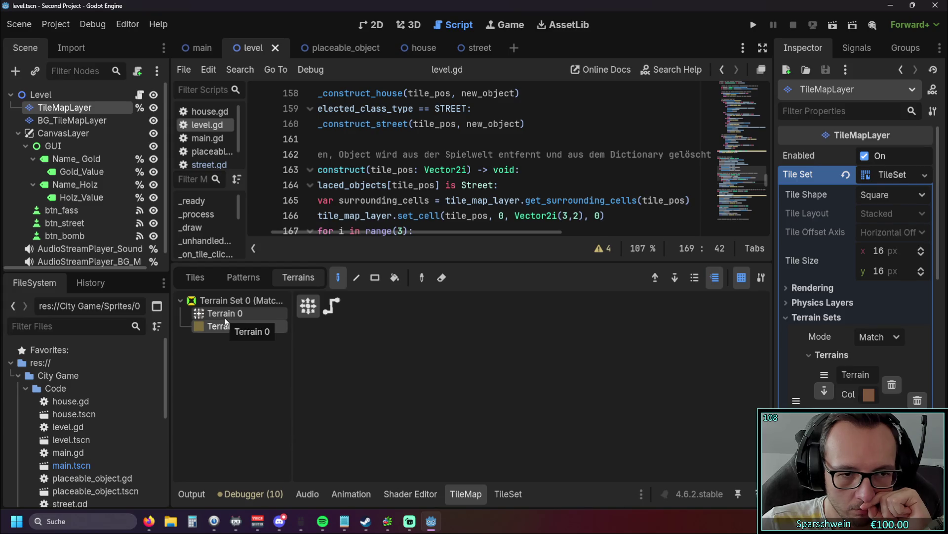
{"action": "left_click", "coordinate": [224, 315]}
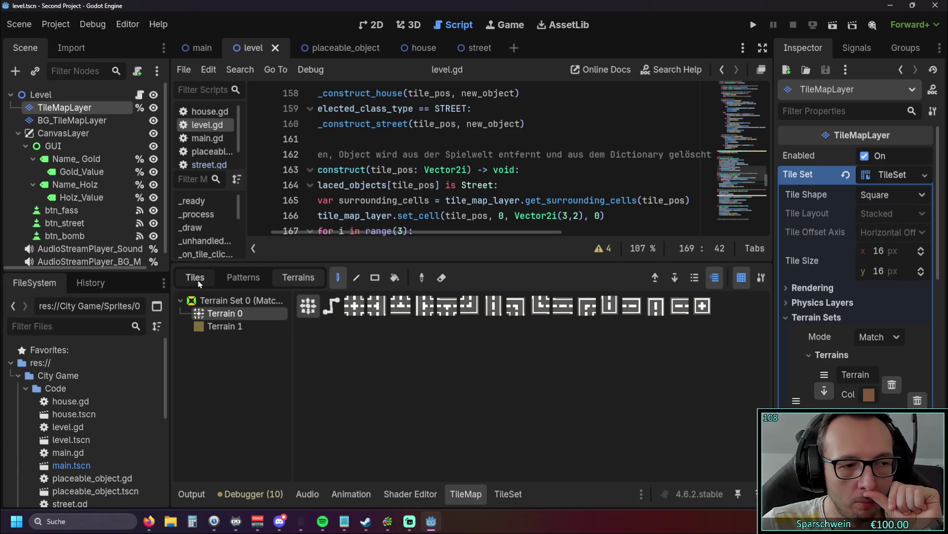
Show the full street atlas, pick its blank tile, and bring up the TileSet editor.
{"action": "left_click_drag", "start_coordinate": [477, 262], "coordinate": [448, 341]}
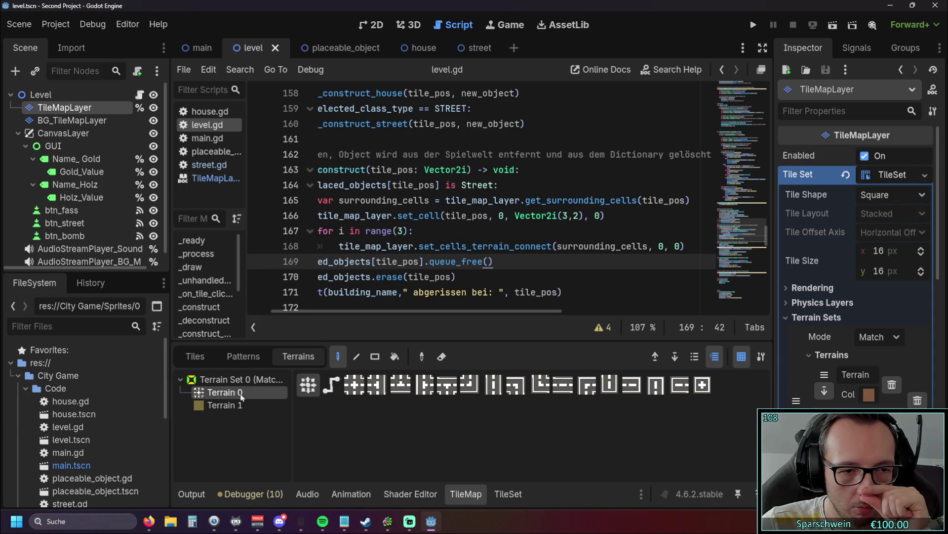
{"action": "left_click", "coordinate": [195, 355]}
{"action": "left_click_drag", "start_coordinate": [470, 341], "coordinate": [471, 244]}
{"action": "left_click", "coordinate": [557, 396]}
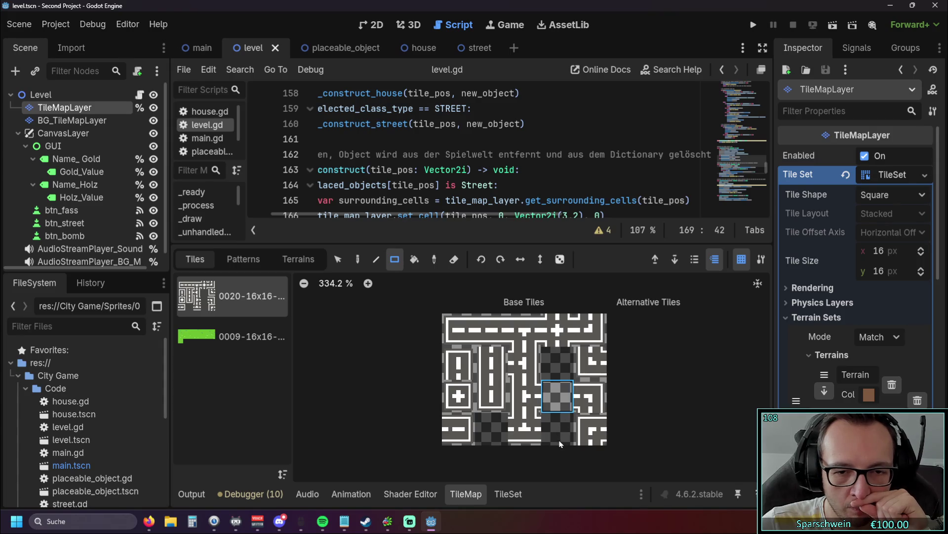
{"action": "left_click", "coordinate": [306, 263]}
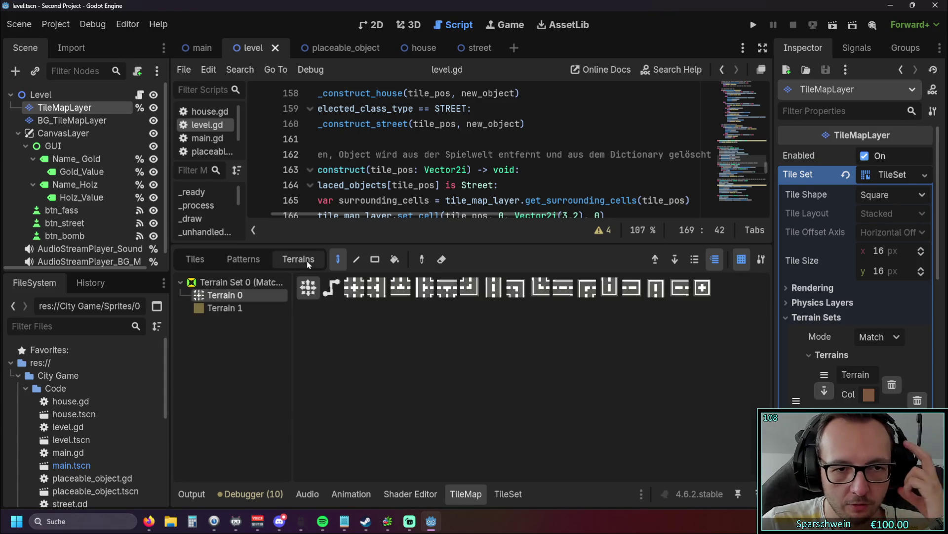
{"action": "left_click", "coordinate": [499, 494]}
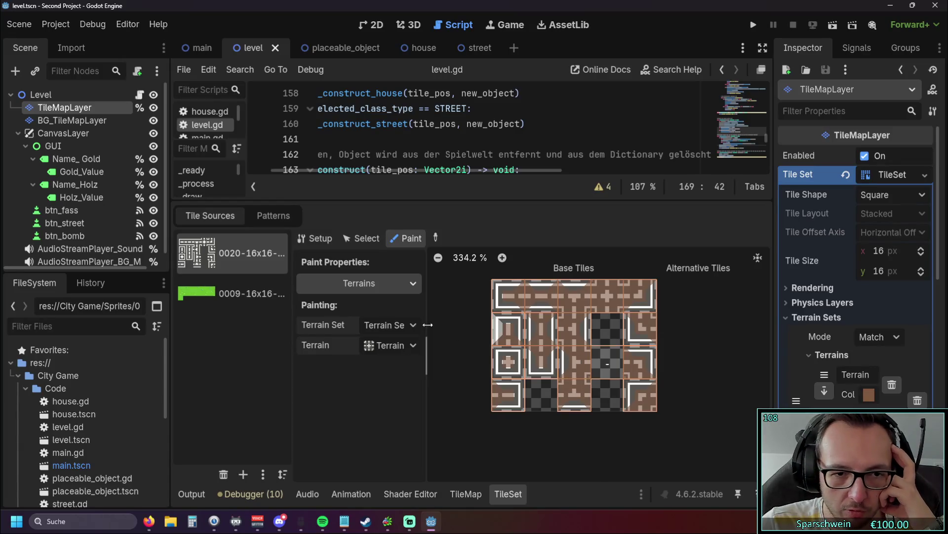
Paint the blank (3, 2) tile's bottom and centre bits as Terrain Set 0, Terrain 1, then run the game.
{"action": "left_click", "coordinate": [413, 325]}
{"action": "left_click", "coordinate": [404, 360]}
{"action": "left_click", "coordinate": [413, 346]}
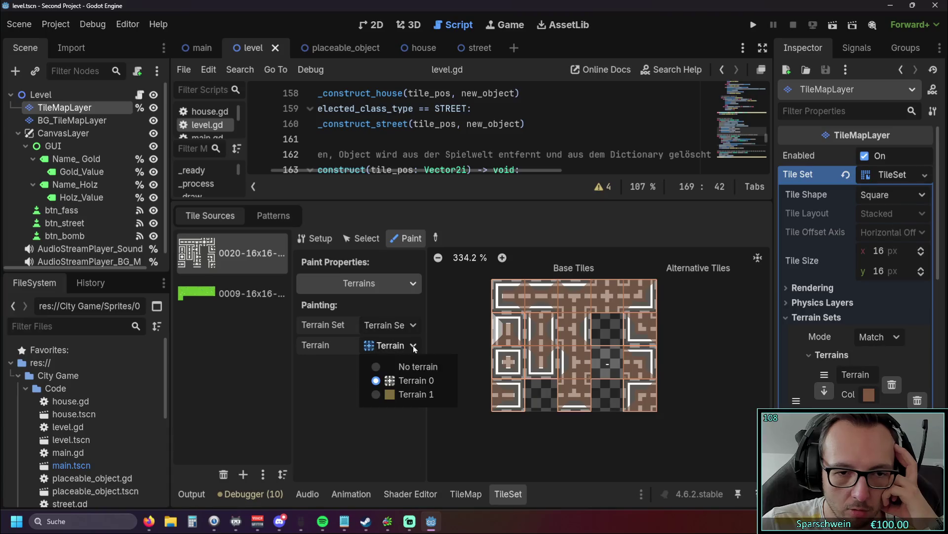
{"action": "left_click", "coordinate": [379, 395]}
{"action": "left_click", "coordinate": [605, 372]}
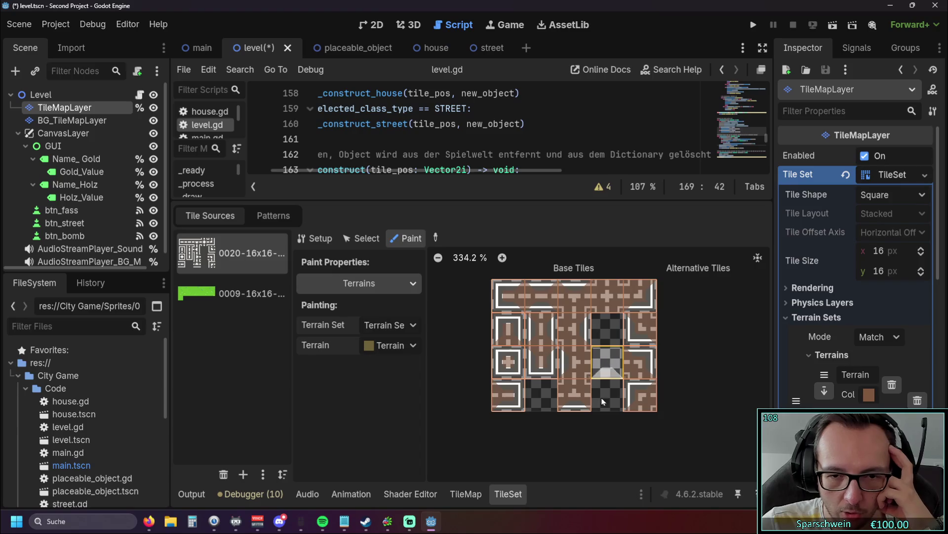
{"action": "left_click", "coordinate": [605, 356]}
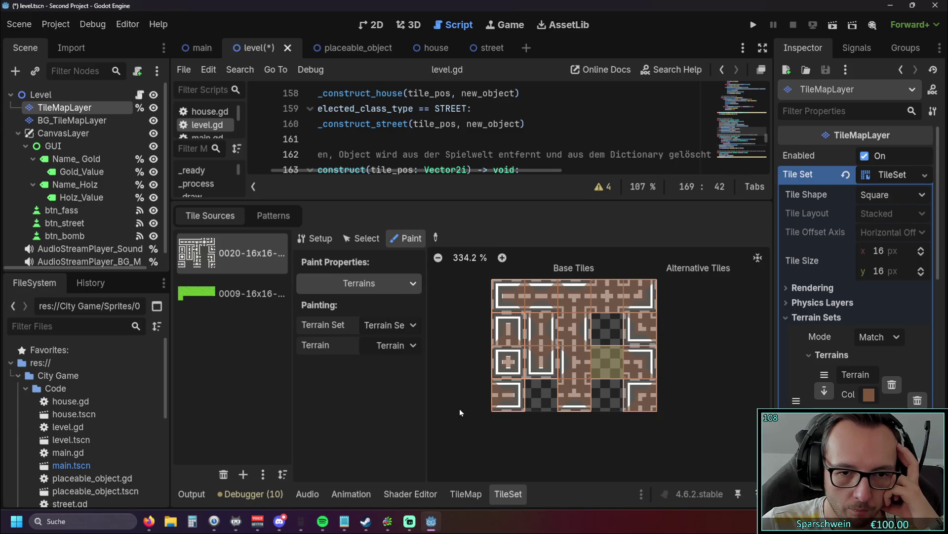
{"action": "left_click", "coordinate": [753, 24]}
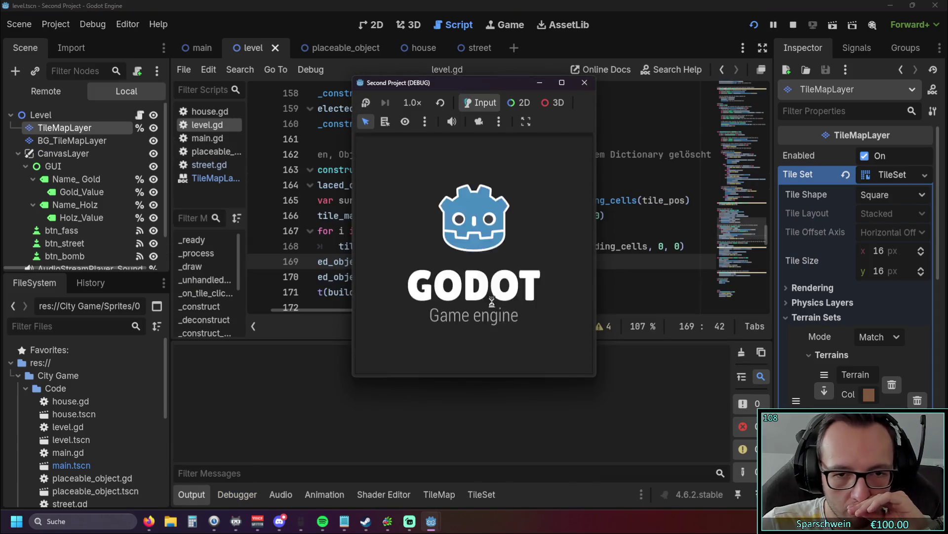
In the running game, build streets at (4, 4) and (6, 4), demolish (6, 4), and close it.
{"action": "left_click", "coordinate": [514, 360]}
{"action": "left_click", "coordinate": [467, 279]}
{"action": "left_click", "coordinate": [506, 275]}
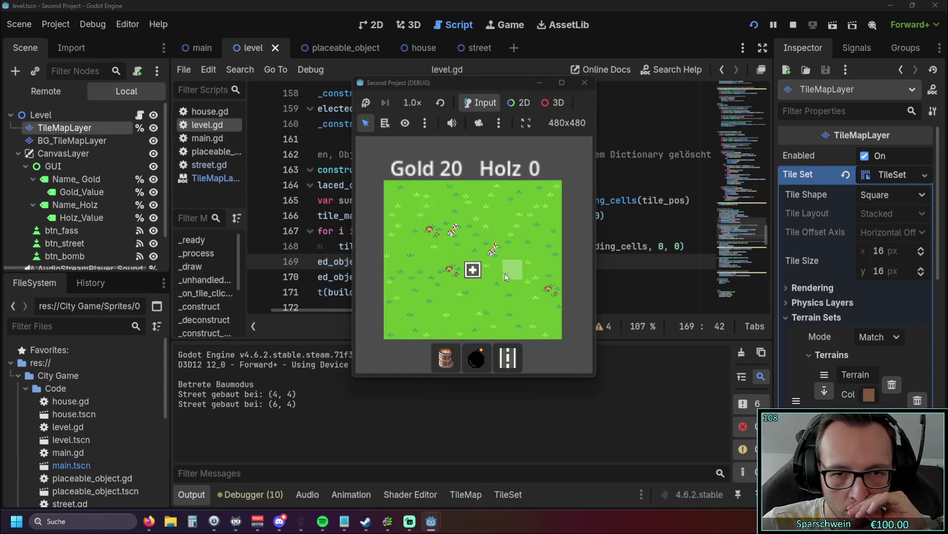
{"action": "left_click", "coordinate": [508, 272]}
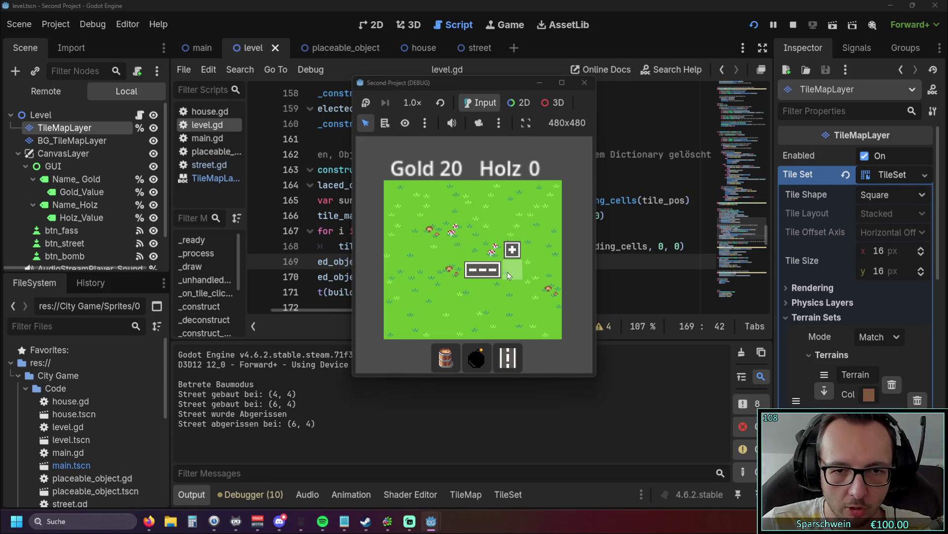
{"action": "left_click", "coordinate": [584, 83]}
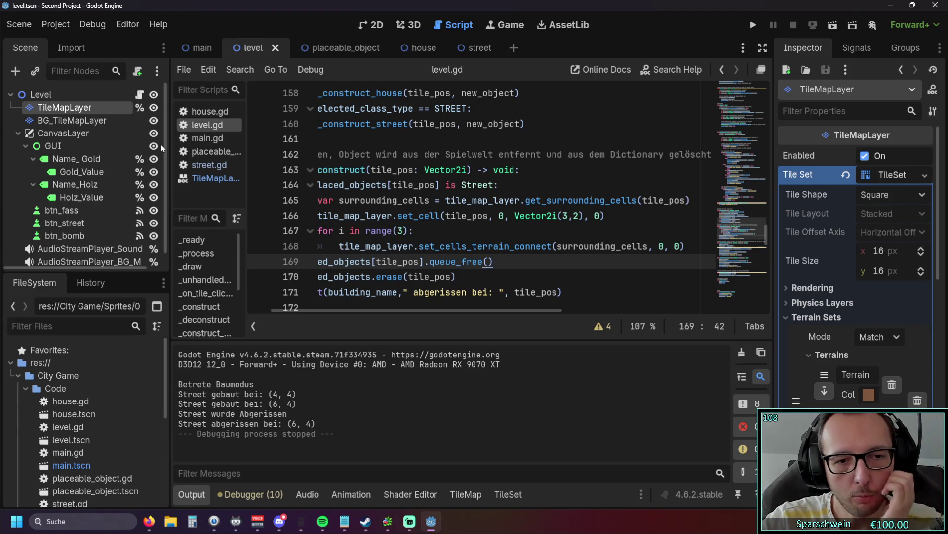
Inspect street atlas tile (3, 2) in the TileSet Setup view, then show the grass source (ID 1).
{"action": "left_click", "coordinate": [504, 496]}
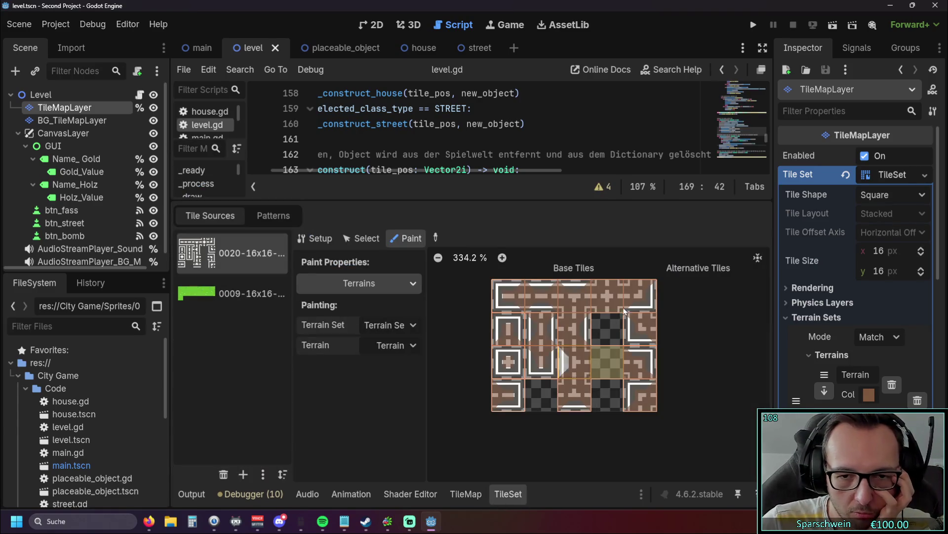
{"action": "left_click", "coordinate": [320, 241]}
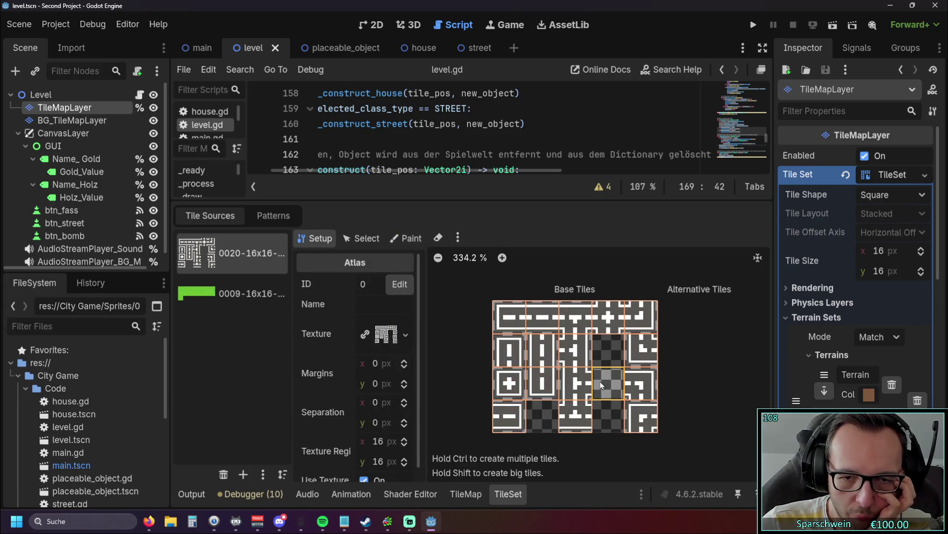
{"action": "scroll", "coordinate": [464, 354], "scroll_direction": "down", "scroll_amount": 2}
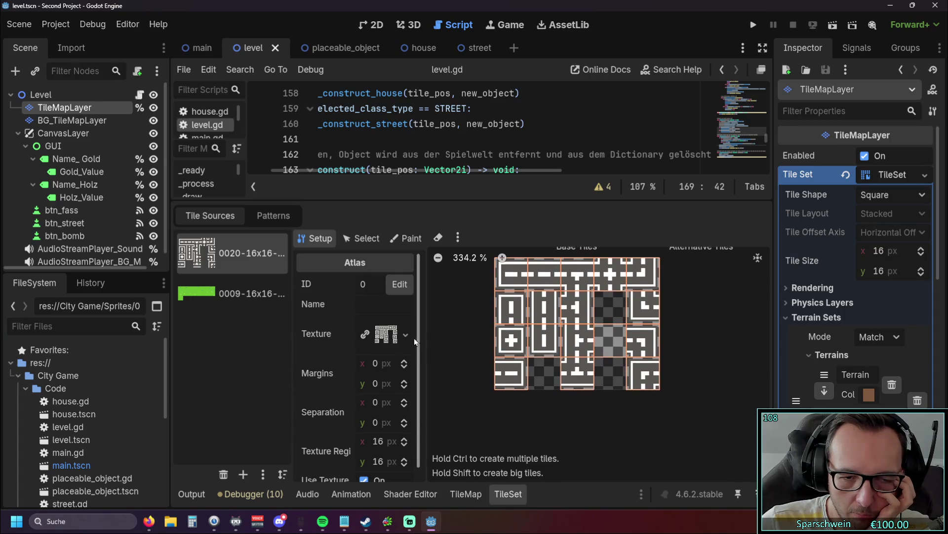
{"action": "scroll", "coordinate": [415, 337], "scroll_direction": "down", "scroll_amount": 1}
{"action": "scroll", "coordinate": [419, 337], "scroll_direction": "up", "scroll_amount": 1}
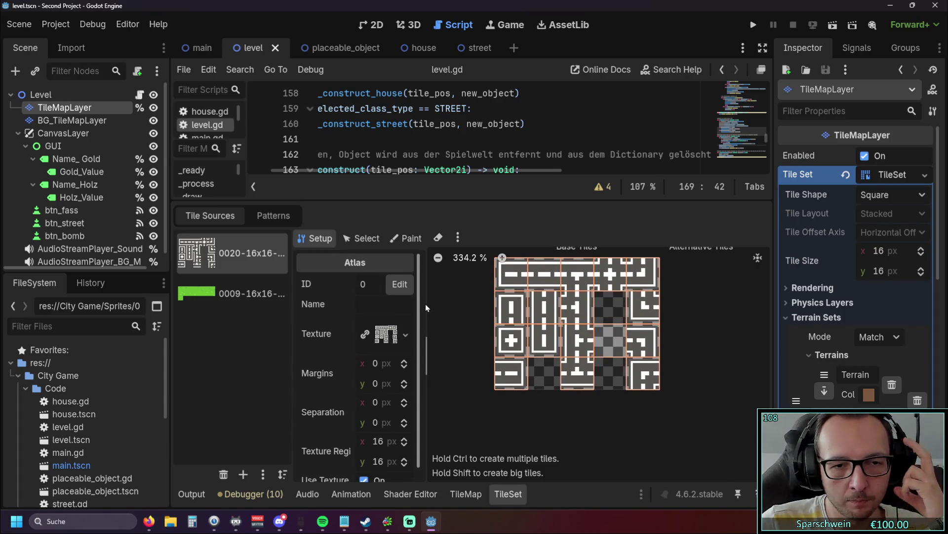
{"action": "mouse_move", "coordinate": [608, 341]}
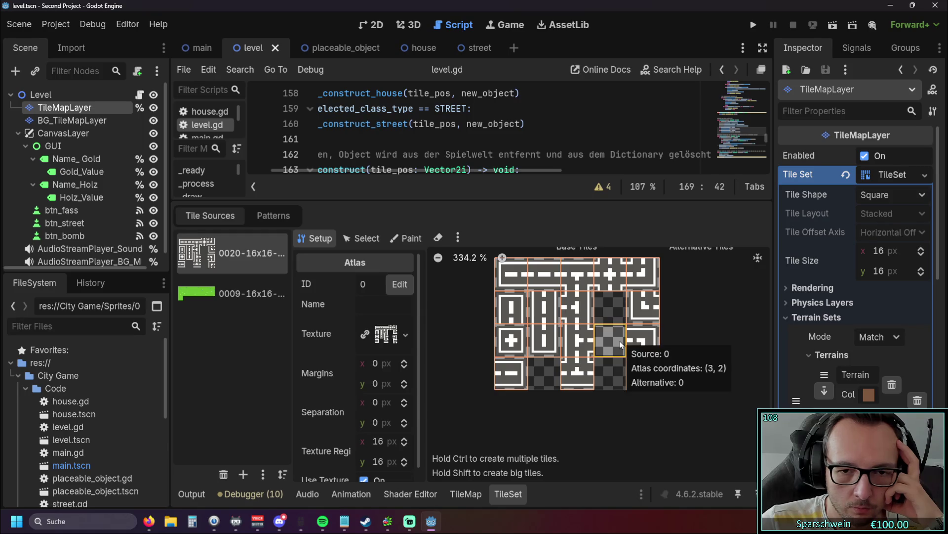
{"action": "scroll", "coordinate": [419, 356], "scroll_direction": "down", "scroll_amount": 1}
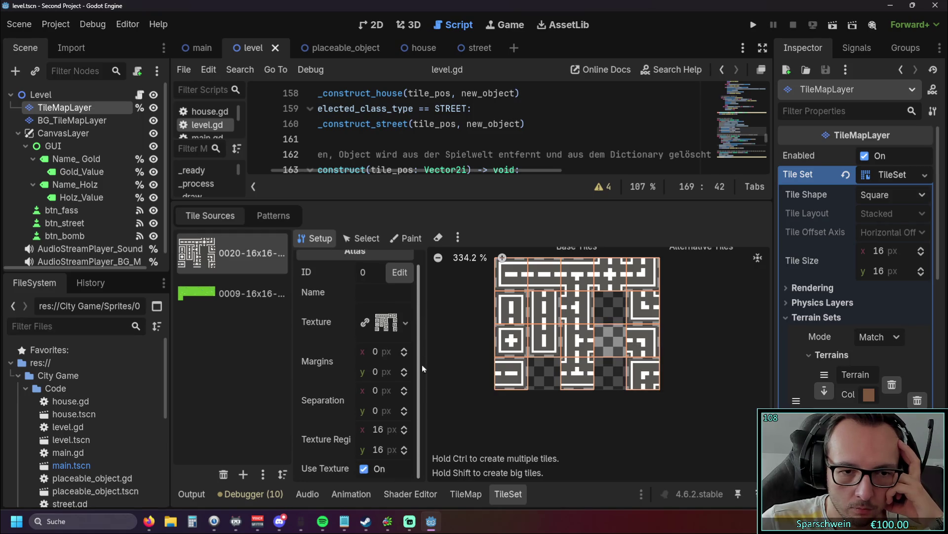
{"action": "scroll", "coordinate": [425, 299], "scroll_direction": "up", "scroll_amount": 1}
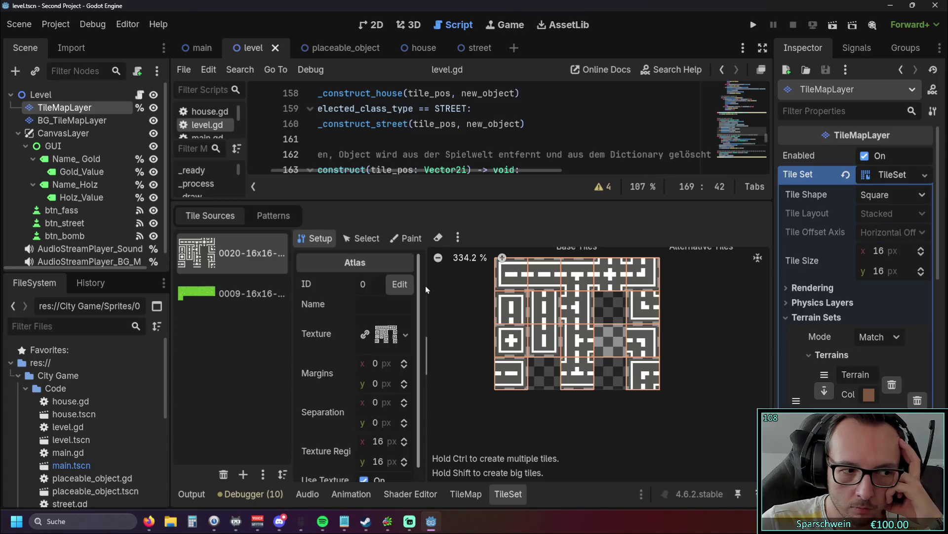
{"action": "scroll", "coordinate": [426, 316], "scroll_direction": "down", "scroll_amount": 1}
{"action": "scroll", "coordinate": [428, 296], "scroll_direction": "up", "scroll_amount": 1}
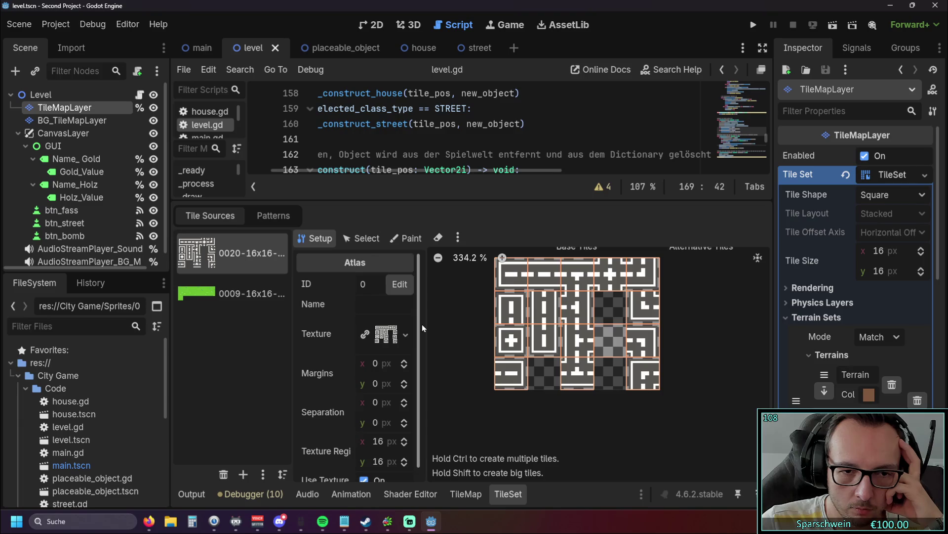
{"action": "scroll", "coordinate": [417, 334], "scroll_direction": "down", "scroll_amount": 1}
{"action": "scroll", "coordinate": [416, 321], "scroll_direction": "up", "scroll_amount": 1}
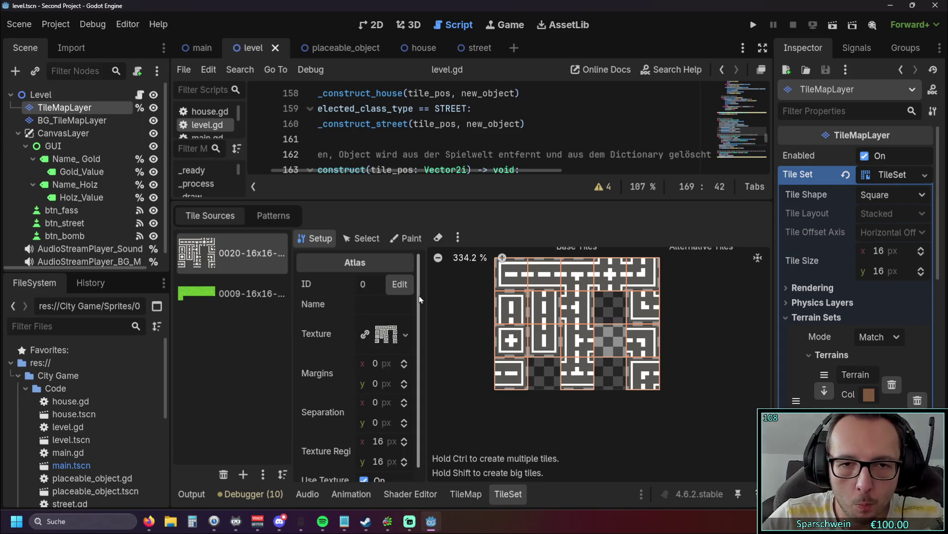
{"action": "left_click", "coordinate": [247, 303]}
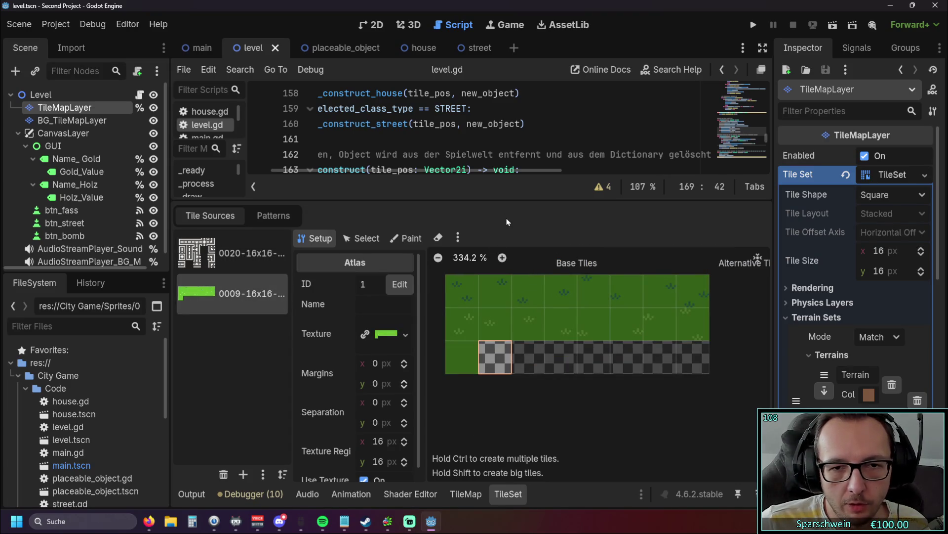
Delete the atlas tile from the street tile source.
{"action": "left_click_drag", "start_coordinate": [470, 204], "coordinate": [469, 319]}
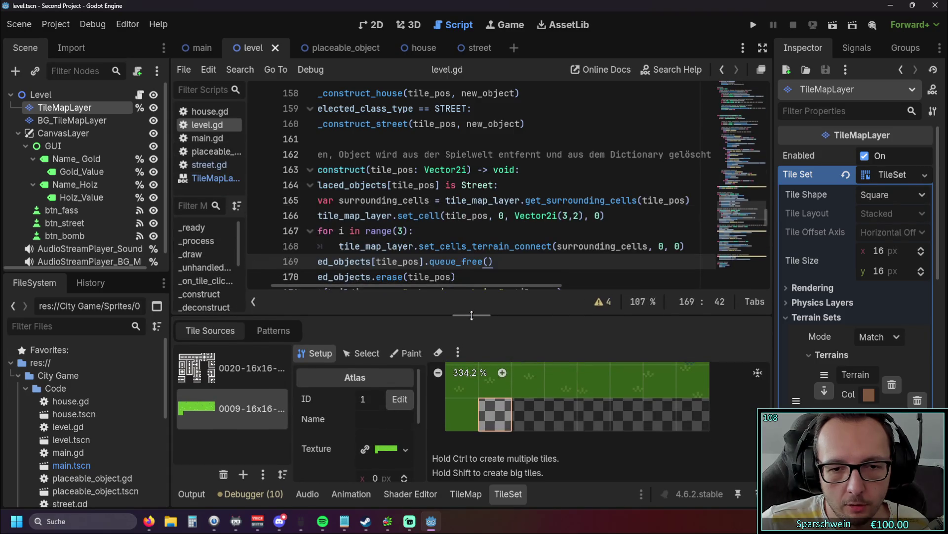
{"action": "left_click", "coordinate": [245, 374]}
{"action": "right_click", "coordinate": [615, 409]}
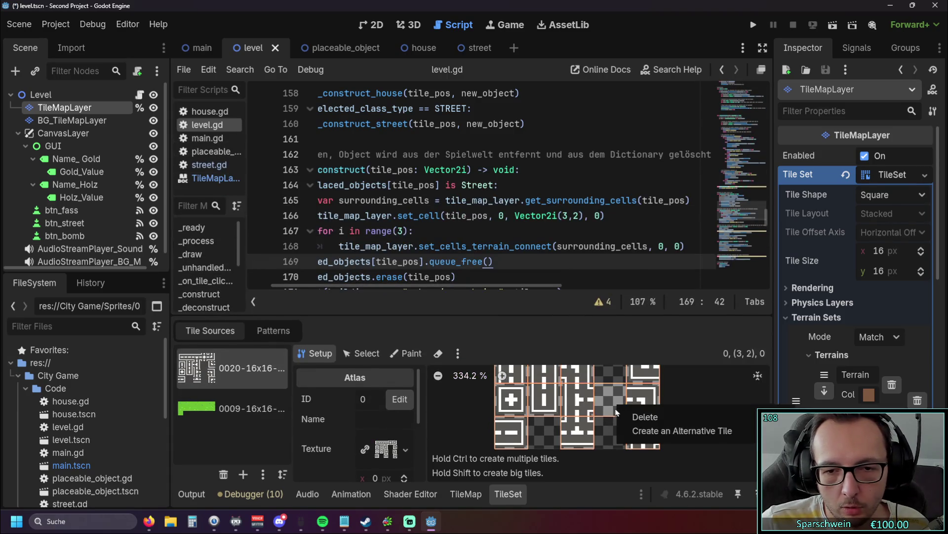
{"action": "left_click", "coordinate": [635, 417]}
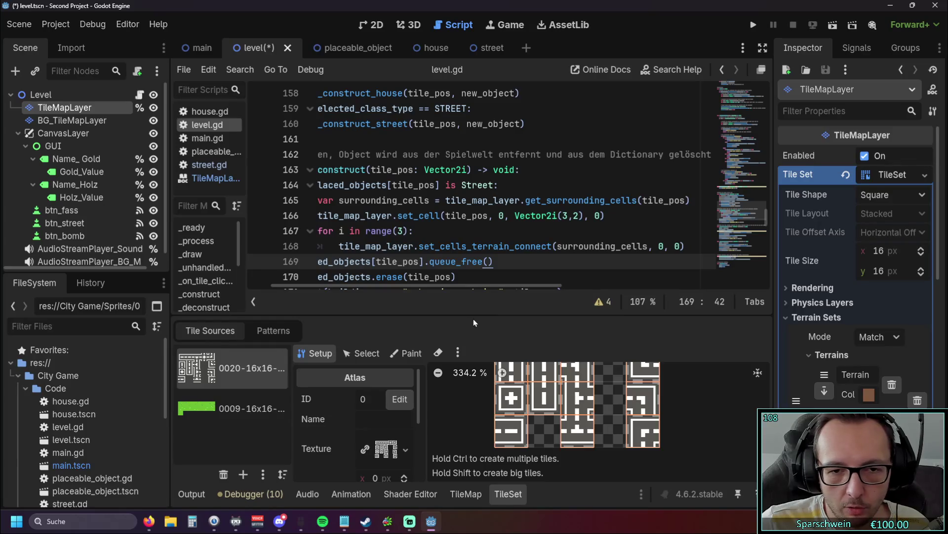
{"action": "key", "text": "Down"}
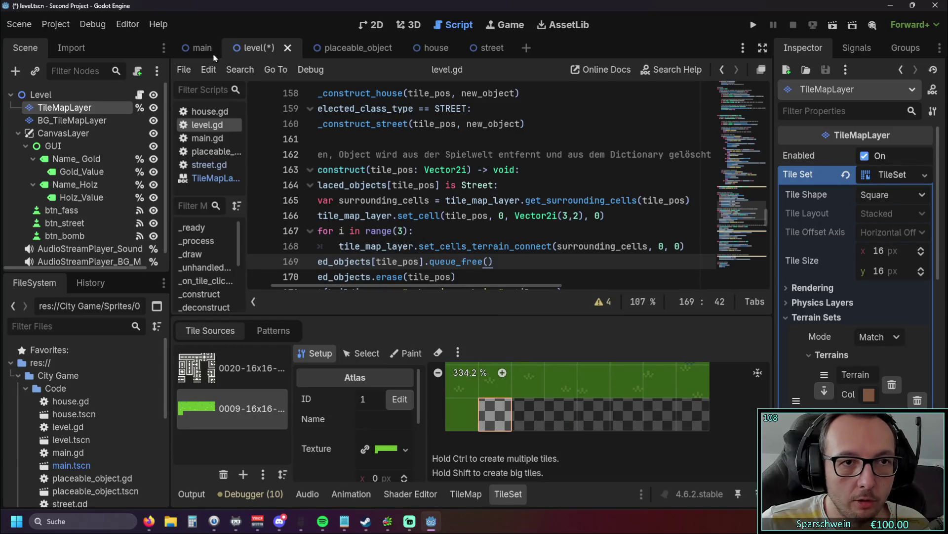
In the 2D level view, rect-erase the coin tiles from the TileMap, then save and run with F5.
{"action": "left_click", "coordinate": [375, 25]}
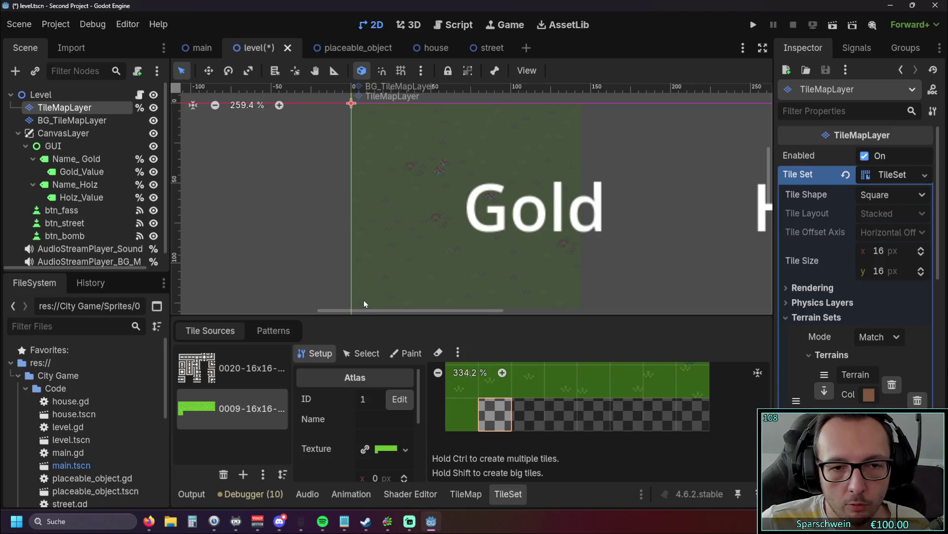
{"action": "scroll", "coordinate": [647, 250], "scroll_direction": "down", "scroll_amount": 2}
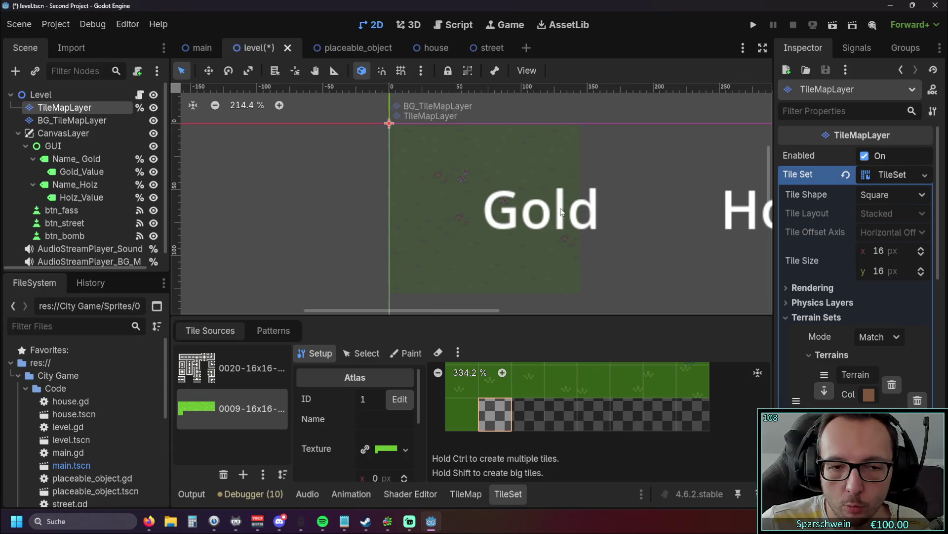
{"action": "left_click", "coordinate": [276, 331]}
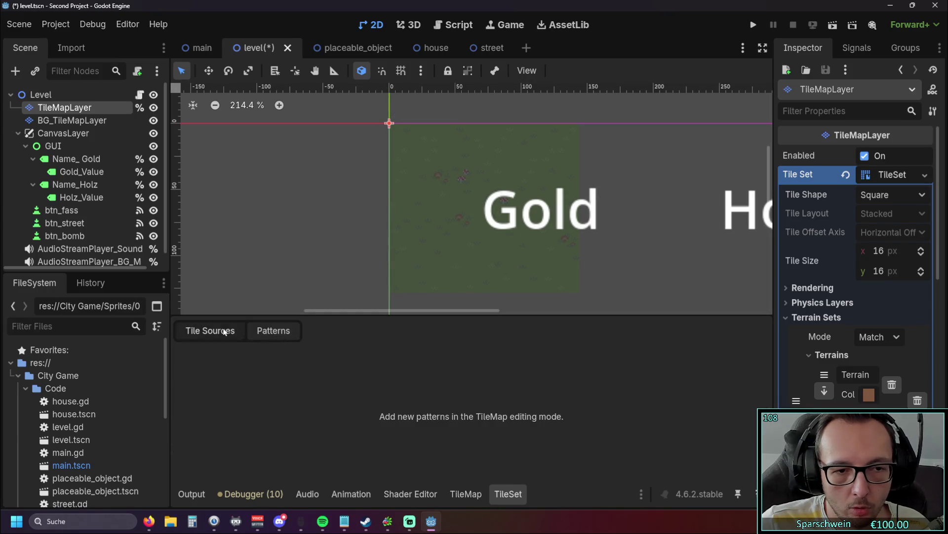
{"action": "left_click", "coordinate": [210, 330]}
{"action": "left_click", "coordinate": [466, 495]}
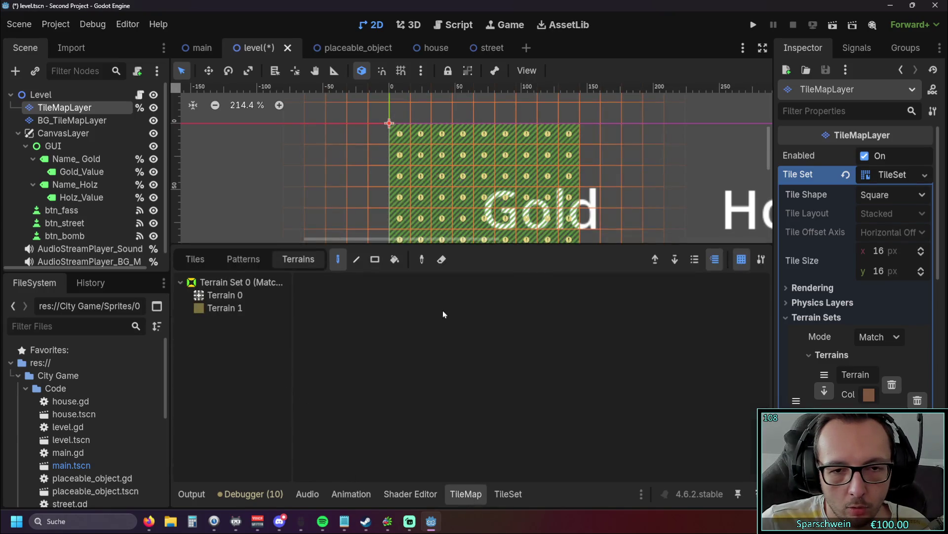
{"action": "left_click", "coordinate": [200, 261]}
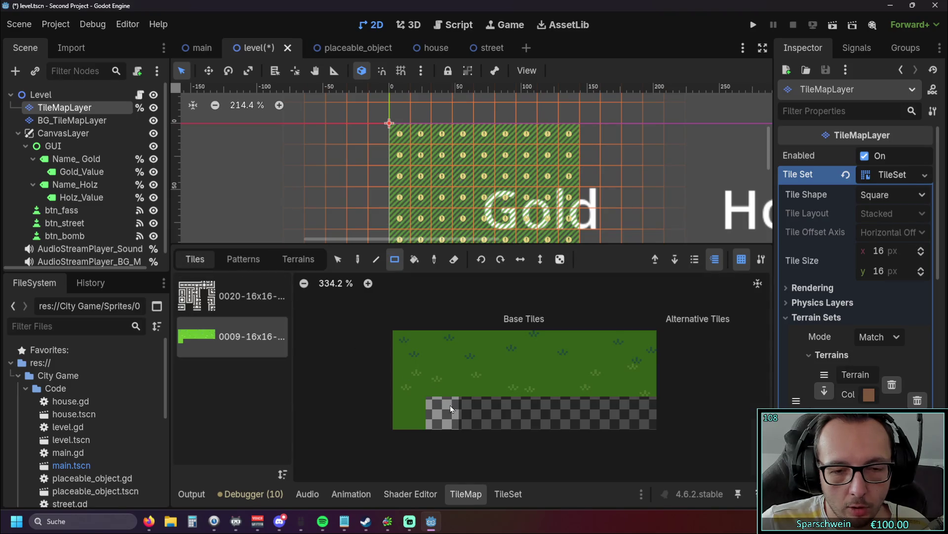
{"action": "scroll", "coordinate": [381, 203], "scroll_direction": "down", "scroll_amount": 2}
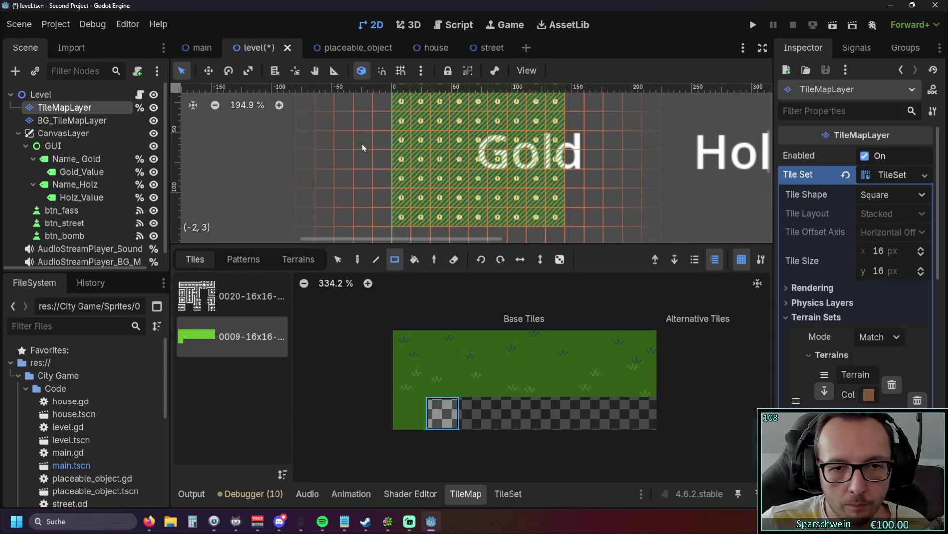
{"action": "scroll", "coordinate": [371, 157], "scroll_direction": "up", "scroll_amount": 1}
{"action": "mouse_move", "coordinate": [435, 224]}
{"action": "left_mouse_down"}
{"action": "mouse_move", "coordinate": [546, 121]}
{"action": "mouse_move", "coordinate": [543, 107]}
{"action": "left_mouse_up"}
{"action": "scroll", "coordinate": [569, 124], "scroll_direction": "down", "scroll_amount": 1}
{"action": "key", "text": "F5"}
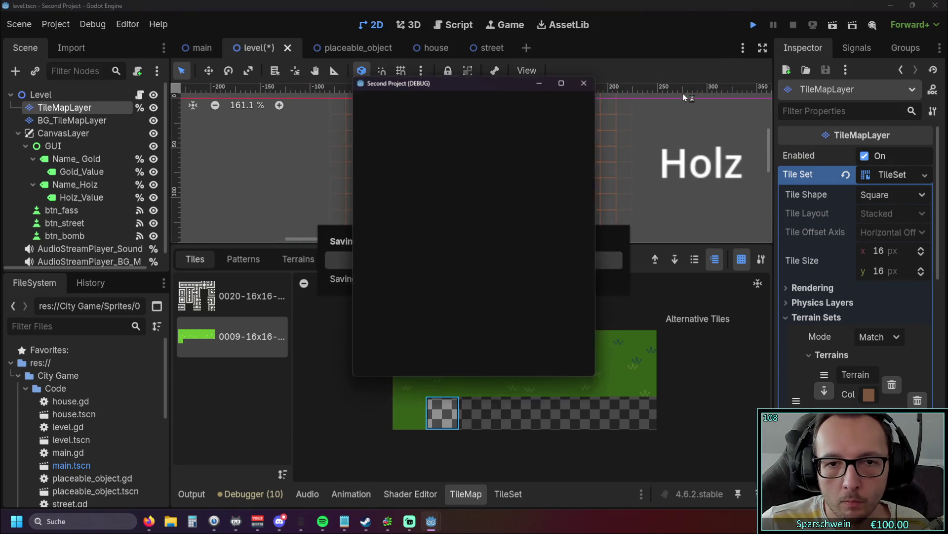
Build streets at the centre and four corners, demolish the lower-left and (6, 2) ones, then close the game.
{"action": "left_click", "coordinate": [508, 357]}
{"action": "left_click", "coordinate": [472, 279]}
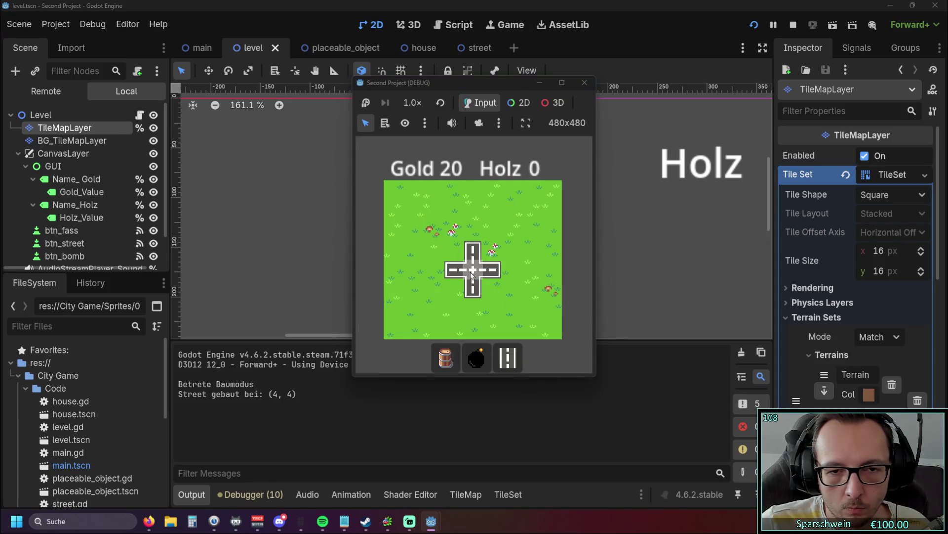
{"action": "left_click", "coordinate": [416, 225]}
{"action": "left_click", "coordinate": [520, 224]}
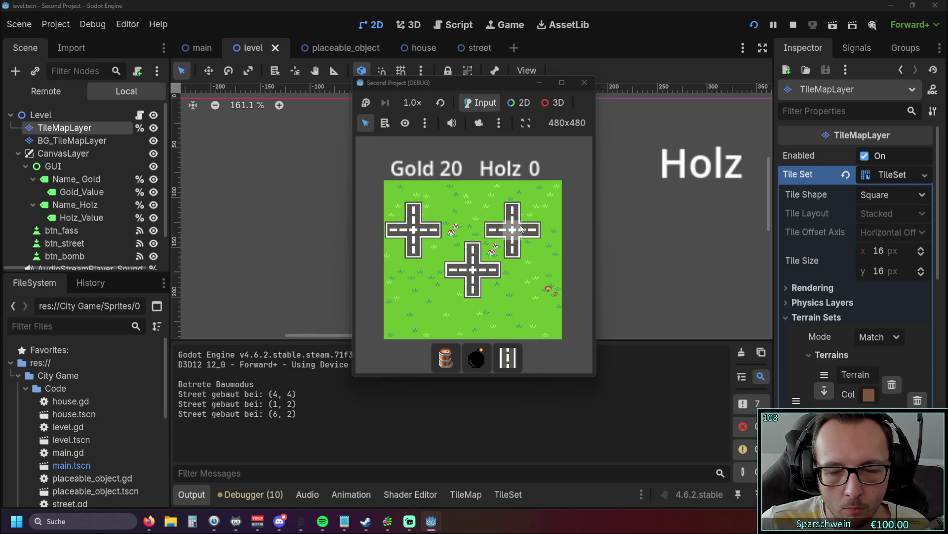
{"action": "left_click", "coordinate": [521, 308]}
{"action": "left_click", "coordinate": [432, 311]}
{"action": "left_click", "coordinate": [431, 313]}
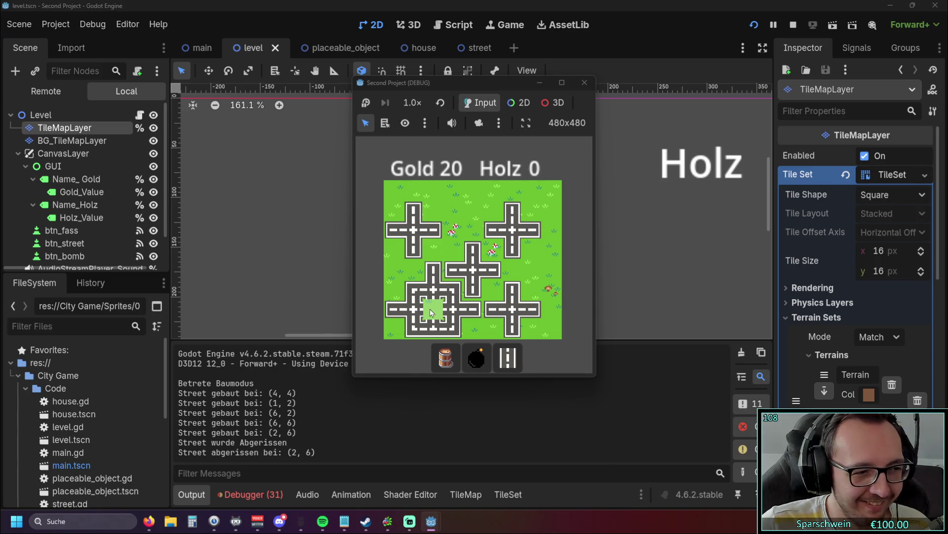
{"action": "left_click", "coordinate": [527, 230]}
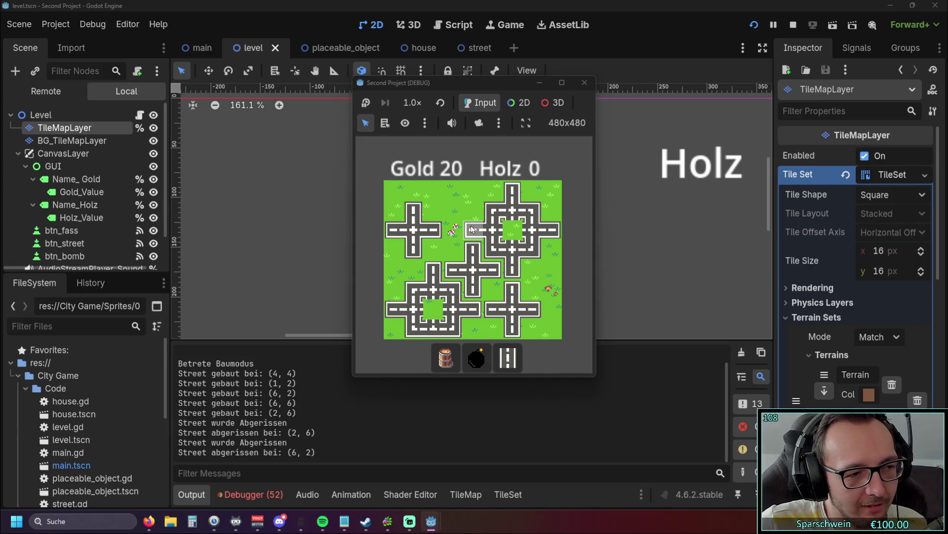
{"action": "left_click", "coordinate": [584, 83]}
In a fresh run, repeatedly build and demolish streets at (4, 3) and (5, 3), then stop with F8.
{"action": "left_click", "coordinate": [753, 24]}
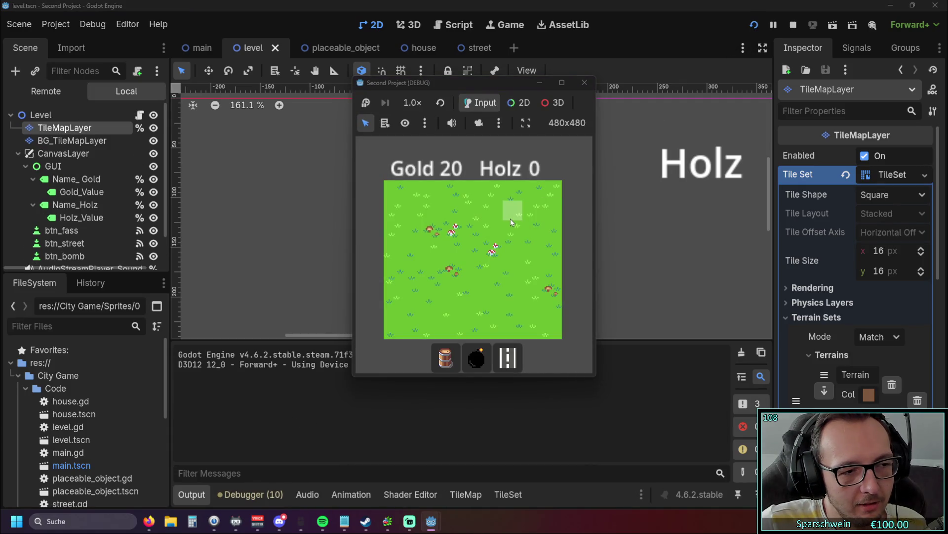
{"action": "left_click", "coordinate": [472, 256]}
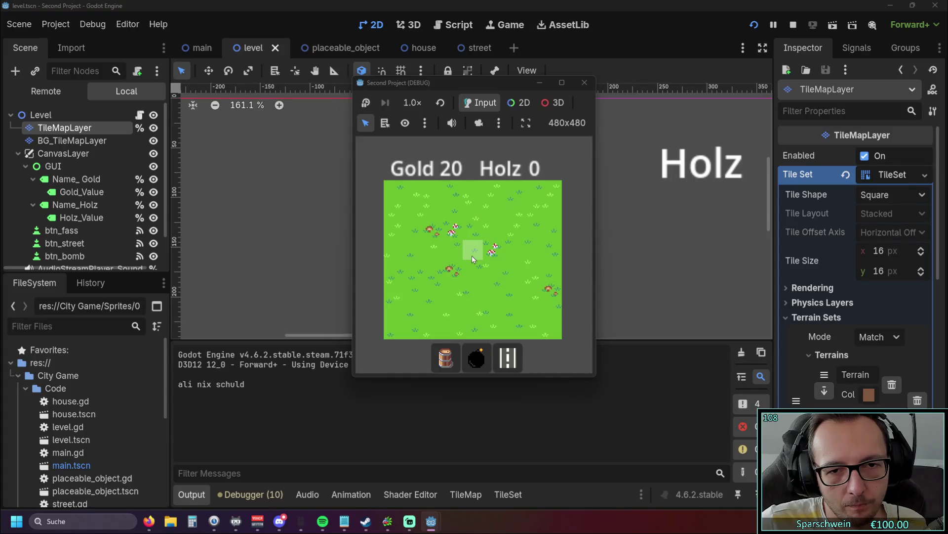
{"action": "left_click", "coordinate": [508, 357]}
{"action": "left_click", "coordinate": [473, 252]}
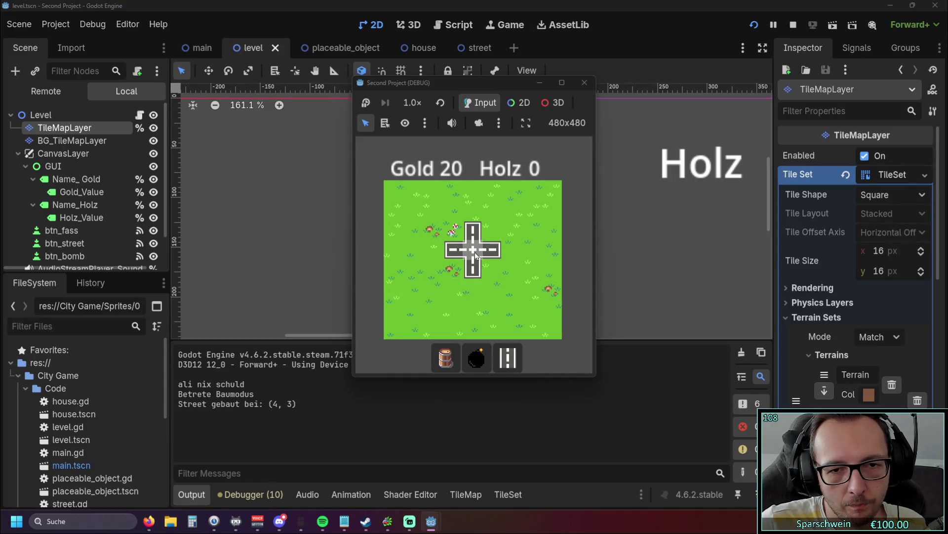
{"action": "left_click", "coordinate": [474, 253]}
{"action": "left_click", "coordinate": [494, 253]}
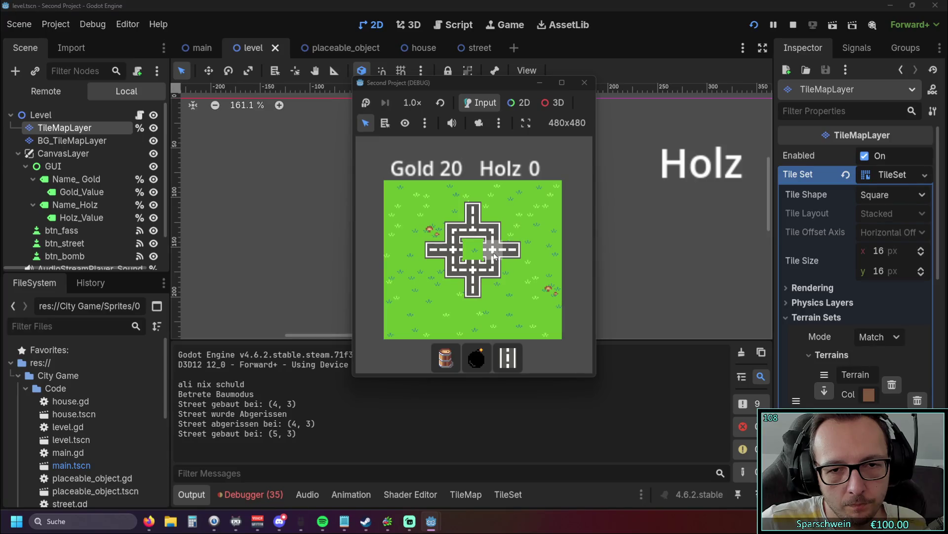
{"action": "left_click", "coordinate": [495, 255]}
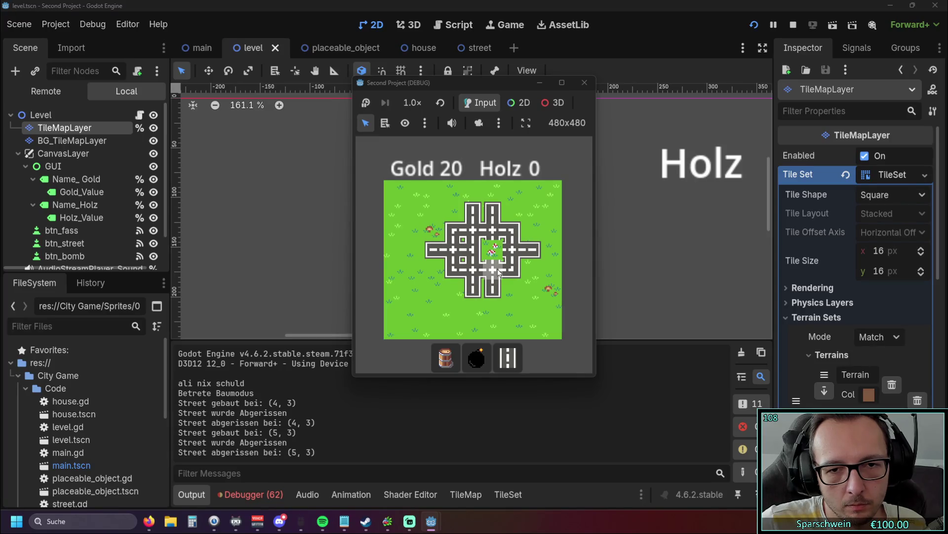
{"action": "left_click", "coordinate": [475, 253]}
{"action": "left_click", "coordinate": [477, 255]}
{"action": "left_click", "coordinate": [477, 255]}
{"action": "left_click", "coordinate": [477, 256]}
{"action": "left_click", "coordinate": [477, 255]}
{"action": "left_click", "coordinate": [477, 255]}
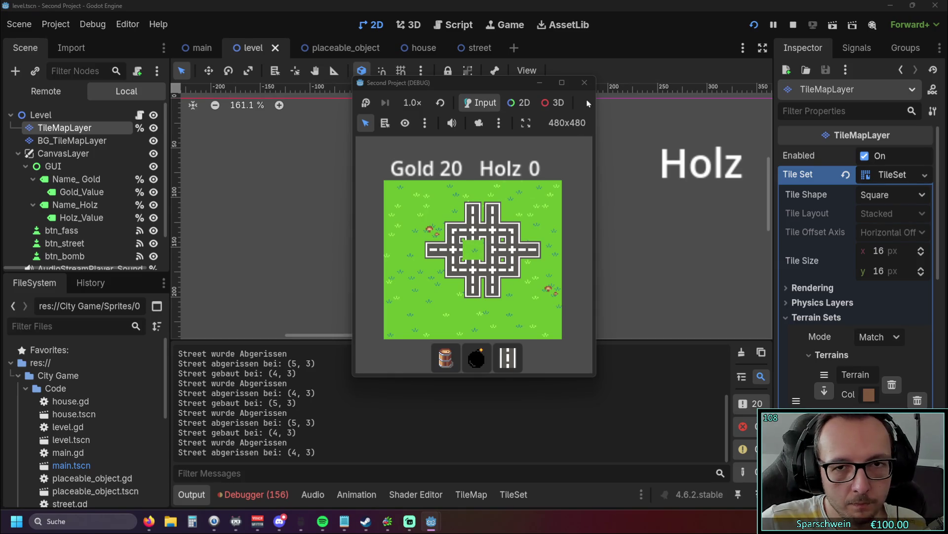
{"action": "key", "text": "F8"}
{"action": "scroll", "coordinate": [525, 185], "scroll_direction": "right", "scroll_amount": 1}
{"action": "scroll", "coordinate": [558, 190], "scroll_direction": "up", "scroll_amount": 3}
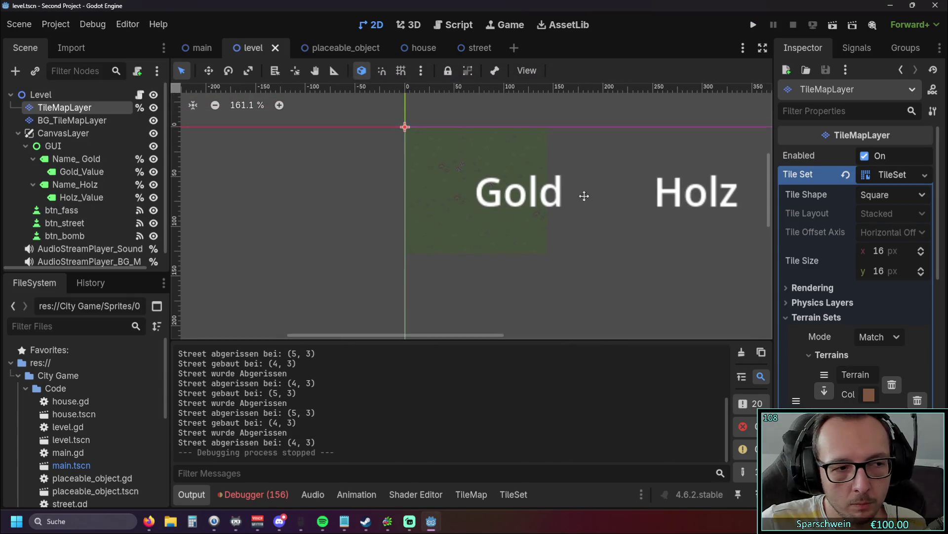
Open level.gd in the Script workspace and enlarge the code area to show _deconstruct.
{"action": "scroll", "coordinate": [582, 217], "scroll_direction": "up", "scroll_amount": 2}
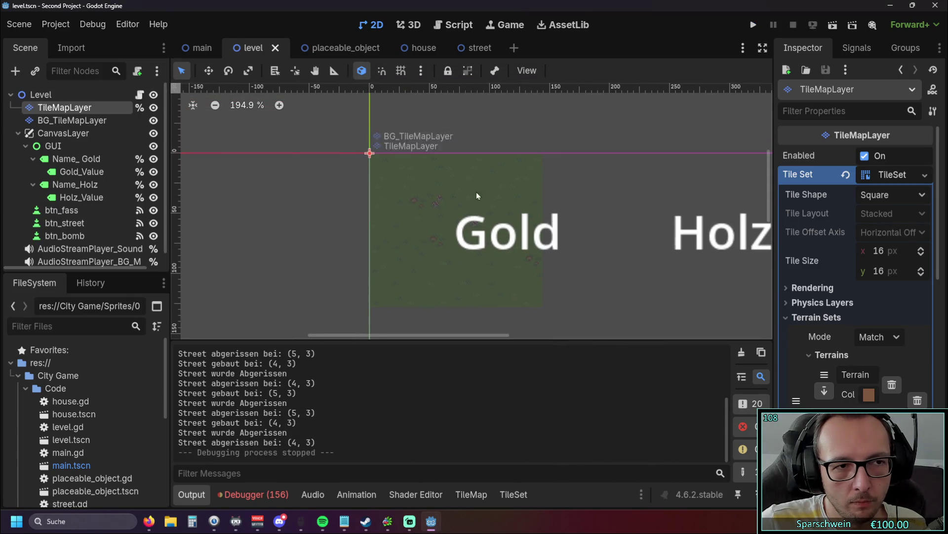
{"action": "left_click", "coordinate": [360, 57]}
{"action": "left_click", "coordinate": [253, 48]}
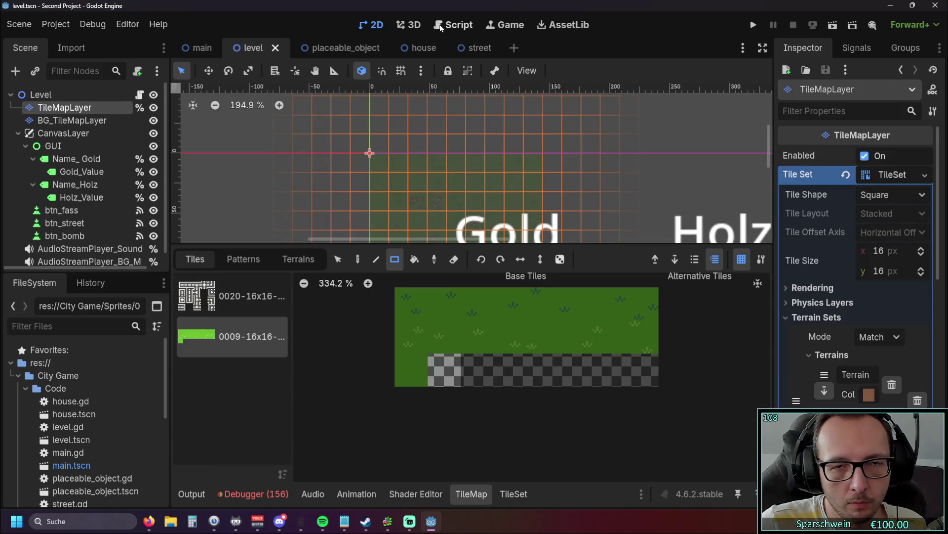
{"action": "left_click", "coordinate": [469, 25]}
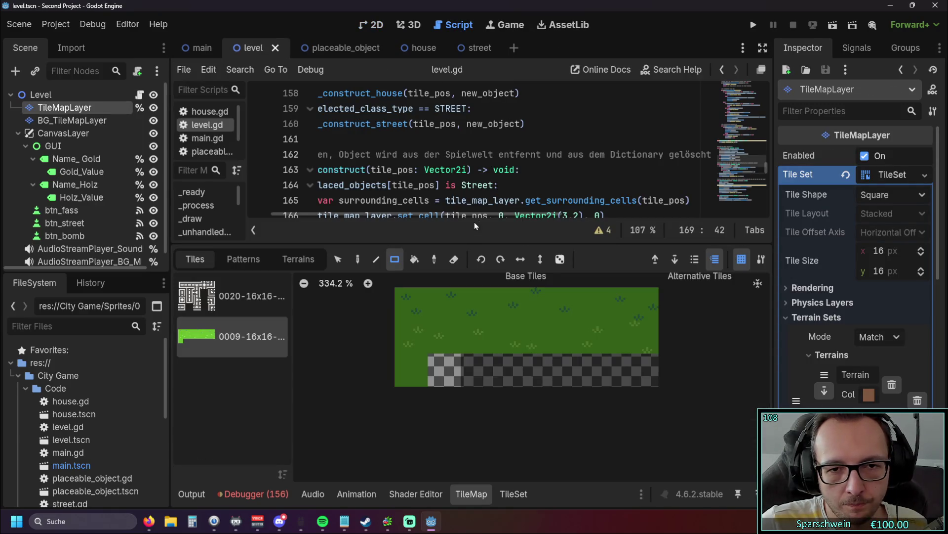
{"action": "mouse_move", "coordinate": [494, 244]}
{"action": "left_mouse_down"}
{"action": "mouse_move", "coordinate": [489, 365]}
{"action": "mouse_move", "coordinate": [469, 375]}
{"action": "left_mouse_up"}
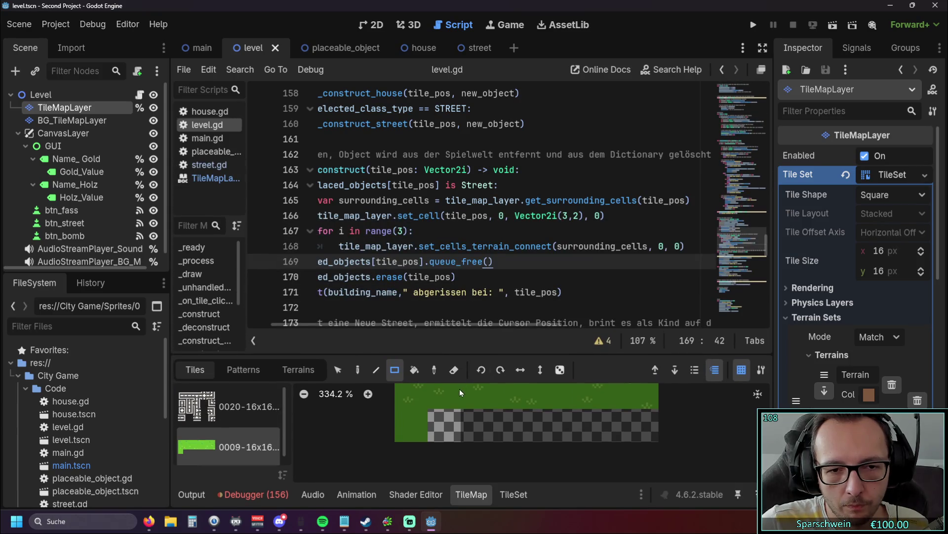
{"action": "scroll", "coordinate": [431, 251], "scroll_direction": "up", "scroll_amount": 1}
{"action": "scroll", "coordinate": [432, 276], "scroll_direction": "down", "scroll_amount": 1}
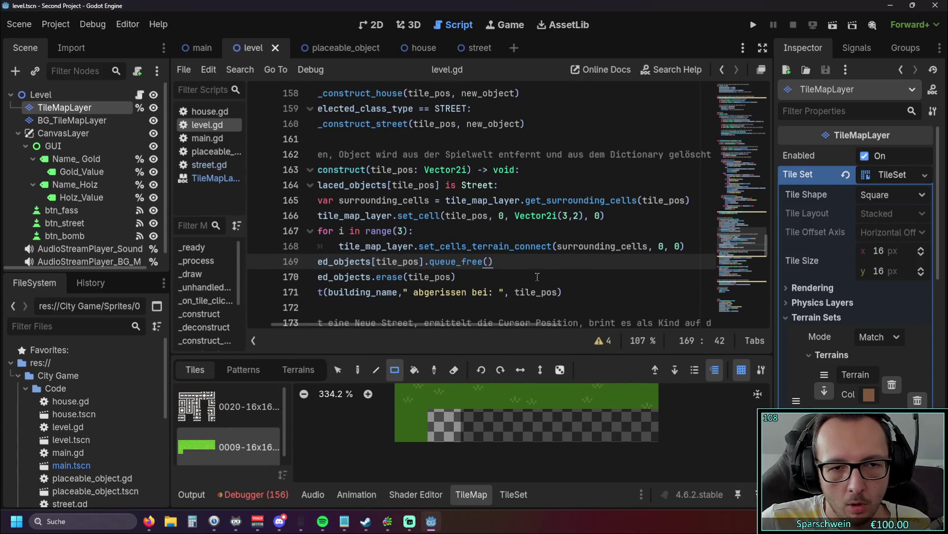
{"action": "left_click_drag", "start_coordinate": [450, 325], "coordinate": [393, 321]}
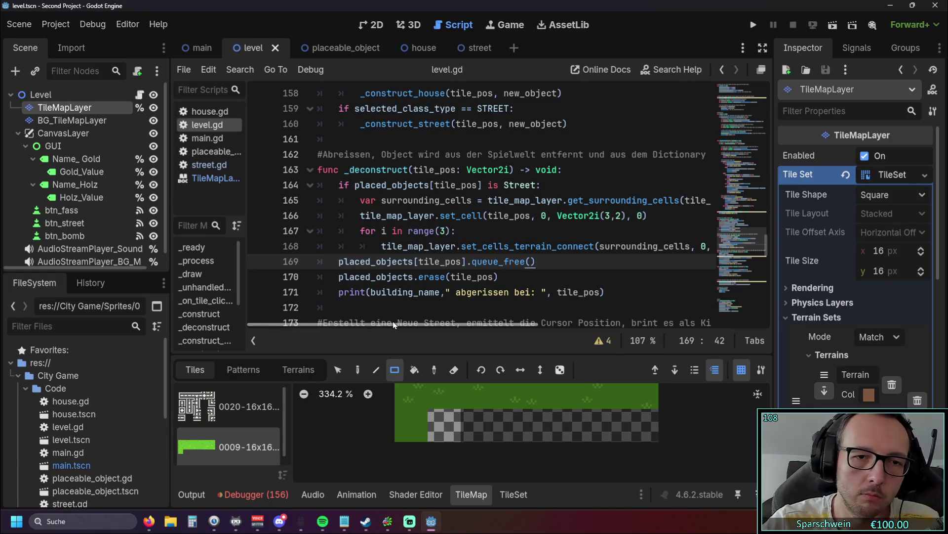
Add a new line 168 in the loop reading 'if surrounding_cells =='.
{"action": "left_click", "coordinate": [475, 236]}
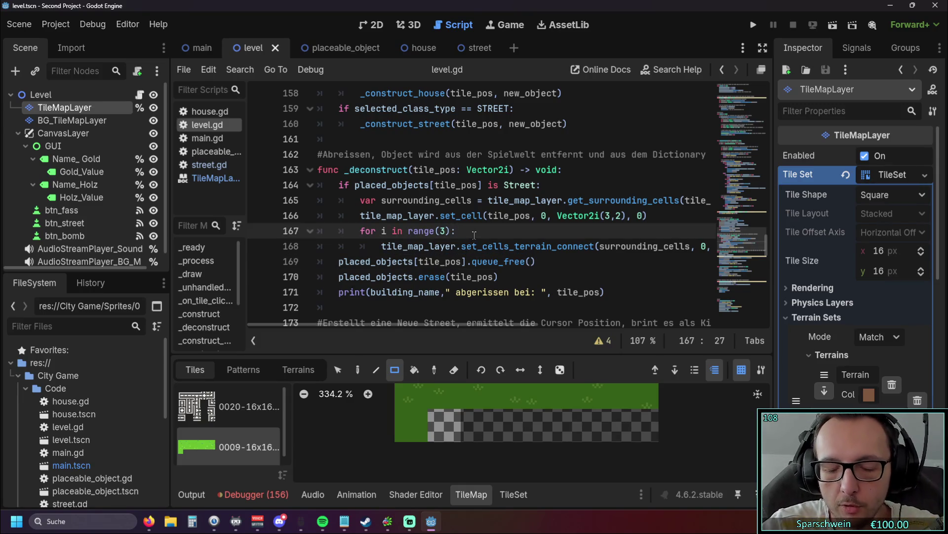
{"action": "key", "text": "Return"}
{"action": "type", "text": "if"}
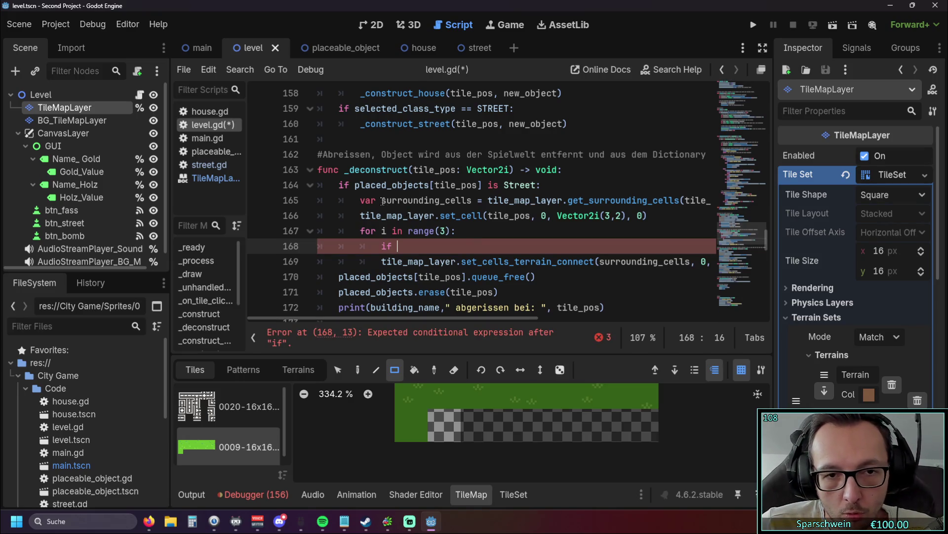
{"action": "double_click", "coordinate": [470, 204]}
{"action": "key", "text": "ctrl+c"}
{"action": "left_click", "coordinate": [445, 246]}
{"action": "key", "text": "ctrl+v"}
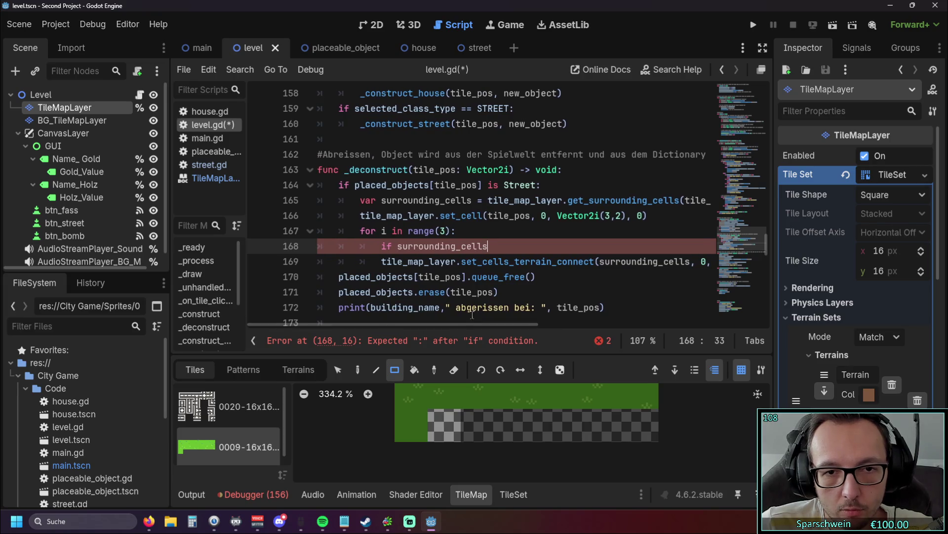
{"action": "type", "text": " =="}
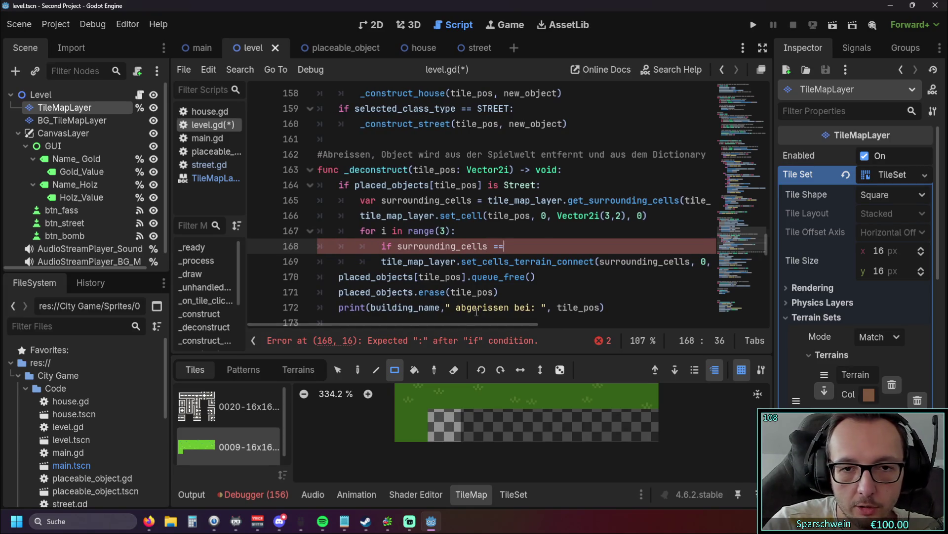
{"action": "key", "text": "BackSpace"}
Complete line 168 with 'placed_objects[tile_pos] is Street:' and indent line 169 under it.
{"action": "left_click_drag", "start_coordinate": [355, 185], "coordinate": [536, 187]}
{"action": "key", "text": "ctrl+c"}
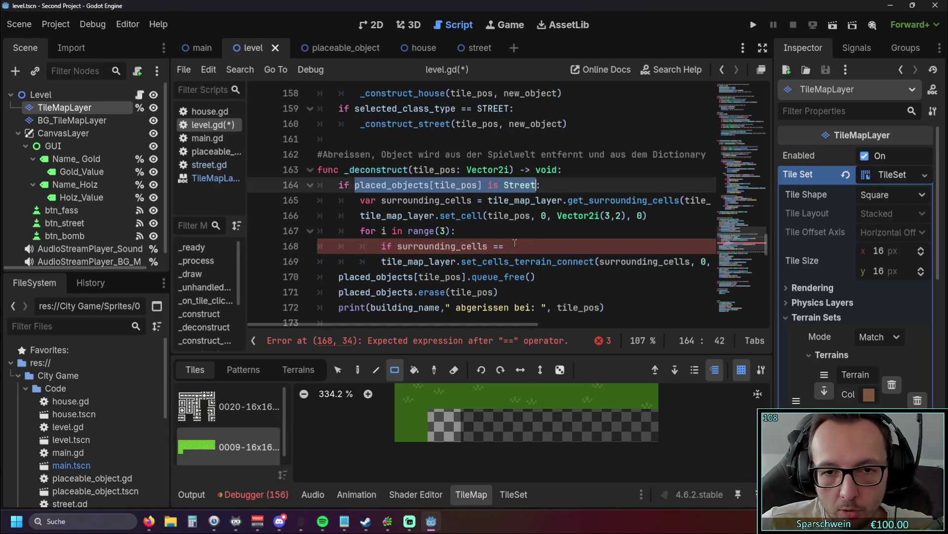
{"action": "left_click", "coordinate": [553, 250]}
{"action": "key", "text": "ctrl+v"}
{"action": "type", "text": ":"}
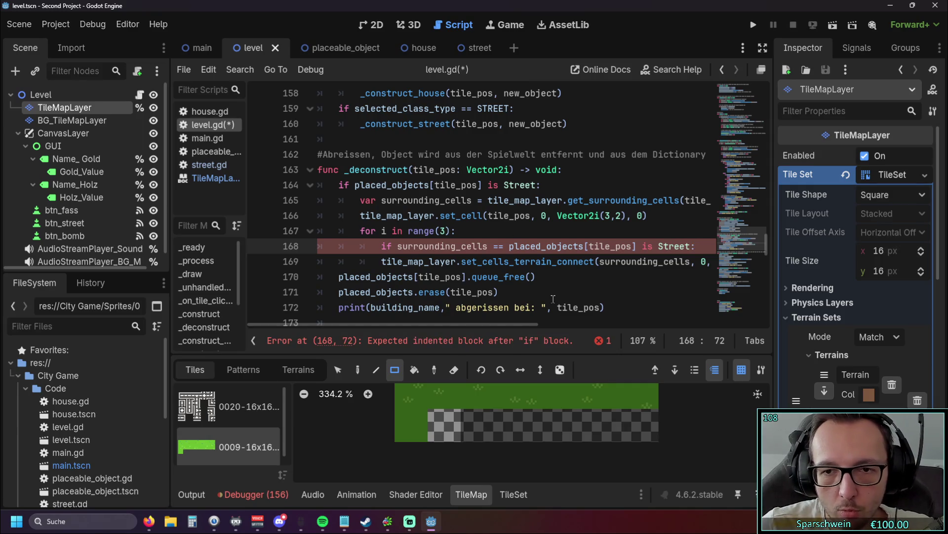
{"action": "left_click", "coordinate": [382, 261]}
{"action": "key", "text": "Tab"}
{"action": "left_click", "coordinate": [581, 293]}
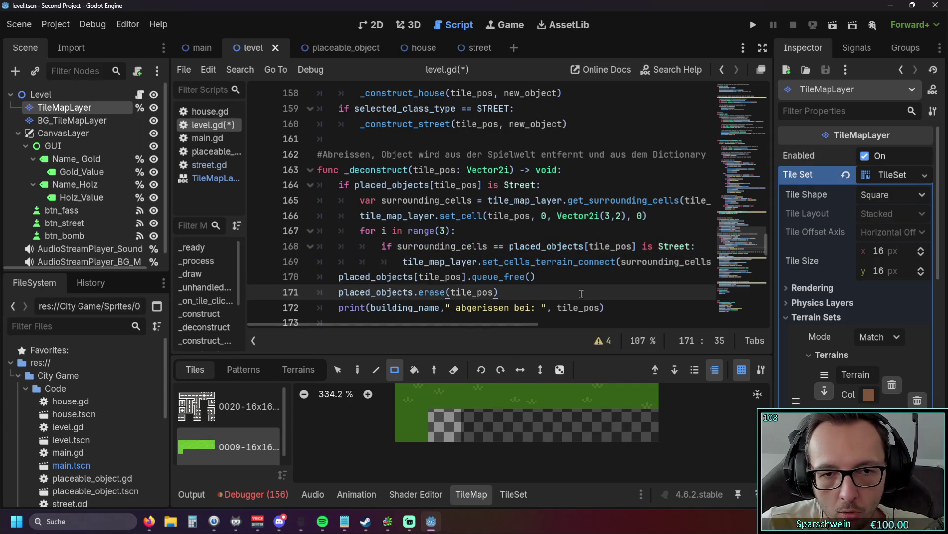
Run the game, build and demolish a street at the map centre, triggering an error.
{"action": "left_click", "coordinate": [754, 24]}
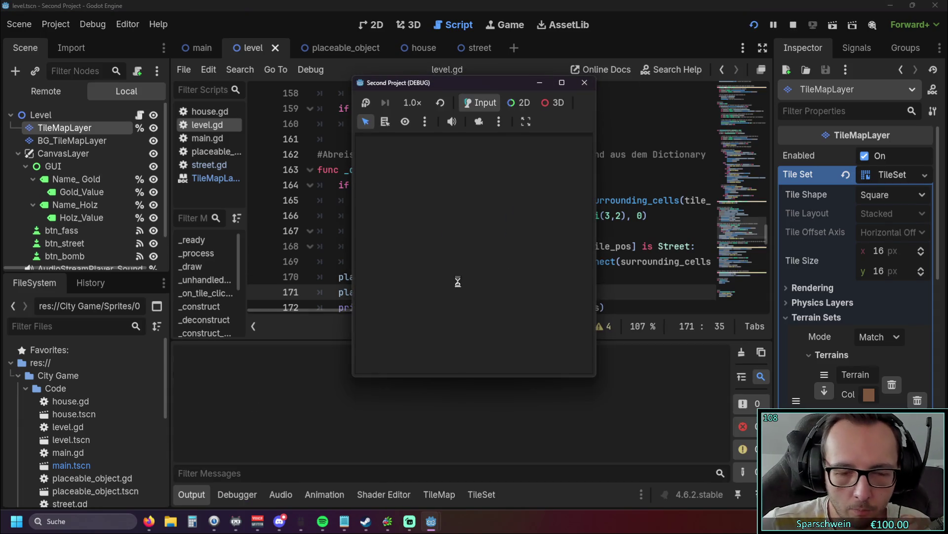
{"action": "left_click", "coordinate": [508, 358]}
{"action": "left_click", "coordinate": [471, 267]}
{"action": "left_click", "coordinate": [471, 269]}
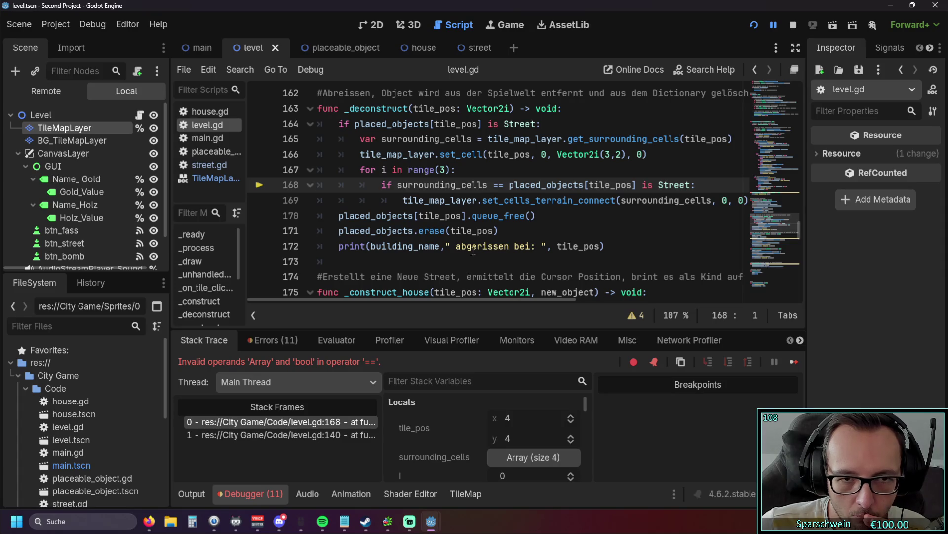
{"action": "scroll", "coordinate": [492, 245], "scroll_direction": "up", "scroll_amount": 1}
{"action": "scroll", "coordinate": [491, 245], "scroll_direction": "down", "scroll_amount": 1}
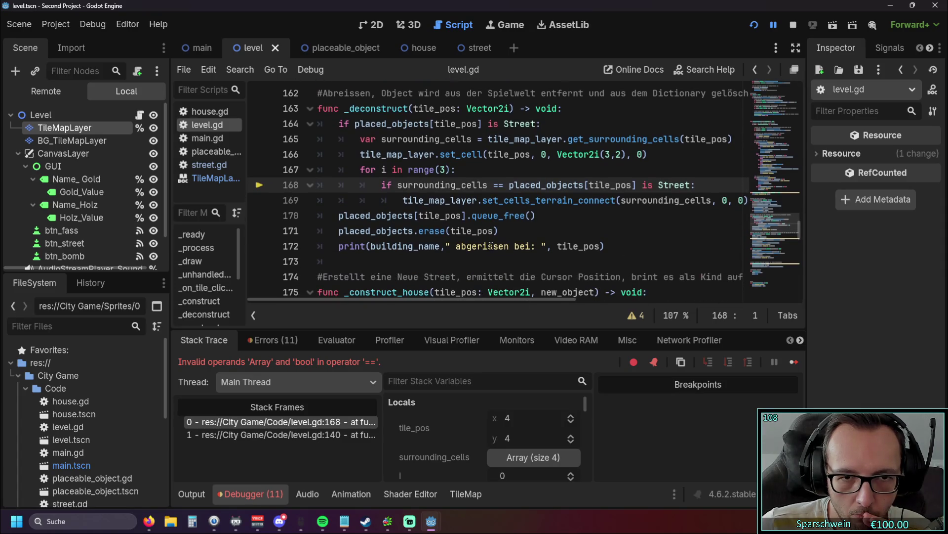
{"action": "scroll", "coordinate": [491, 246], "scroll_direction": "down", "scroll_amount": 3}
{"action": "scroll", "coordinate": [491, 246], "scroll_direction": "up", "scroll_amount": 4}
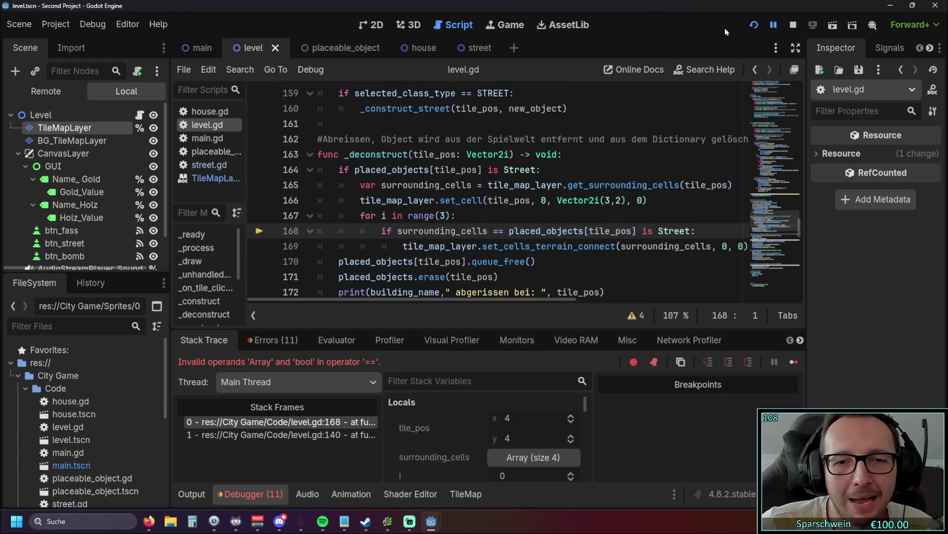
Restart the game, build a street at (5, 4), then close it.
{"action": "left_click", "coordinate": [756, 26]}
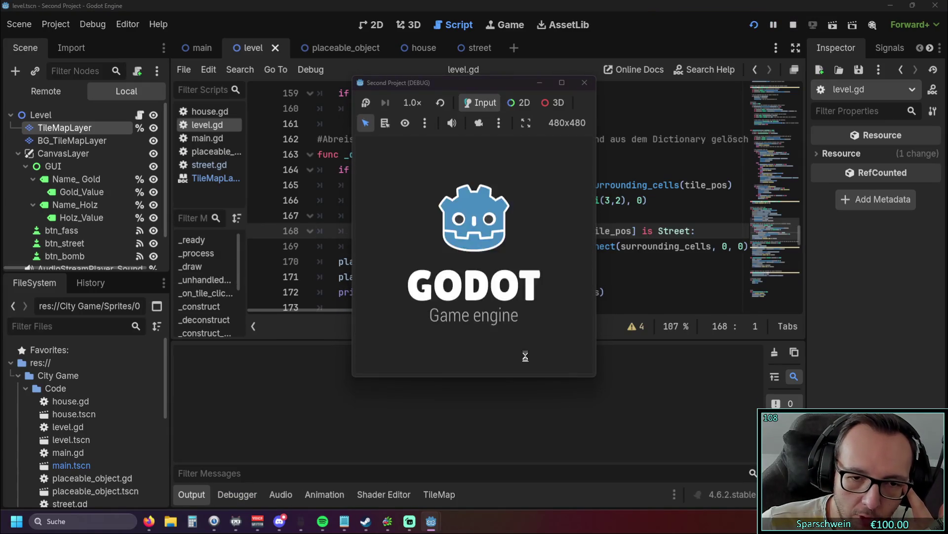
{"action": "left_click", "coordinate": [508, 357]}
{"action": "left_click", "coordinate": [495, 272]}
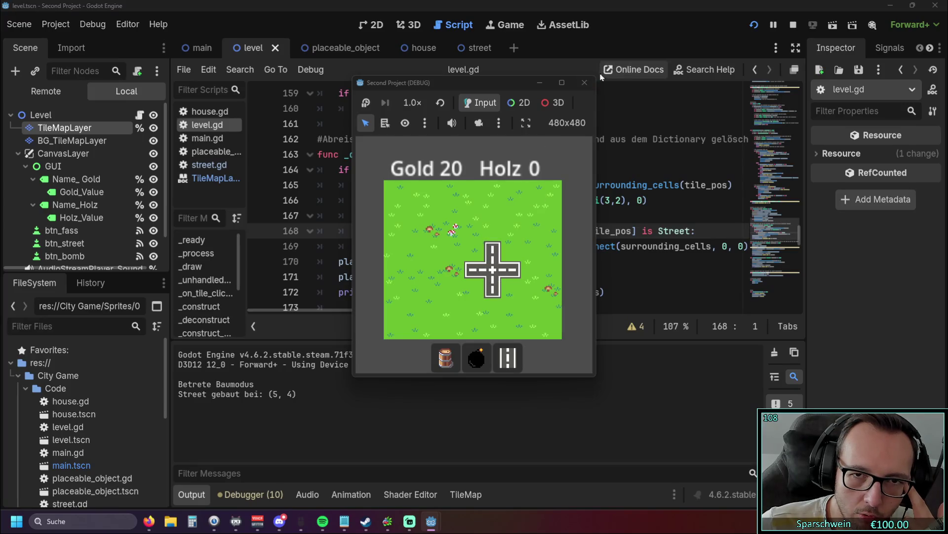
{"action": "left_click", "coordinate": [584, 82]}
{"action": "scroll", "coordinate": [587, 172], "scroll_direction": "down", "scroll_amount": 5}
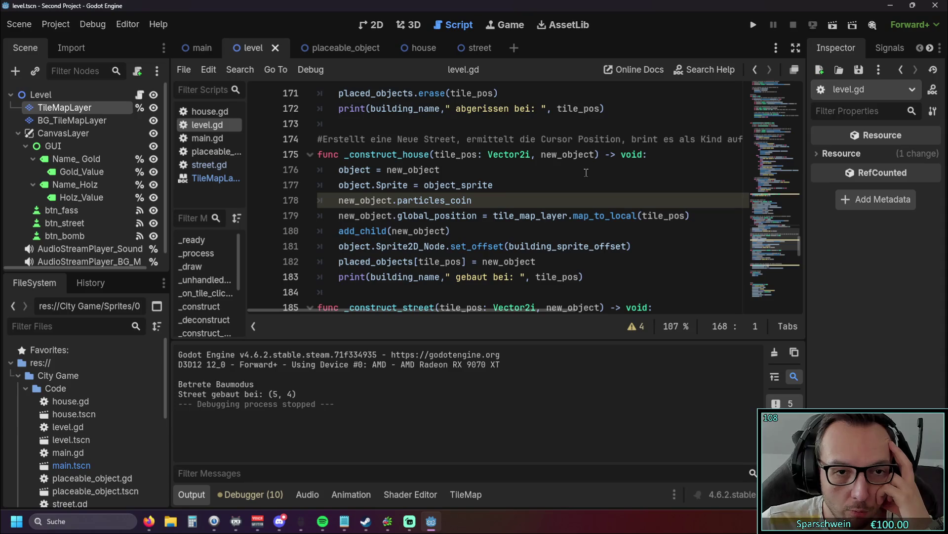
{"action": "scroll", "coordinate": [587, 172], "scroll_direction": "down", "scroll_amount": 3}
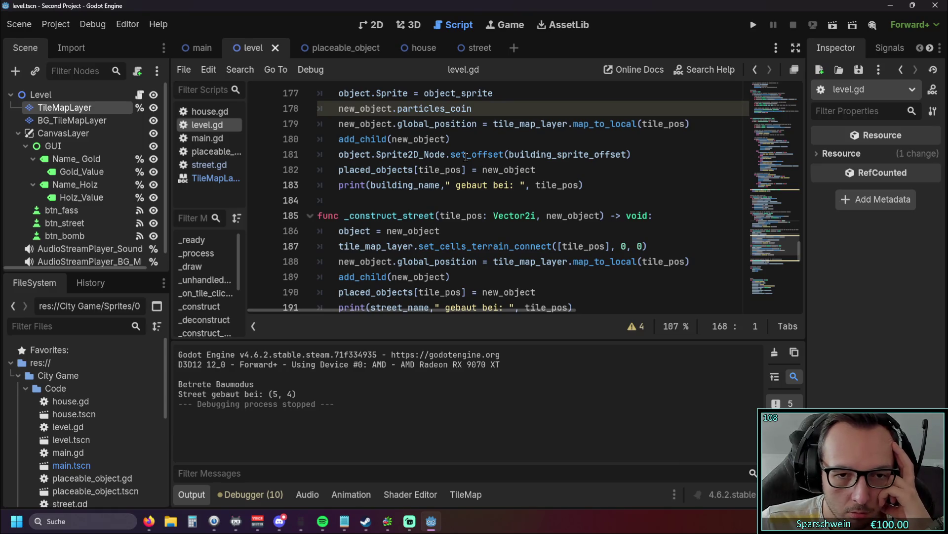
{"action": "scroll", "coordinate": [466, 156], "scroll_direction": "down", "scroll_amount": 1}
{"action": "scroll", "coordinate": [500, 161], "scroll_direction": "up", "scroll_amount": 7}
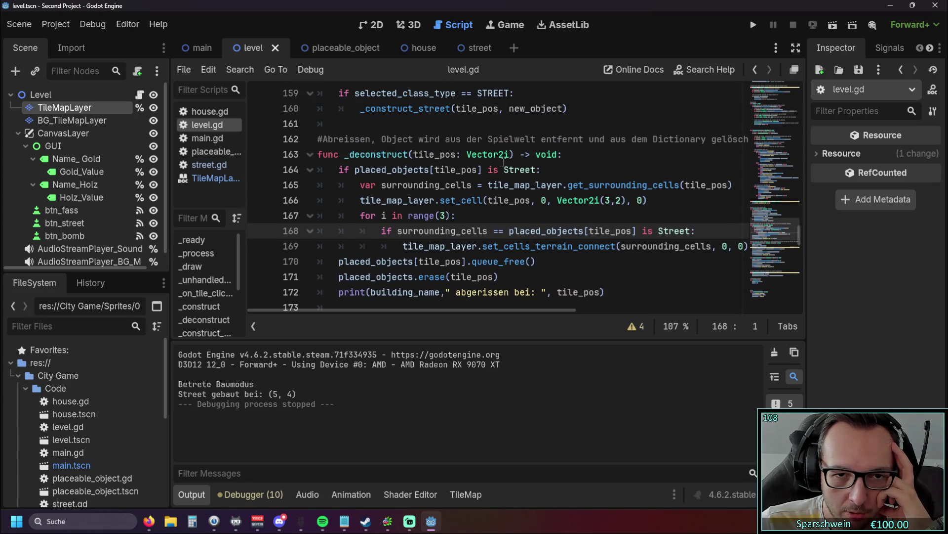
{"action": "left_click_drag", "start_coordinate": [425, 310], "coordinate": [438, 311]}
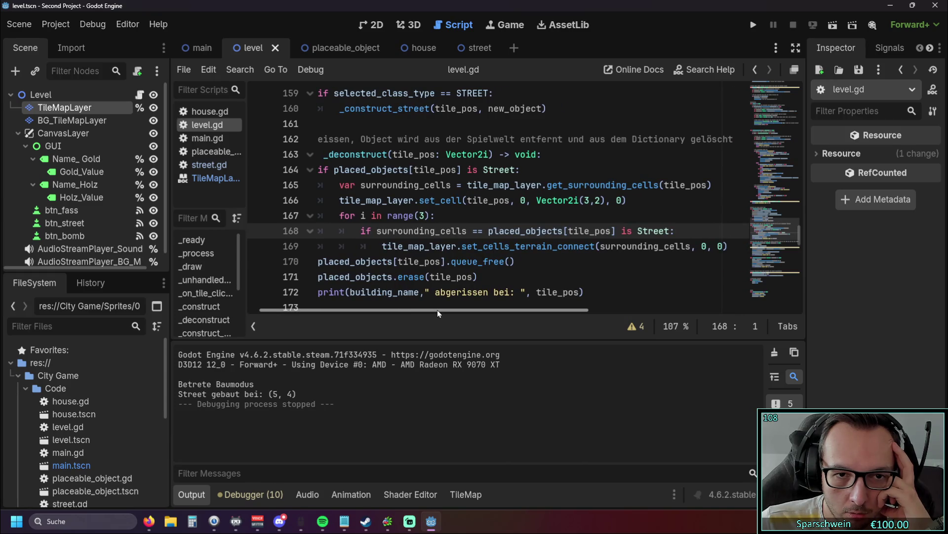
{"action": "left_click_drag", "start_coordinate": [437, 310], "coordinate": [416, 312]}
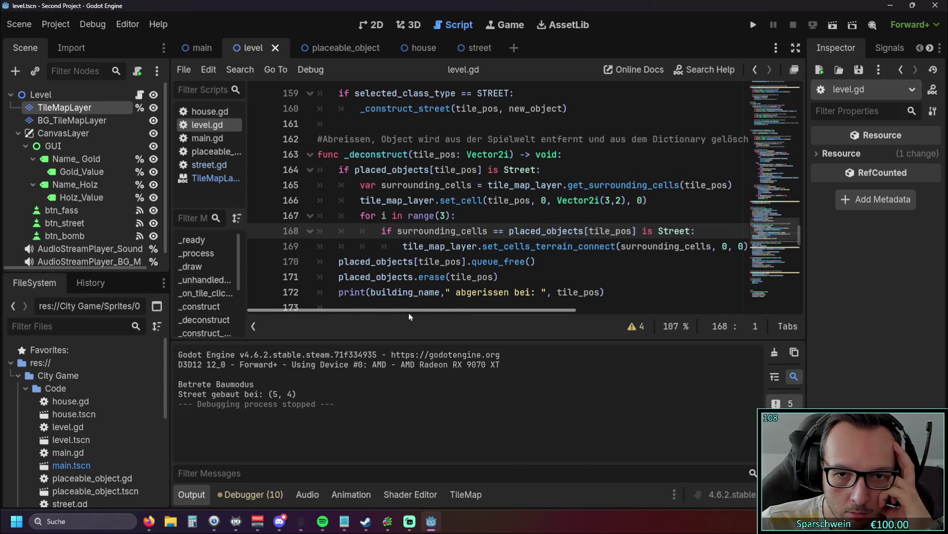
{"action": "mouse_move", "coordinate": [425, 313]}
{"action": "left_mouse_down"}
{"action": "mouse_move", "coordinate": [432, 316]}
{"action": "mouse_move", "coordinate": [419, 317]}
{"action": "left_mouse_up"}
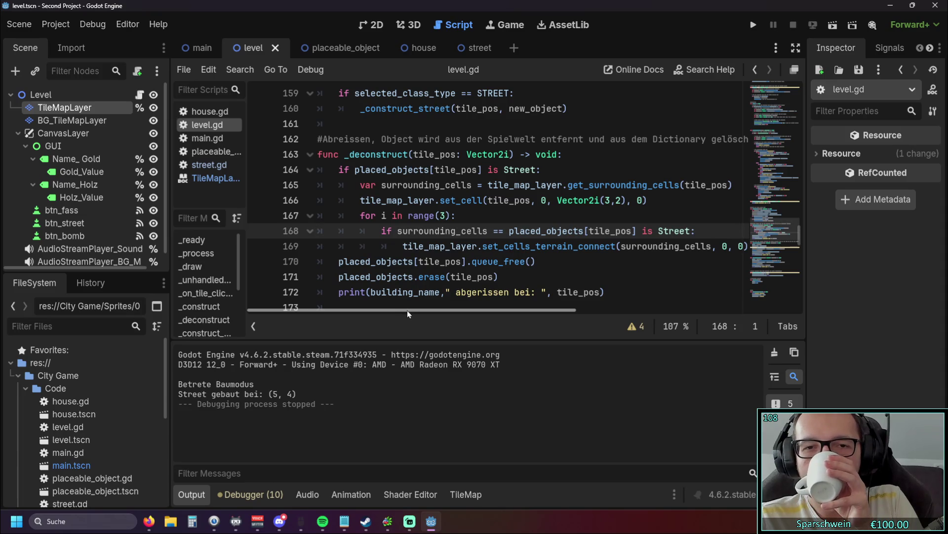
{"action": "mouse_move", "coordinate": [597, 200]}
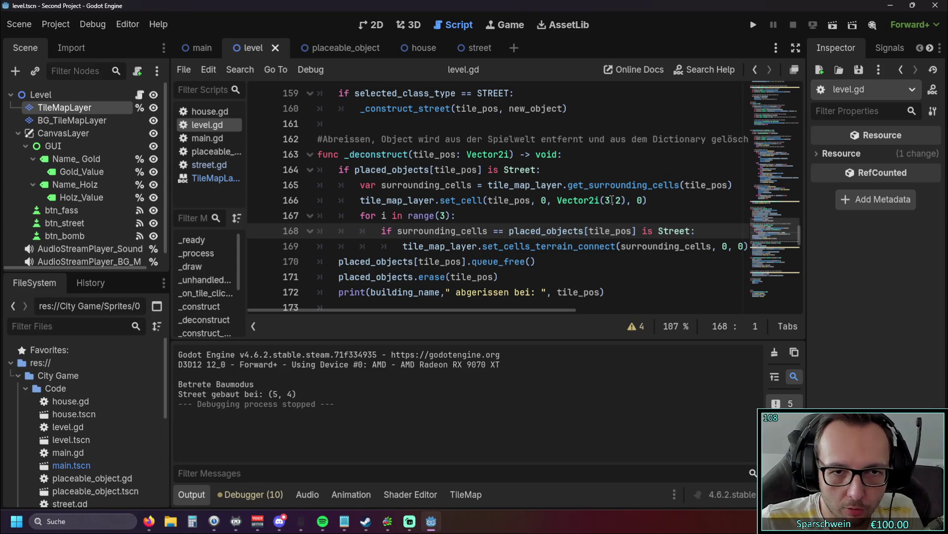
Relaunch the game from the level scene and build a street at tile (5, 5).
{"action": "left_click", "coordinate": [198, 50]}
{"action": "left_click", "coordinate": [265, 49]}
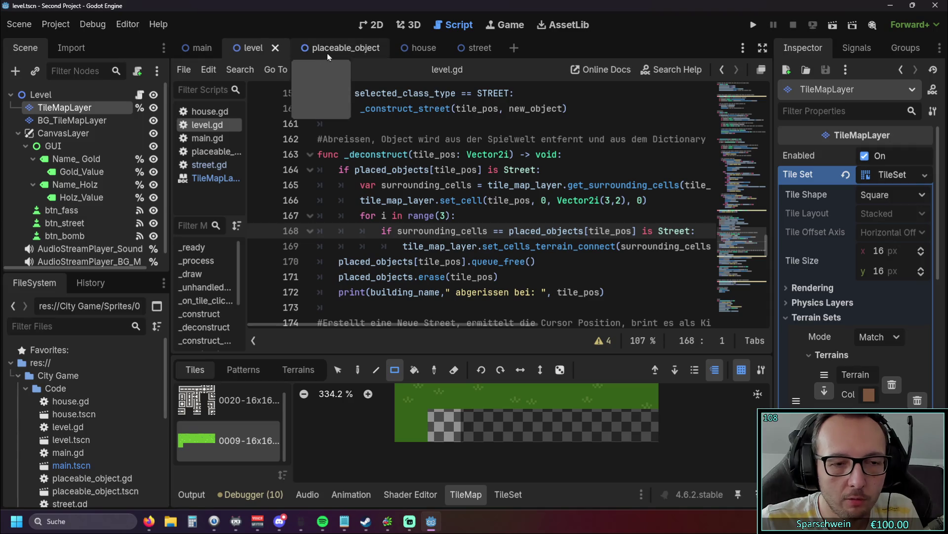
{"action": "left_click", "coordinate": [754, 24]}
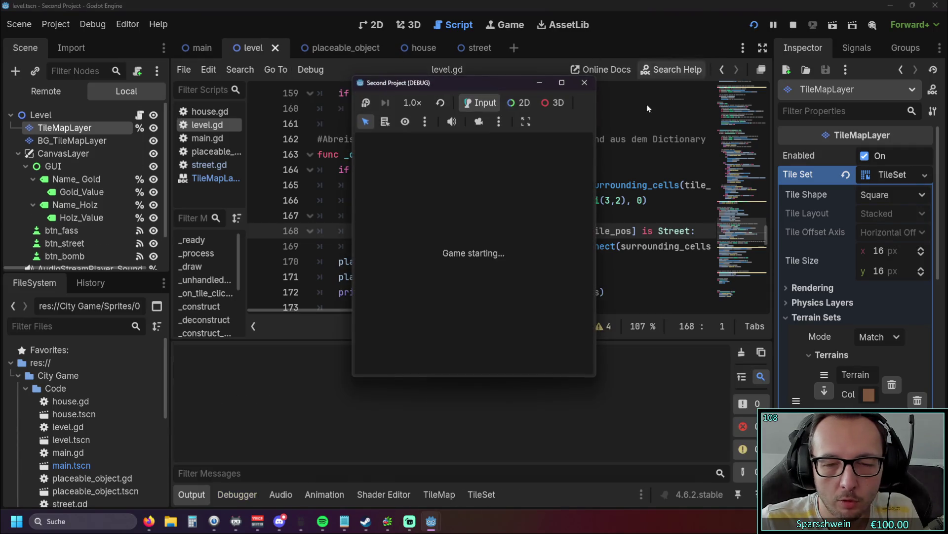
{"action": "left_click", "coordinate": [489, 282]}
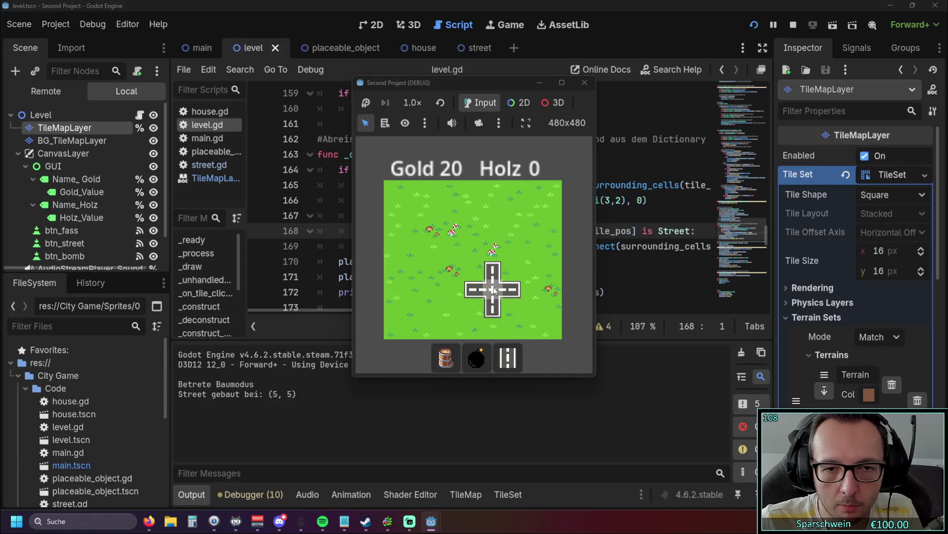
{"action": "left_click", "coordinate": [494, 289]}
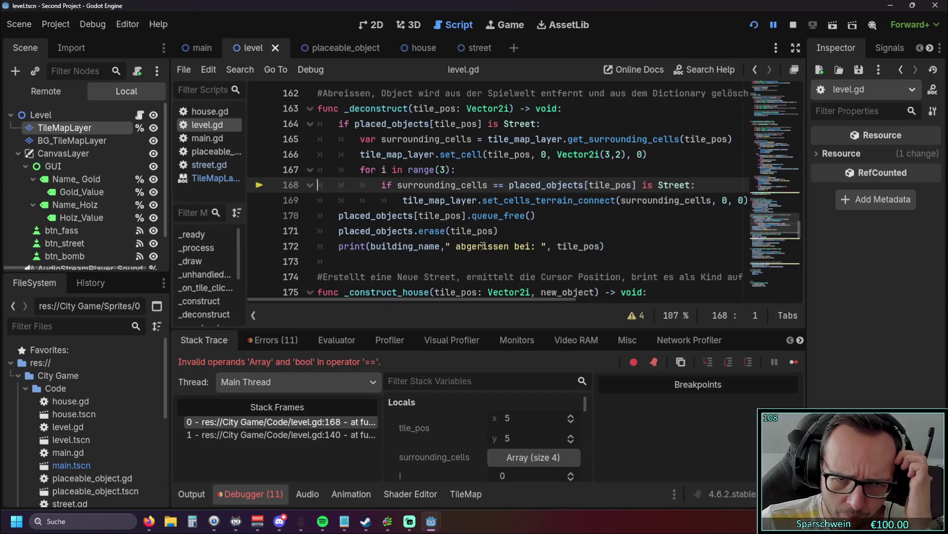
Rewrite line 168 as 'if placed_objects[surrounding_cells] is Street:' and restart the game.
{"action": "scroll", "coordinate": [483, 246], "scroll_direction": "up", "scroll_amount": 1}
{"action": "mouse_move", "coordinate": [437, 299]}
{"action": "left_mouse_down"}
{"action": "mouse_move", "coordinate": [459, 299]}
{"action": "mouse_move", "coordinate": [444, 298]}
{"action": "left_mouse_up"}
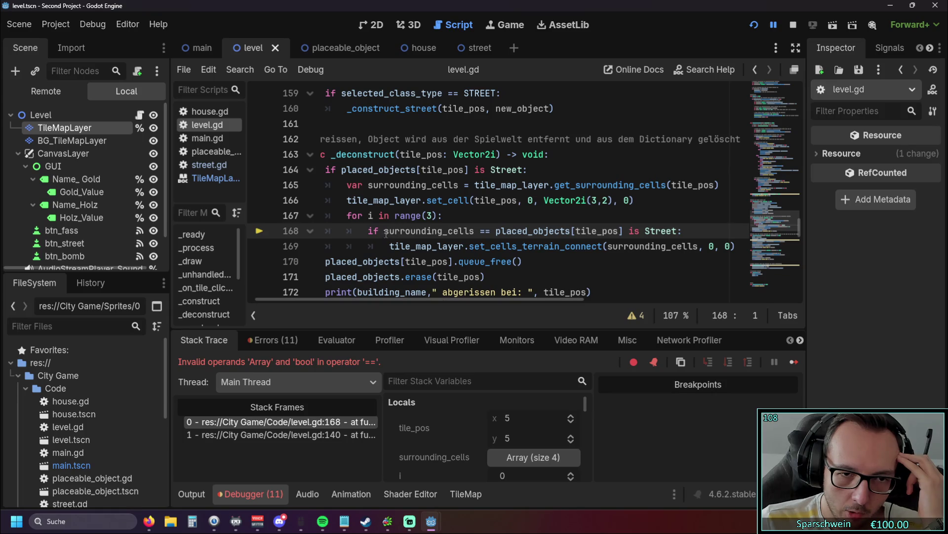
{"action": "left_click_drag", "start_coordinate": [385, 230], "coordinate": [475, 231]}
{"action": "key", "text": "ctrl+c"}
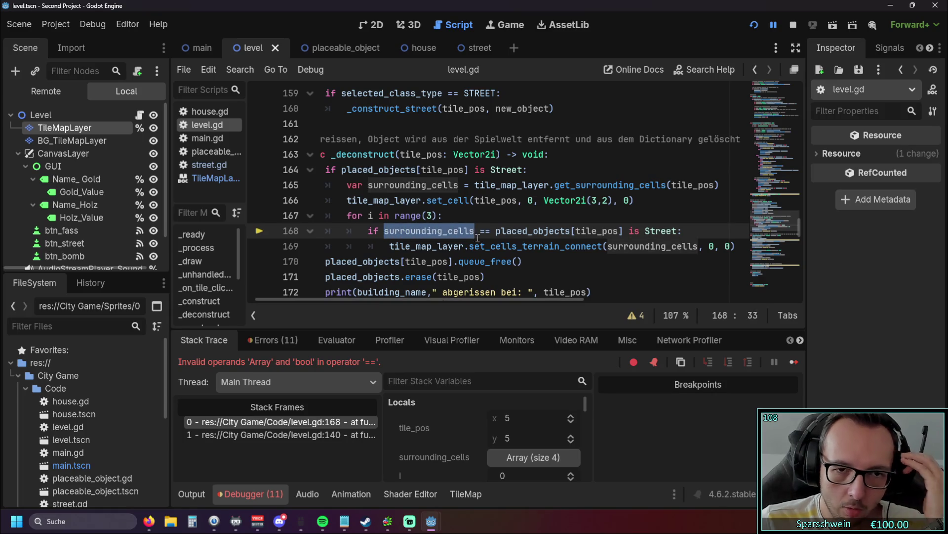
{"action": "left_click_drag", "start_coordinate": [576, 231], "coordinate": [618, 231]}
{"action": "key", "text": "ctrl+v"}
{"action": "left_click_drag", "start_coordinate": [495, 231], "coordinate": [387, 232]}
{"action": "key", "text": "Delete"}
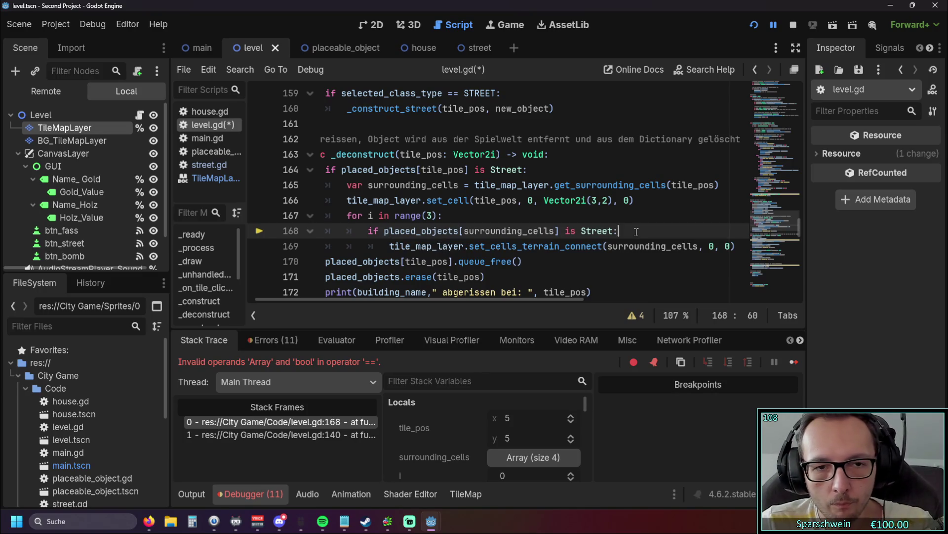
{"action": "left_click", "coordinate": [753, 25]}
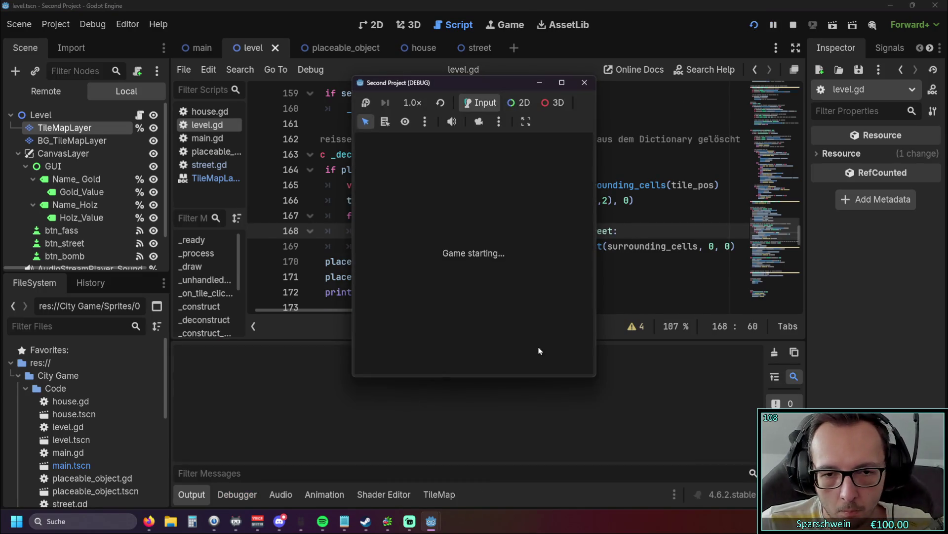
Place a street and right-click to demolish it, then restart and close the game.
{"action": "left_click", "coordinate": [491, 286]}
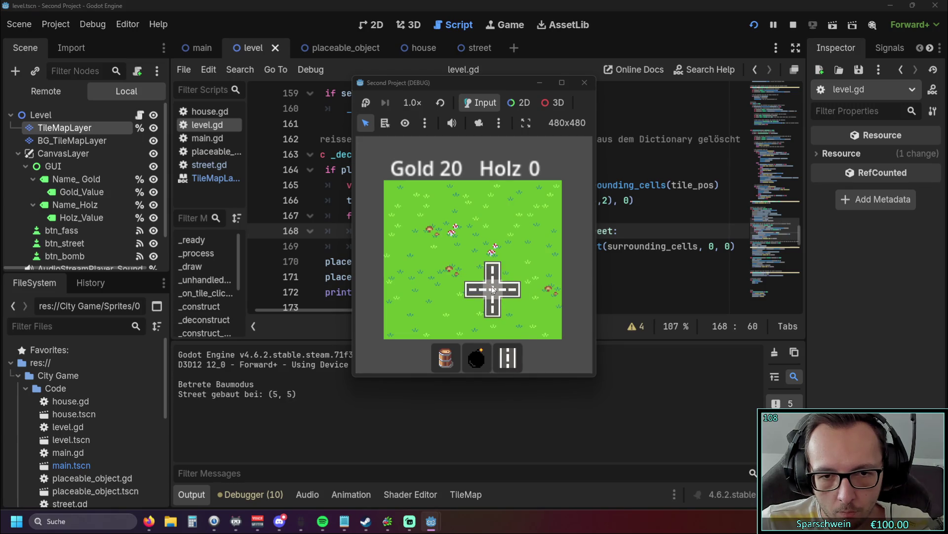
{"action": "right_click", "coordinate": [491, 286]}
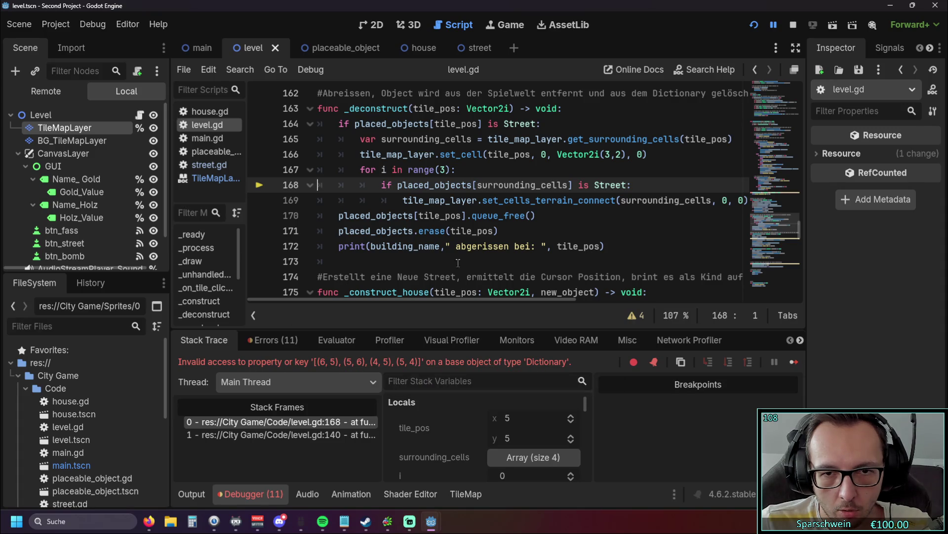
{"action": "scroll", "coordinate": [455, 301], "scroll_direction": "right", "scroll_amount": 1}
{"action": "scroll", "coordinate": [456, 302], "scroll_direction": "left", "scroll_amount": 1}
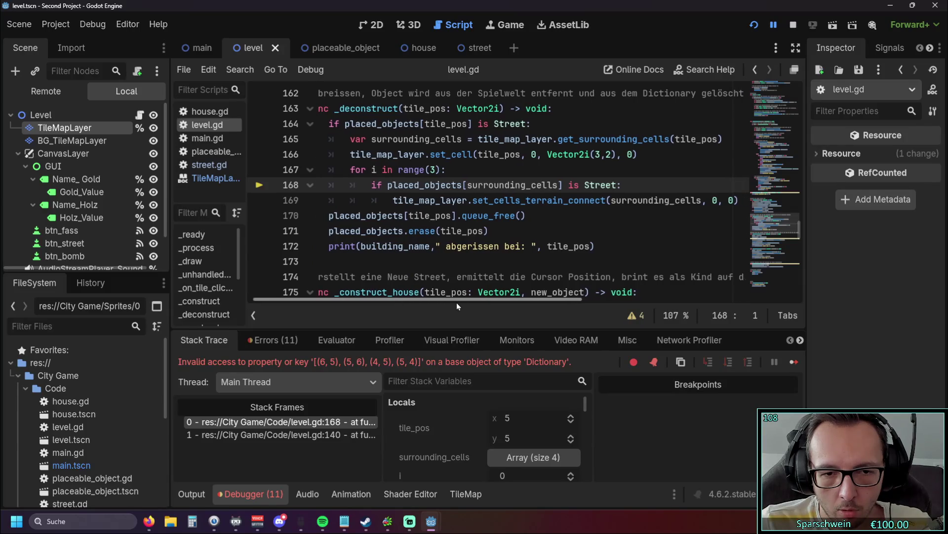
{"action": "left_click", "coordinate": [754, 25]}
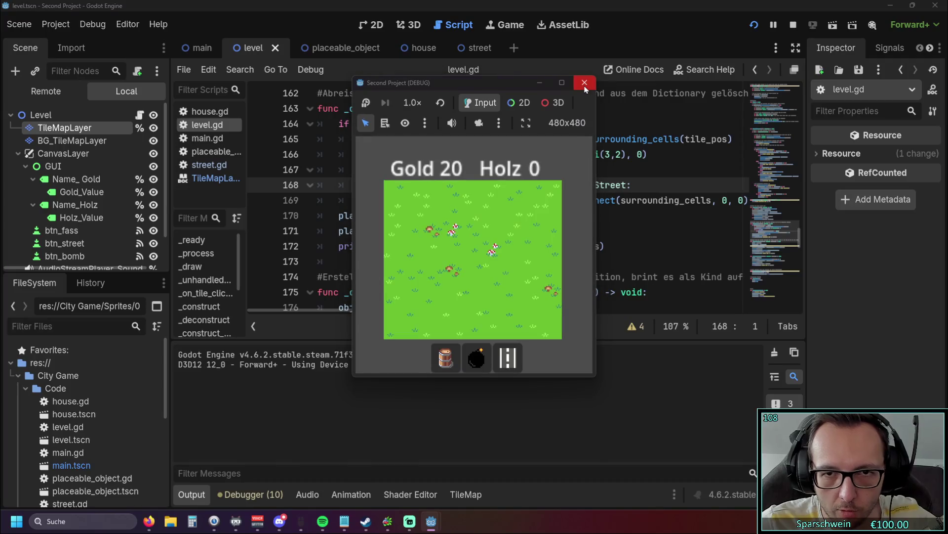
{"action": "left_click", "coordinate": [585, 84]}
{"action": "left_click_drag", "start_coordinate": [430, 312], "coordinate": [419, 315]}
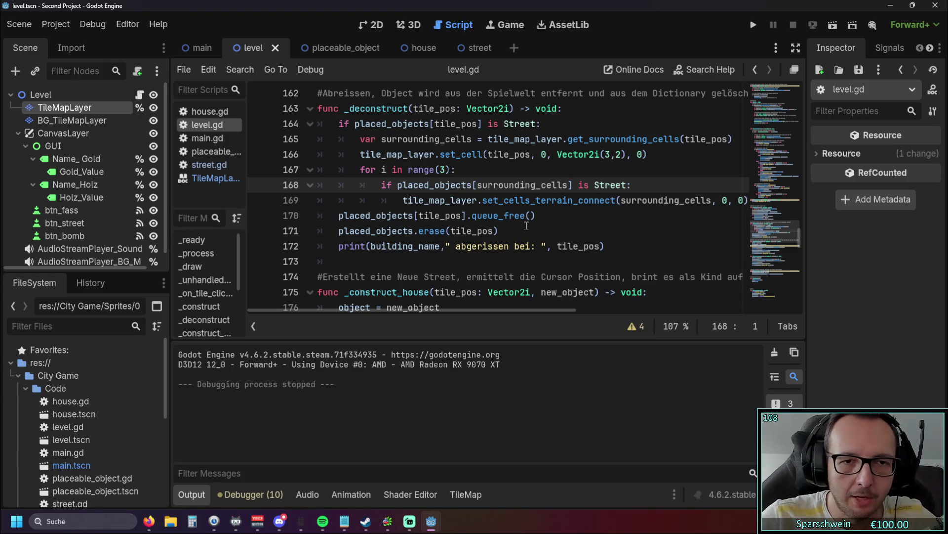
Run the game, build a street at (5, 4) and demolish it, hitting the line 168 error.
{"action": "left_click", "coordinate": [754, 24]}
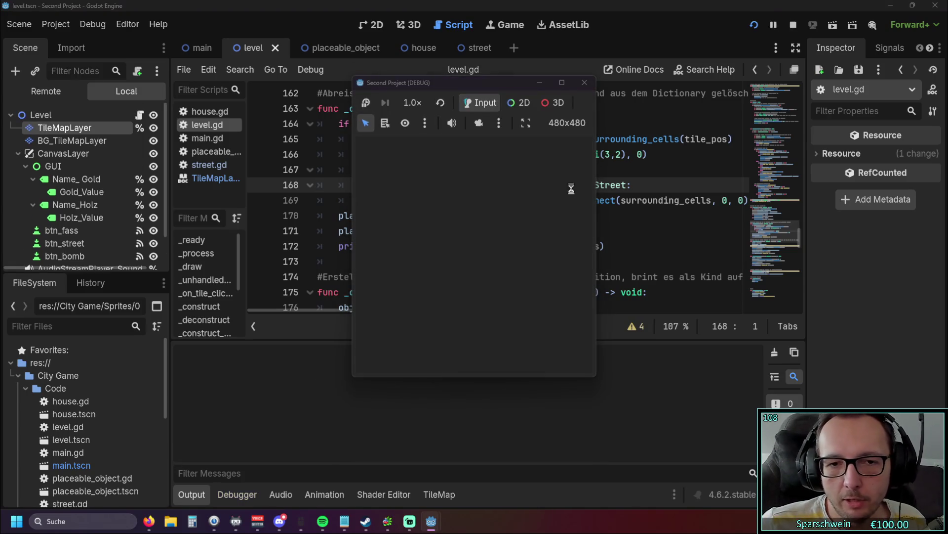
{"action": "left_click", "coordinate": [508, 357]}
{"action": "left_click", "coordinate": [492, 271]}
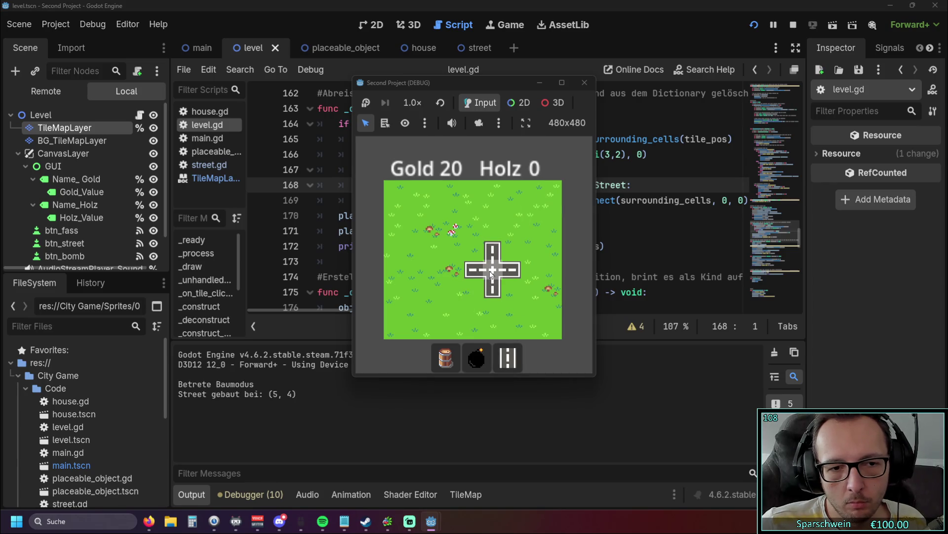
{"action": "left_click", "coordinate": [491, 274]}
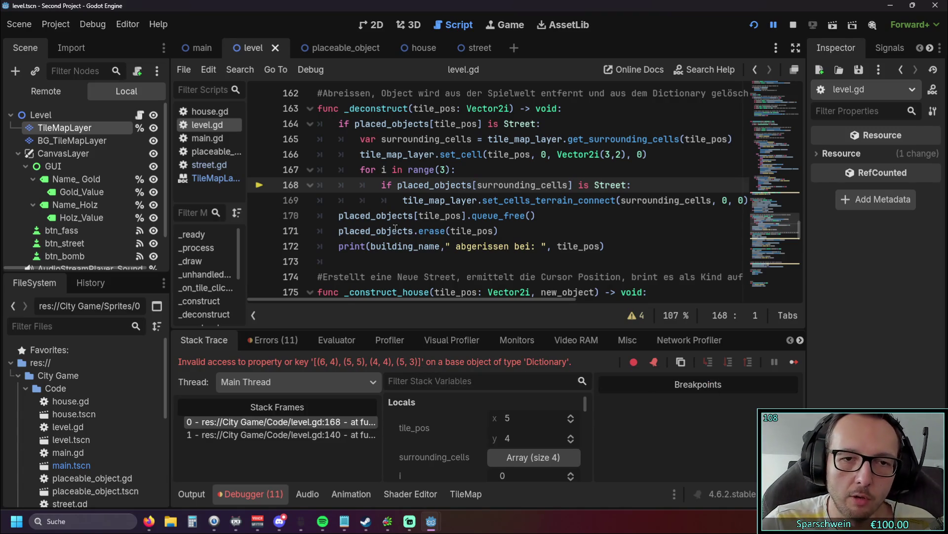
Replace placed_objects[surrounding_cells] with i so line 168 reads 'if i is Street:'.
{"action": "mouse_move", "coordinate": [529, 185]}
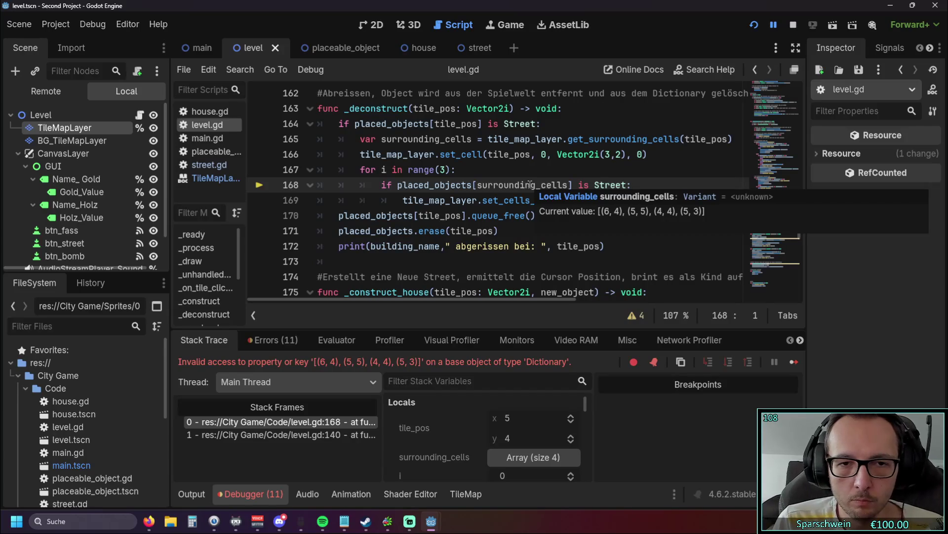
{"action": "double_click", "coordinate": [479, 185]}
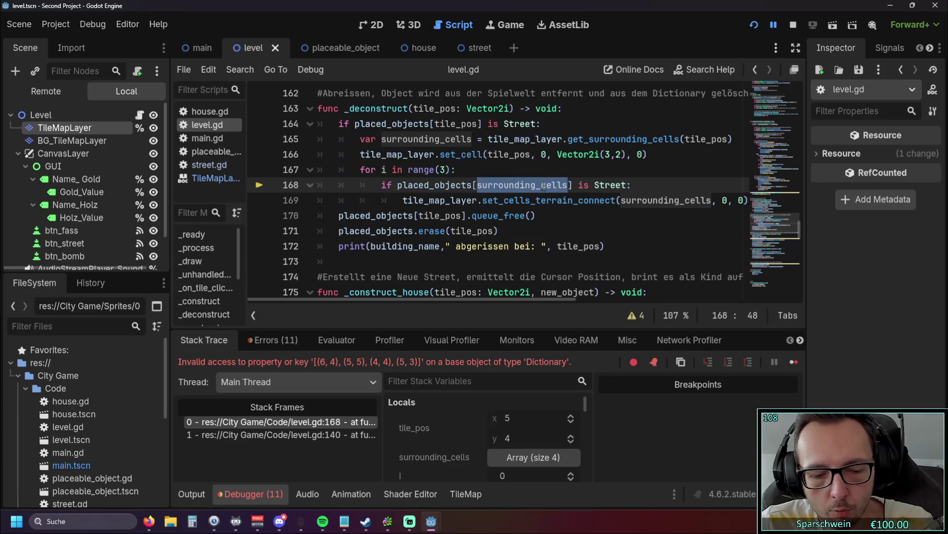
{"action": "left_click", "coordinate": [441, 169]}
{"action": "left_click", "coordinate": [568, 185]}
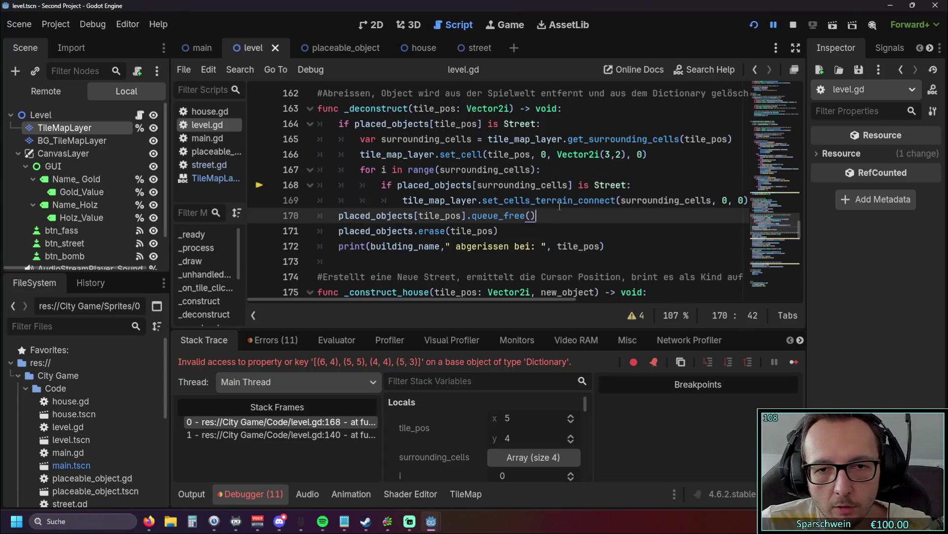
{"action": "key", "text": "ctrl+shift+Left"}
{"action": "left_click", "coordinate": [479, 186], "text": "shift"}
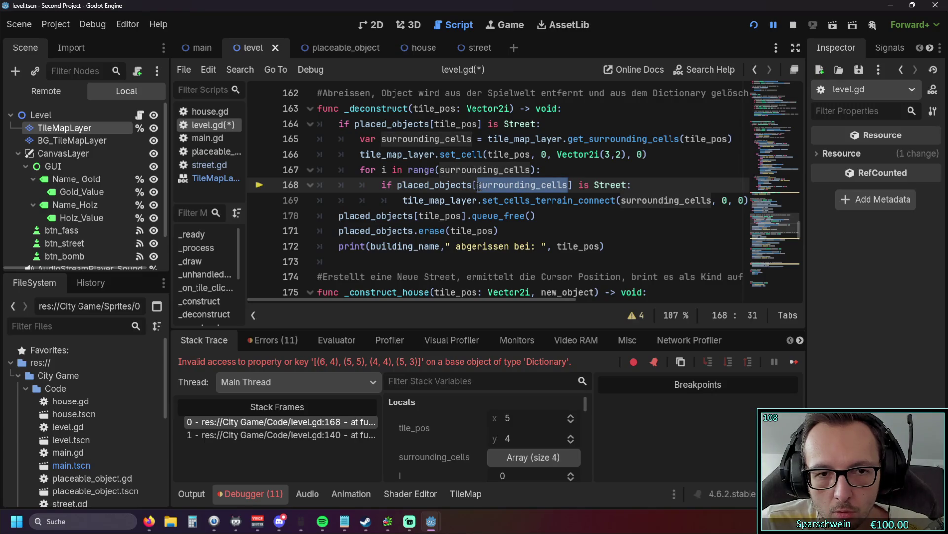
{"action": "mouse_move", "coordinate": [572, 184]}
{"action": "left_mouse_down"}
{"action": "mouse_move", "coordinate": [393, 185]}
{"action": "mouse_move", "coordinate": [402, 186]}
{"action": "left_mouse_up"}
{"action": "type", "text": "if i"}
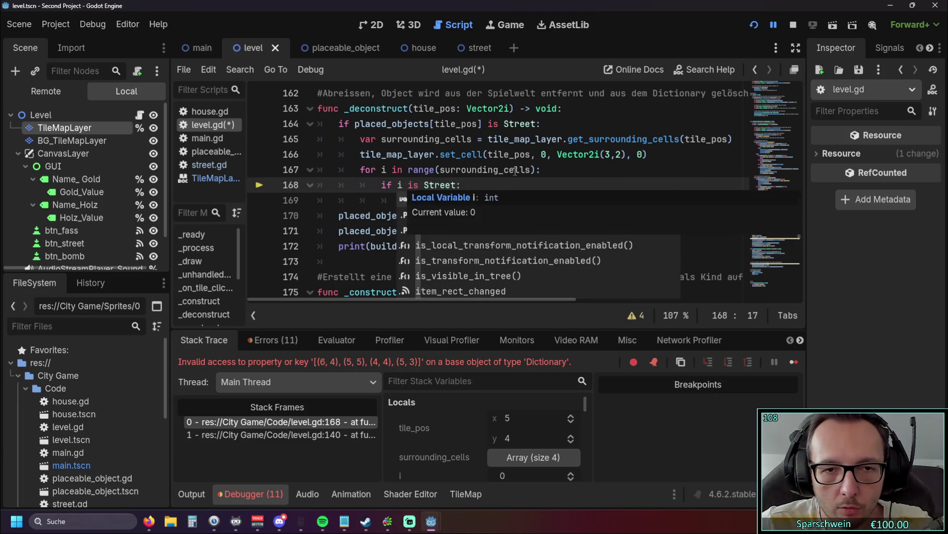
Strip range( and its closing parenthesis so line 167 reads 'for i in surrounding_cells:', then restart.
{"action": "left_click", "coordinate": [515, 169]}
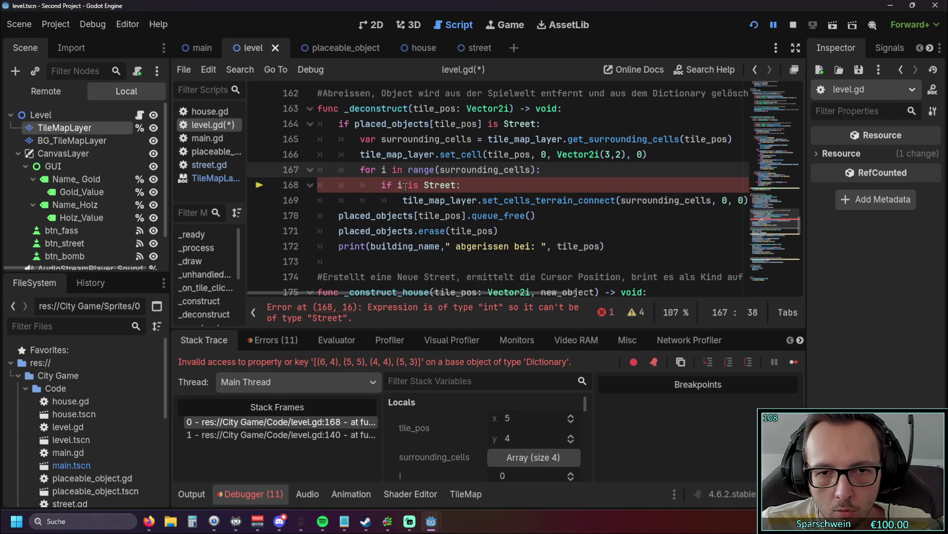
{"action": "mouse_move", "coordinate": [405, 187]}
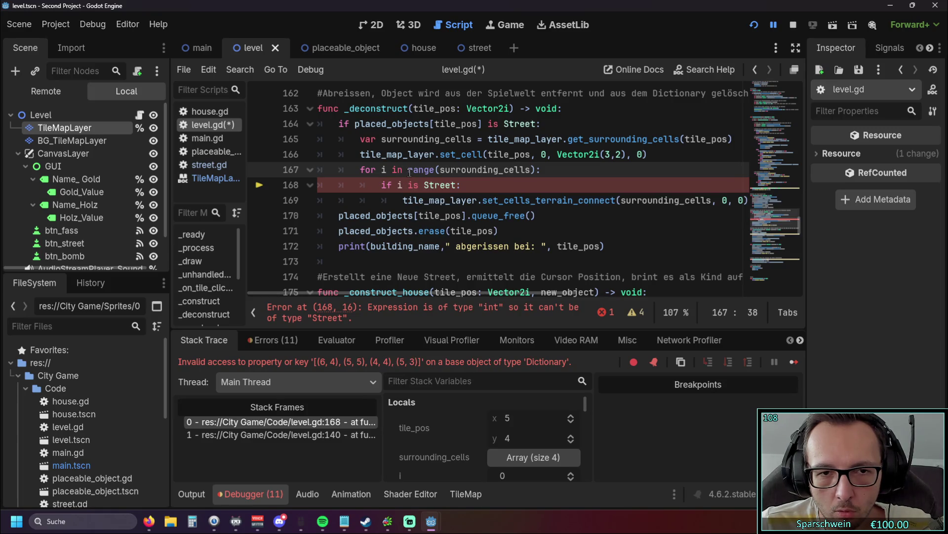
{"action": "left_click_drag", "start_coordinate": [409, 171], "coordinate": [441, 171]}
{"action": "key", "text": "BackSpace"}
{"action": "left_click", "coordinate": [502, 169]}
{"action": "key", "text": "BackSpace"}
{"action": "left_click", "coordinate": [526, 187]}
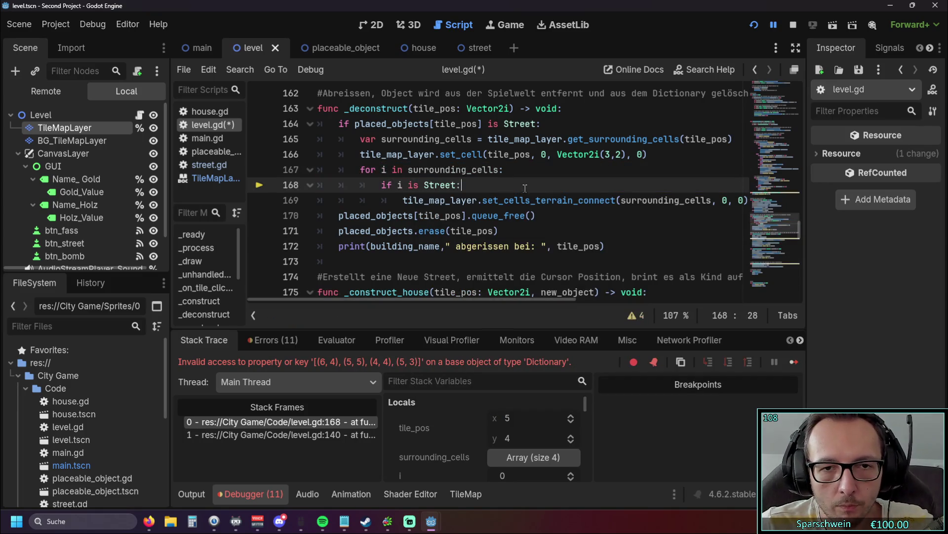
{"action": "left_click", "coordinate": [753, 24]}
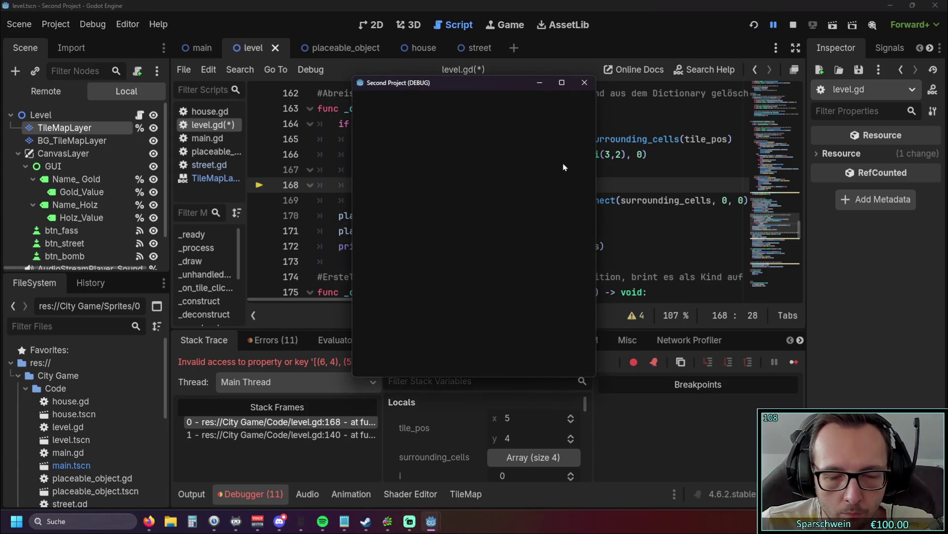
Build and demolish streets at cells (5, 4), (4, 3) and (5, 2), then close the game.
{"action": "left_click", "coordinate": [508, 357]}
{"action": "left_click", "coordinate": [492, 275]}
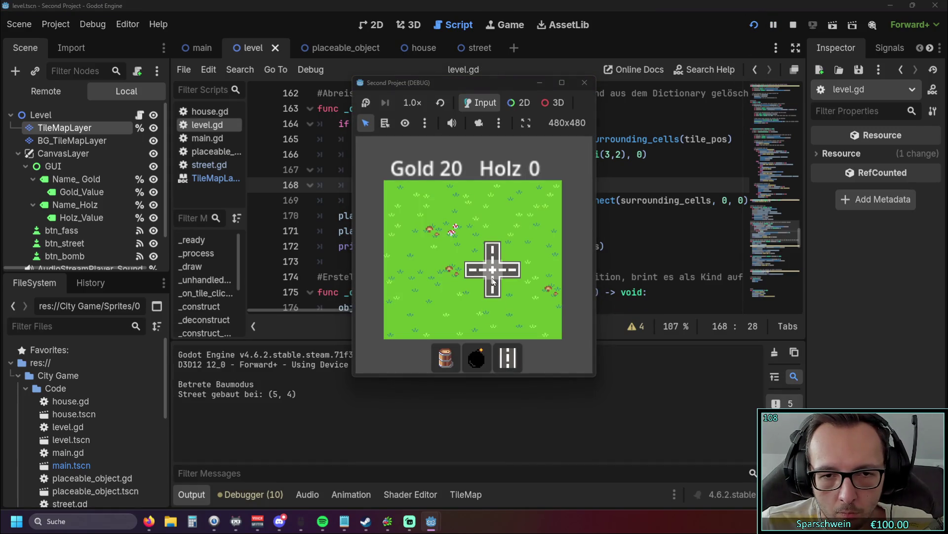
{"action": "right_click", "coordinate": [492, 274]}
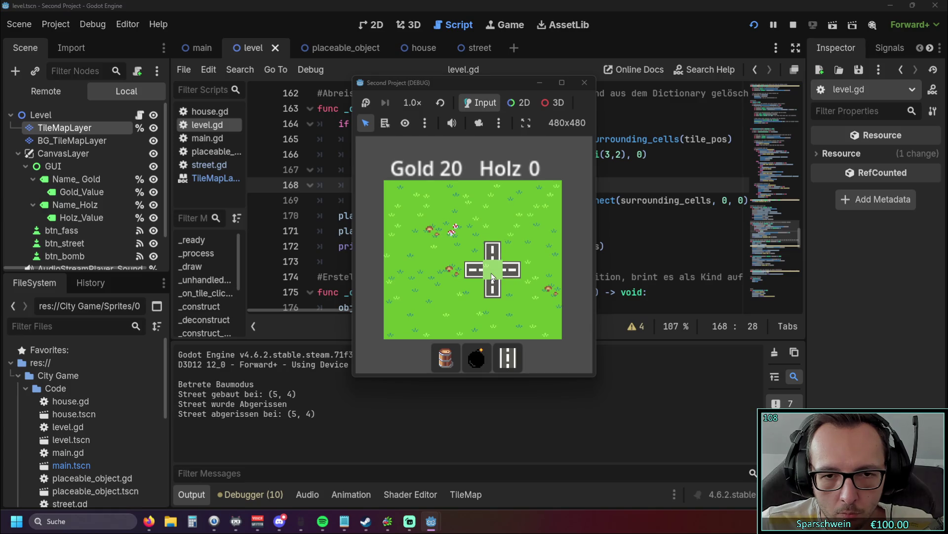
{"action": "left_click", "coordinate": [475, 250]}
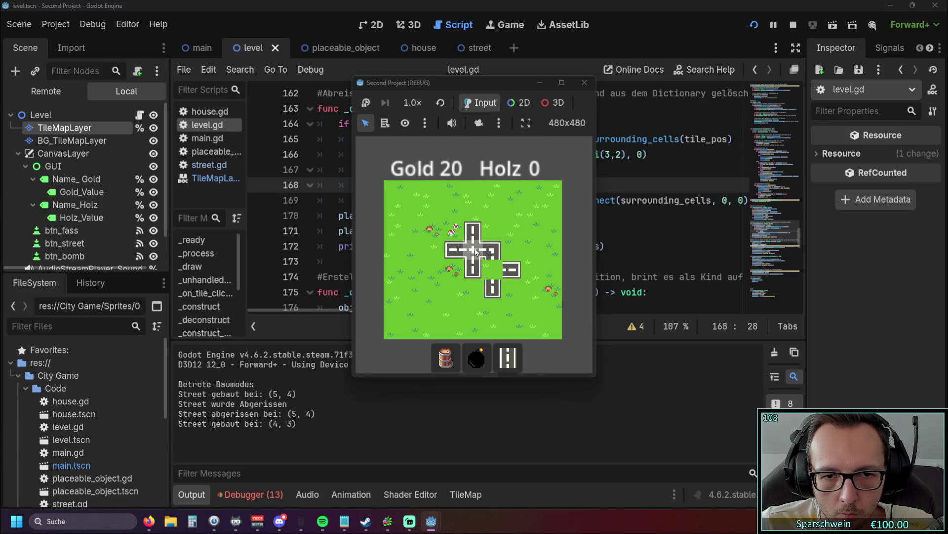
{"action": "right_click", "coordinate": [474, 249]}
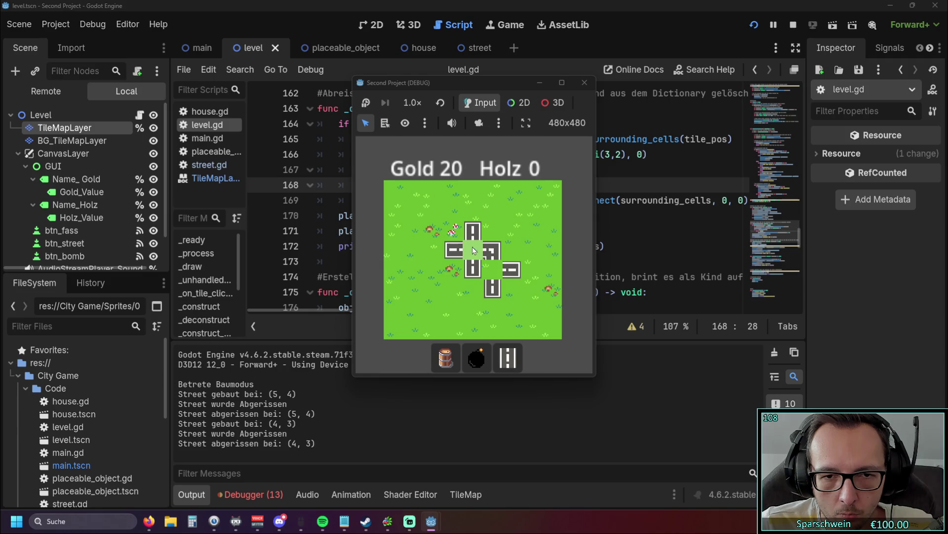
{"action": "left_click", "coordinate": [495, 229]}
{"action": "right_click", "coordinate": [496, 230]}
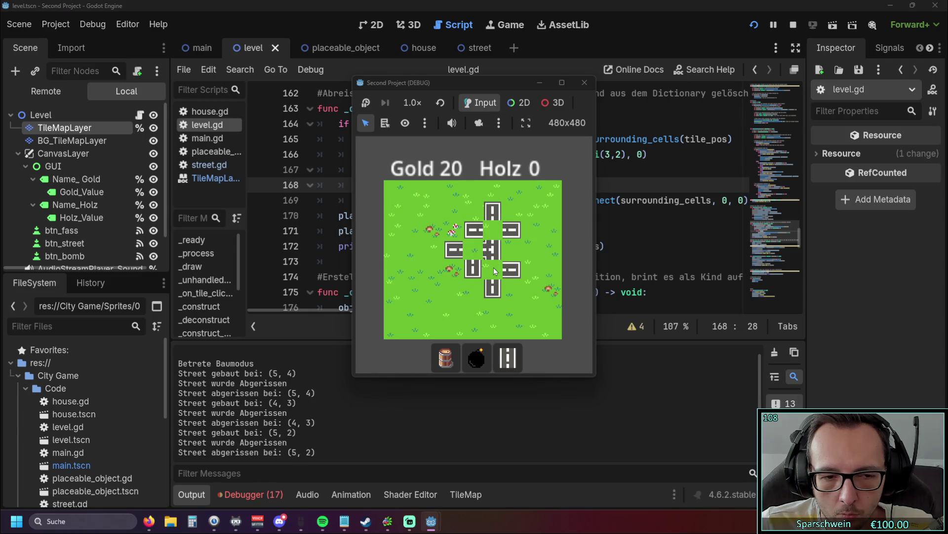
{"action": "left_click", "coordinate": [583, 83]}
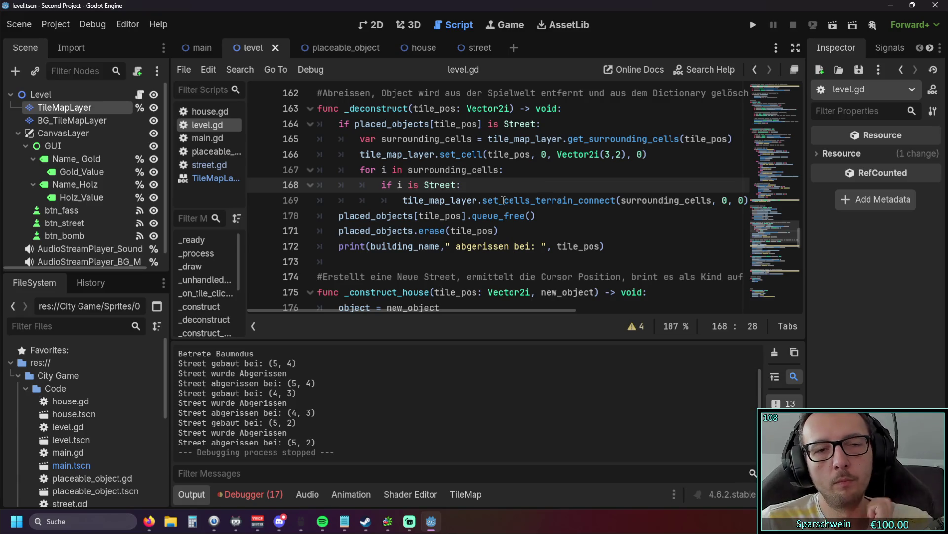
{"action": "scroll", "coordinate": [369, 397], "scroll_direction": "up", "scroll_amount": 1}
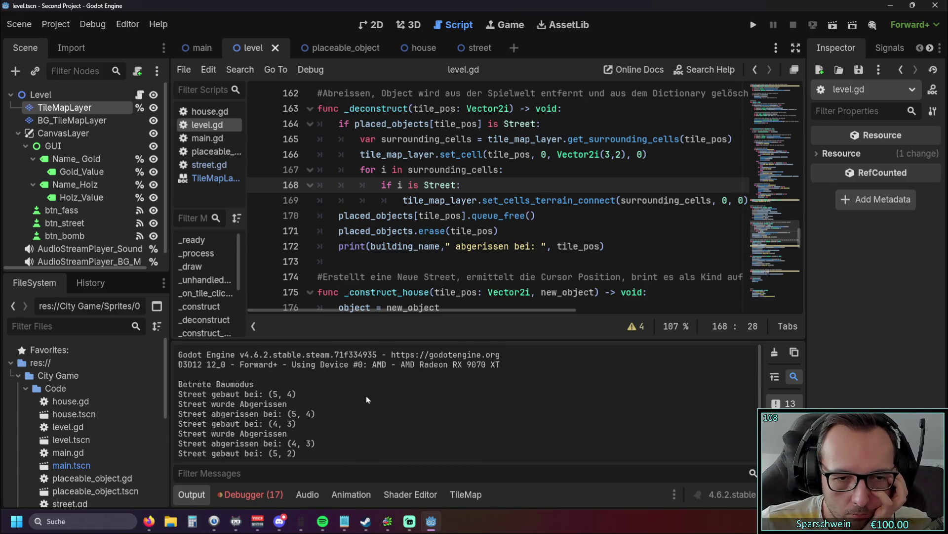
Insert 'not' before Street so line 168 reads 'if i is not Street:'.
{"action": "mouse_move", "coordinate": [430, 312]}
{"action": "left_mouse_down"}
{"action": "mouse_move", "coordinate": [466, 310]}
{"action": "mouse_move", "coordinate": [417, 313]}
{"action": "mouse_move", "coordinate": [446, 315]}
{"action": "mouse_move", "coordinate": [426, 316]}
{"action": "left_mouse_up"}
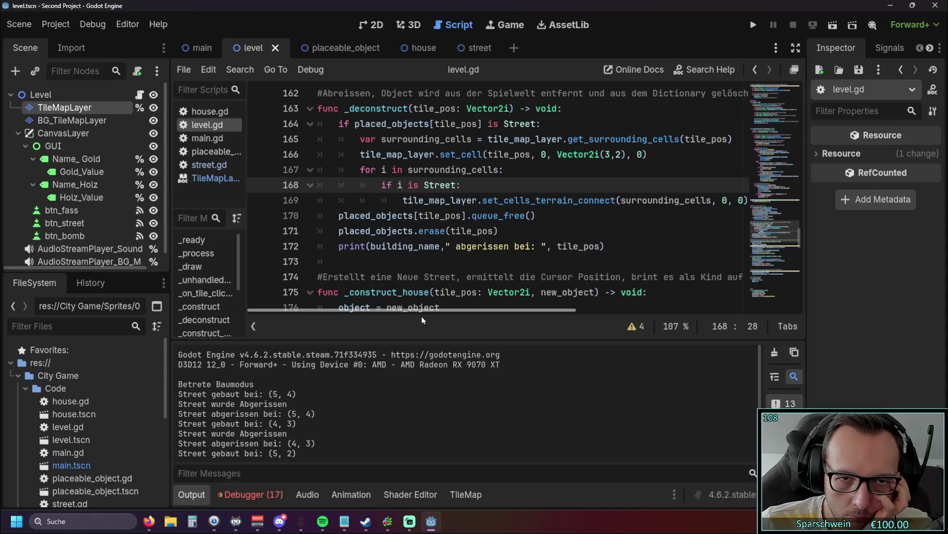
{"action": "scroll", "coordinate": [556, 269], "scroll_direction": "up", "scroll_amount": 1}
{"action": "left_click_drag", "start_coordinate": [427, 307], "coordinate": [439, 310]}
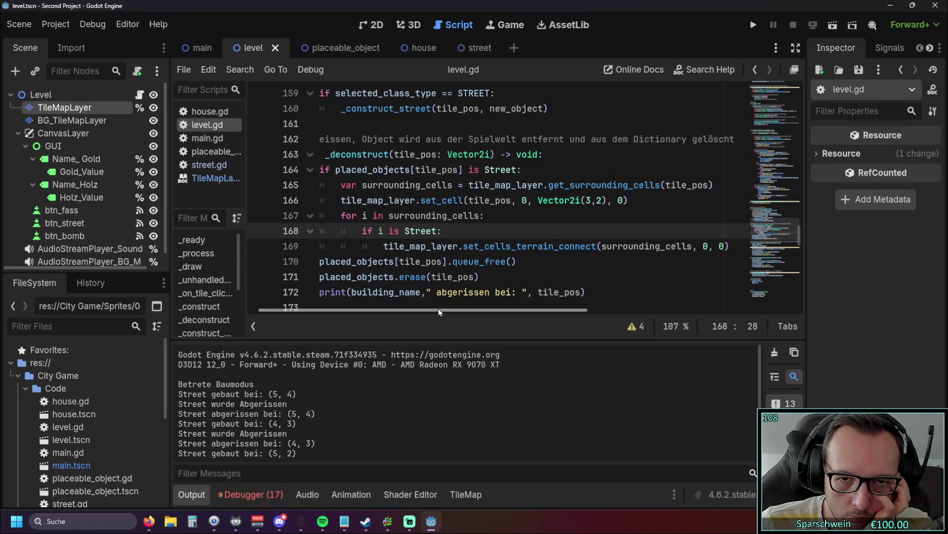
{"action": "left_click_drag", "start_coordinate": [437, 309], "coordinate": [440, 310]}
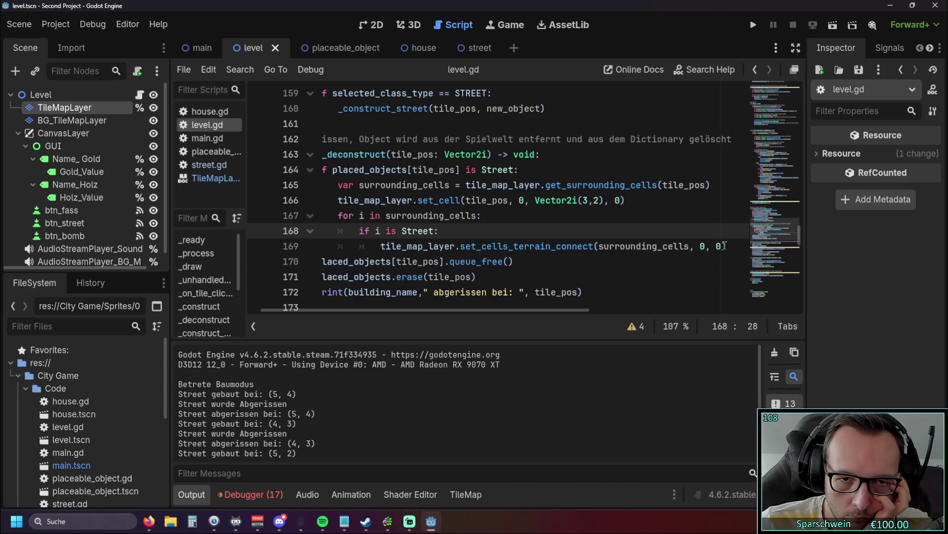
{"action": "left_click", "coordinate": [402, 231]}
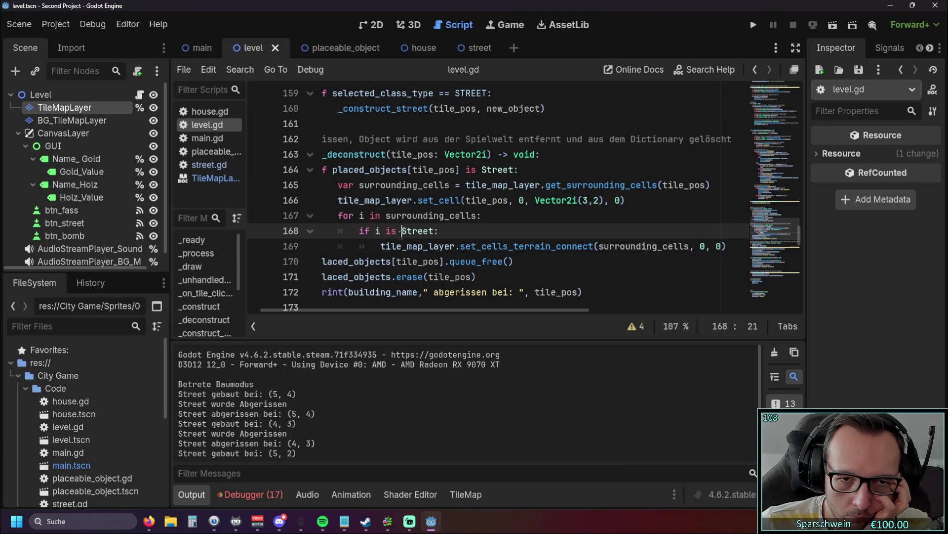
{"action": "type", "text": "not"}
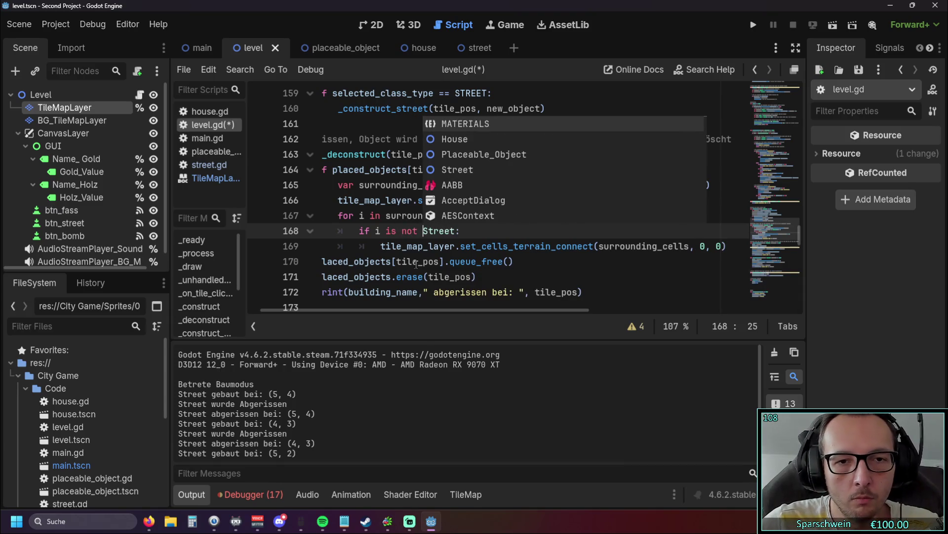
{"action": "left_click", "coordinate": [363, 246]}
Save and run with F5, place a street crossing at the map centre, then close the game.
{"action": "key", "text": "F5"}
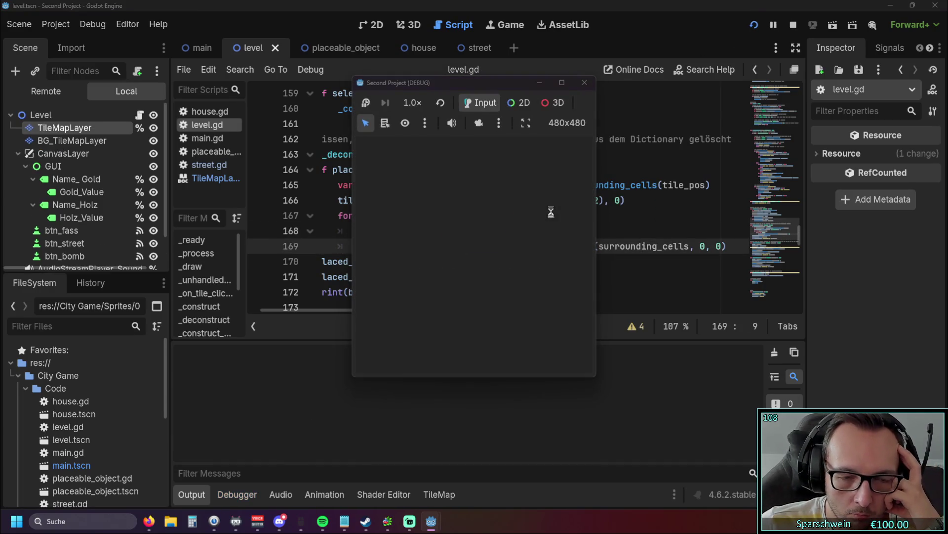
{"action": "left_click", "coordinate": [508, 356]}
{"action": "left_click", "coordinate": [493, 269]}
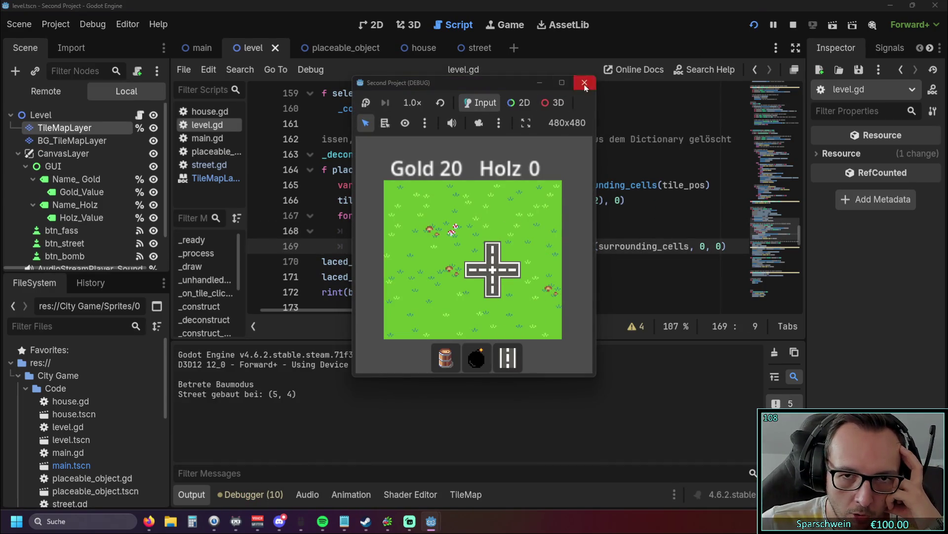
{"action": "left_click", "coordinate": [585, 83]}
Delete the surrounding_cells for-loop lines 167–169 from _deconstruct.
{"action": "scroll", "coordinate": [494, 197], "scroll_direction": "down", "scroll_amount": 1}
{"action": "scroll", "coordinate": [494, 198], "scroll_direction": "up", "scroll_amount": 1}
{"action": "left_click_drag", "start_coordinate": [728, 247], "coordinate": [308, 212]}
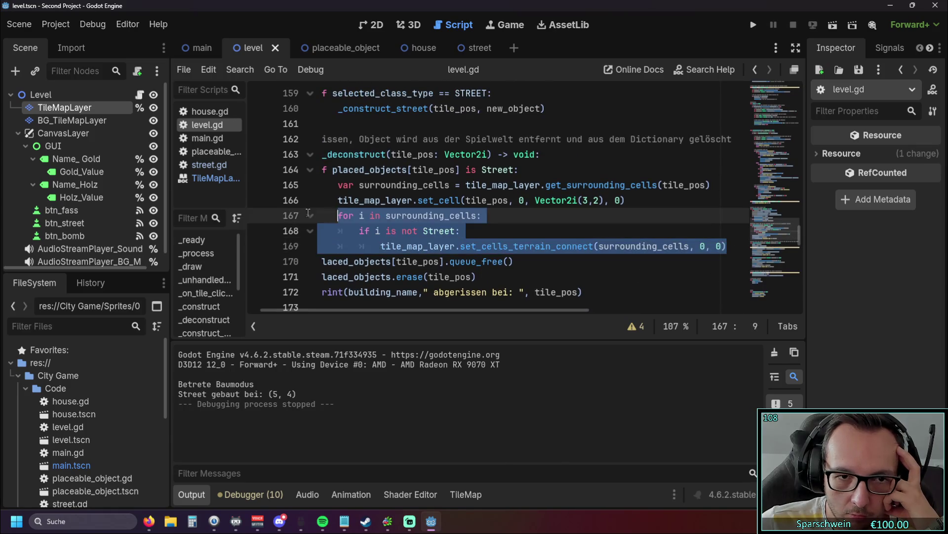
{"action": "key", "text": "Delete"}
{"action": "key", "text": "BackSpace"}
{"action": "key", "text": "BackSpace"}
{"action": "key", "text": "BackSpace"}
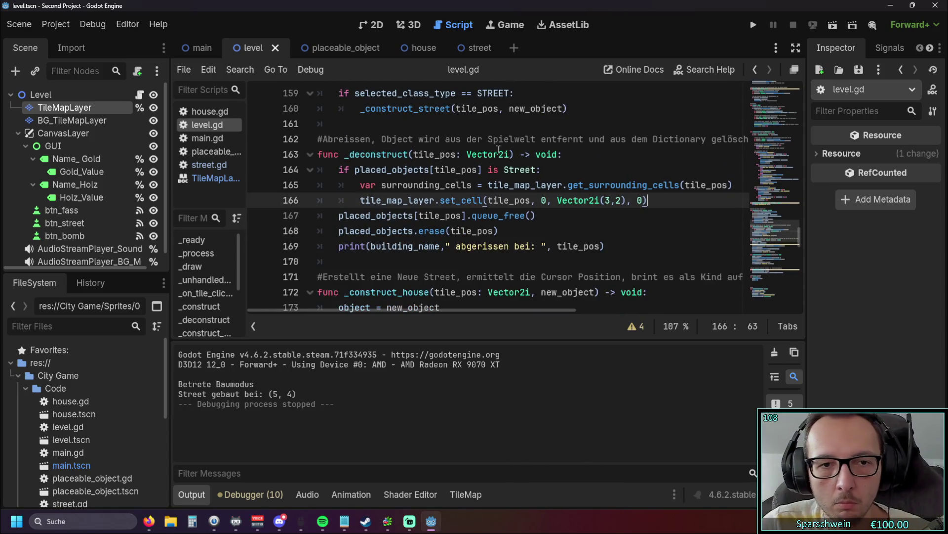
Run the game, place a street crossing at cell (5, 5), then close it.
{"action": "key", "text": "F5"}
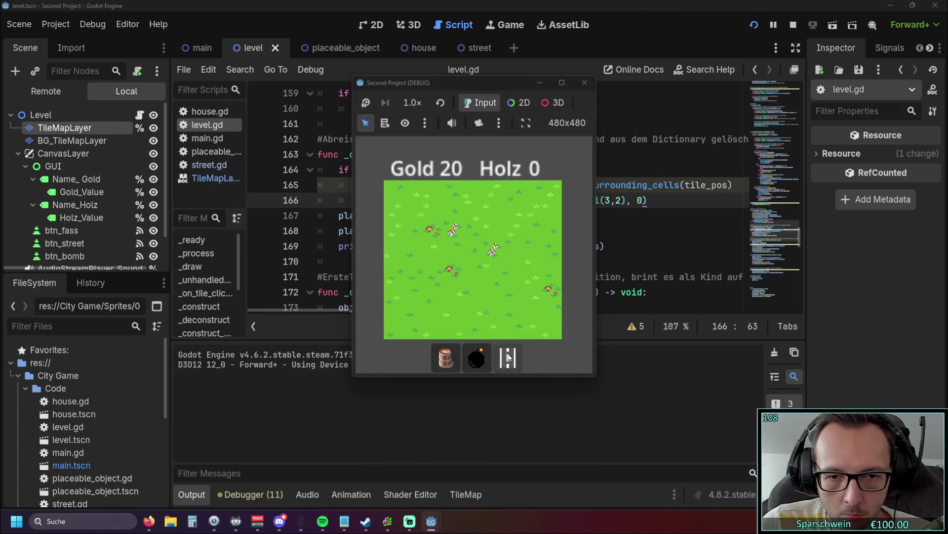
{"action": "left_click", "coordinate": [509, 356]}
{"action": "left_click", "coordinate": [493, 289]}
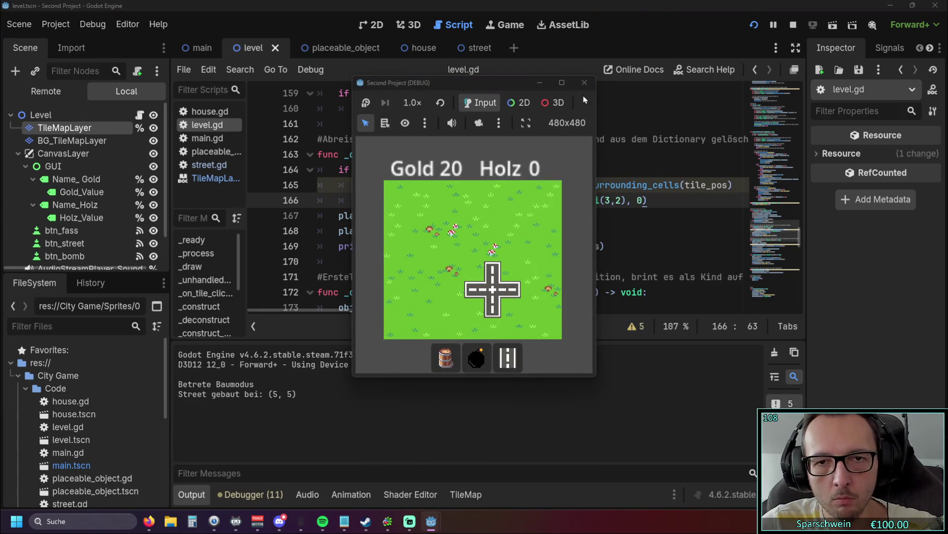
{"action": "left_click", "coordinate": [585, 83]}
Restore the for-loop, then delete and restore the surrounding_cells declaration line.
{"action": "key", "text": "ctrl+z"}
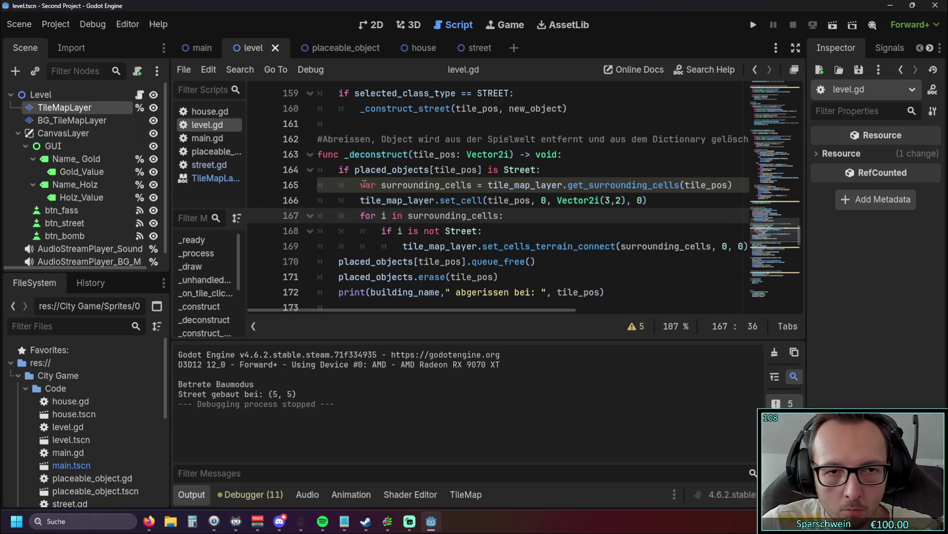
{"action": "left_click_drag", "start_coordinate": [364, 184], "coordinate": [746, 185]}
{"action": "key", "text": "BackSpace"}
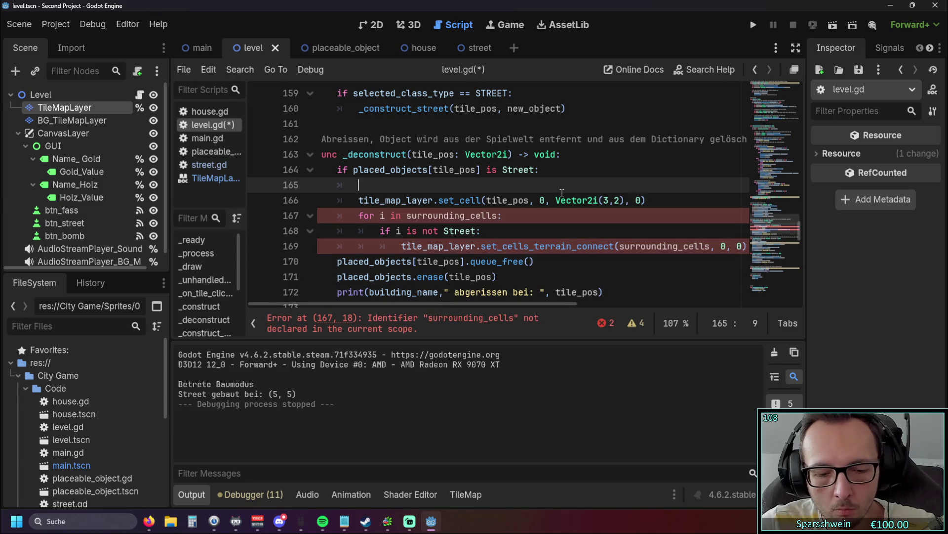
{"action": "key", "text": "ctrl+z"}
Delete the street-reconnection block, launch the game, build a street at the grid centre, and close.
{"action": "mouse_move", "coordinate": [336, 170]}
{"action": "left_mouse_down"}
{"action": "mouse_move", "coordinate": [736, 192]}
{"action": "mouse_move", "coordinate": [741, 246]}
{"action": "left_mouse_up"}
{"action": "key", "text": "BackSpace"}
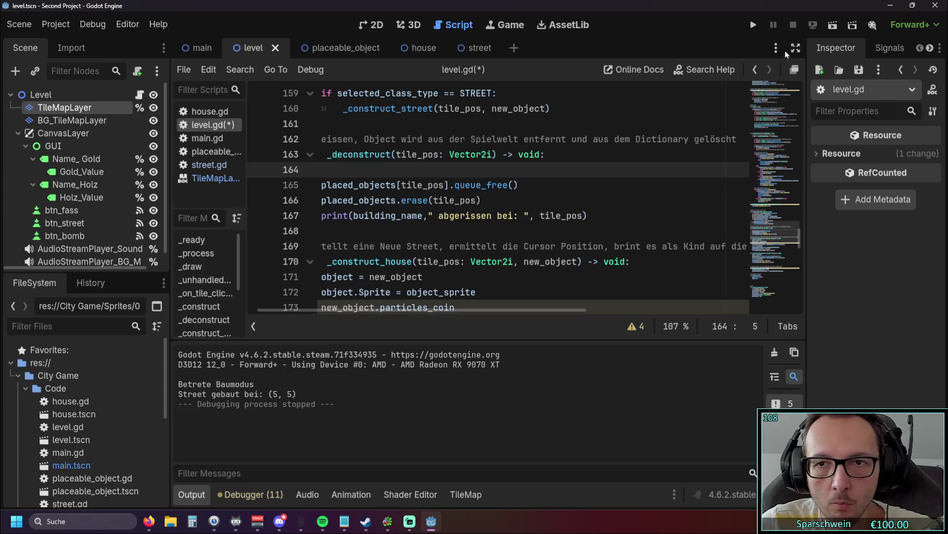
{"action": "left_click", "coordinate": [754, 27]}
{"action": "left_click", "coordinate": [519, 350]}
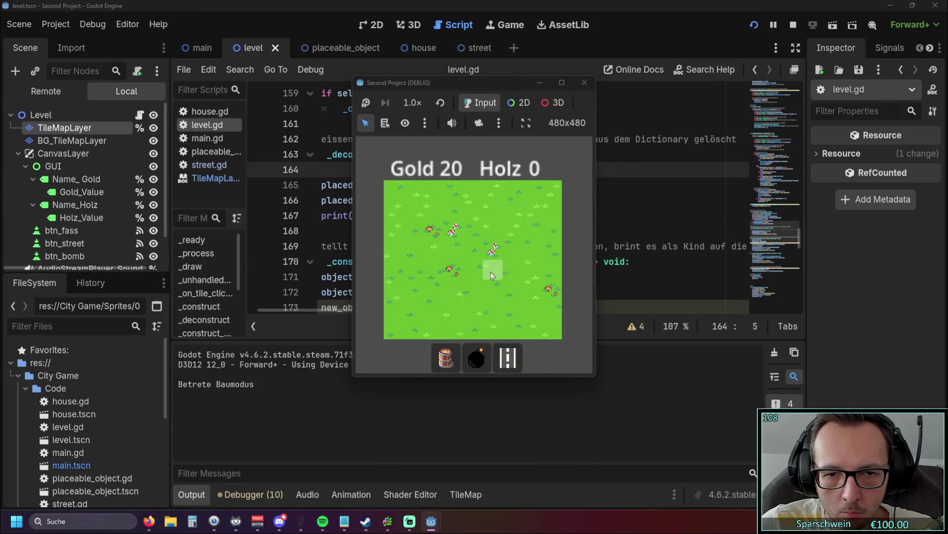
{"action": "left_click", "coordinate": [491, 272]}
{"action": "left_click", "coordinate": [584, 82]}
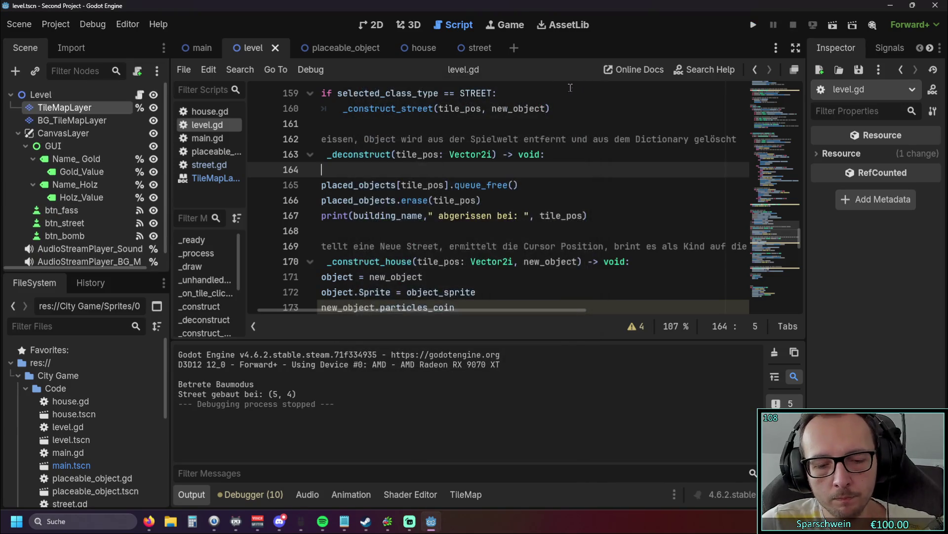
Undo to restore the deleted street block in _deconstruct.
{"action": "key", "text": "ctrl+z"}
{"action": "left_click", "coordinate": [528, 247]}
{"action": "key", "text": "ctrl+z"}
{"action": "scroll", "coordinate": [528, 247], "scroll_direction": "up", "scroll_amount": 4}
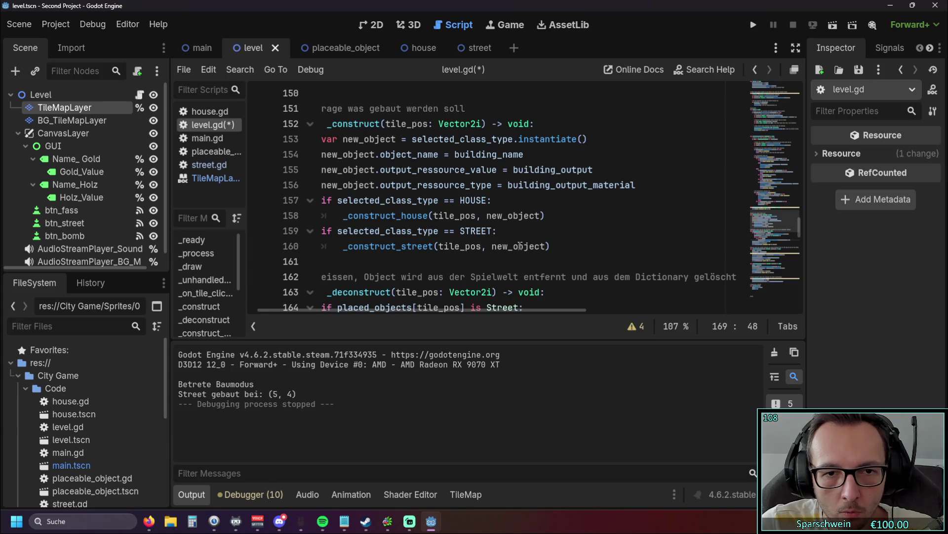
{"action": "scroll", "coordinate": [506, 235], "scroll_direction": "down", "scroll_amount": 6}
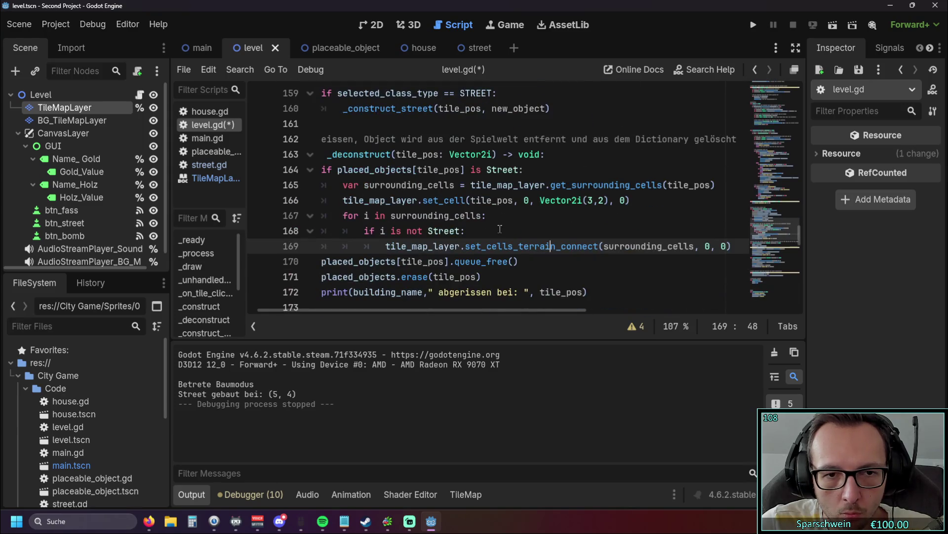
{"action": "scroll", "coordinate": [498, 225], "scroll_direction": "down", "scroll_amount": 1}
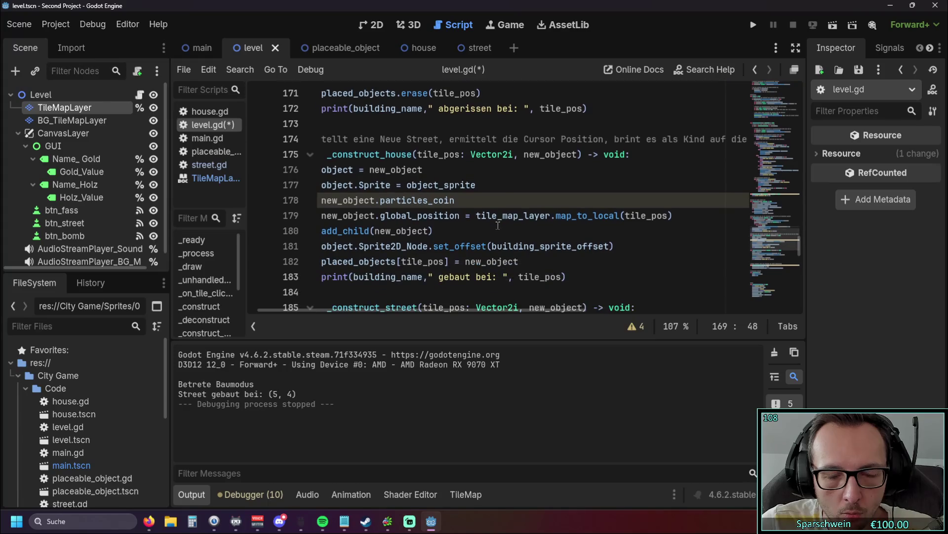
{"action": "left_click", "coordinate": [456, 235]}
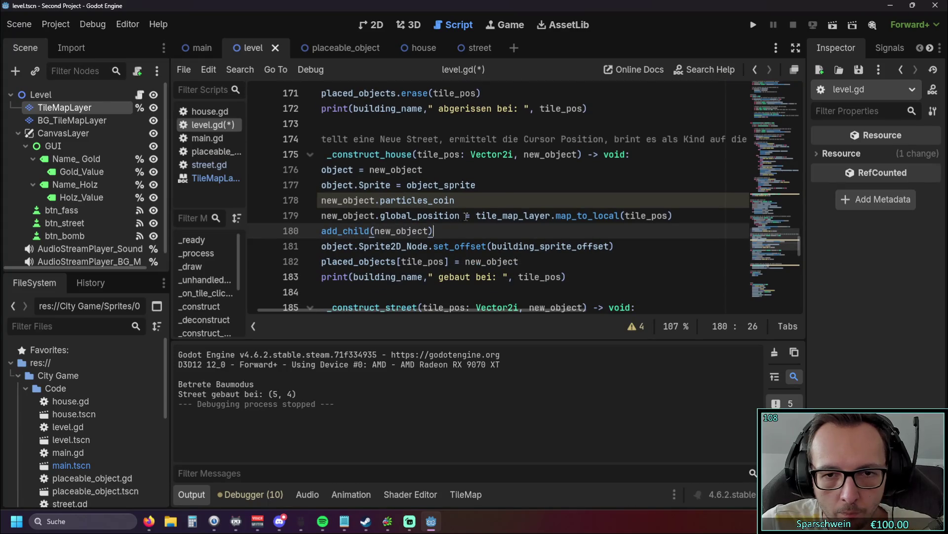
{"action": "left_click", "coordinate": [455, 216]}
{"action": "scroll", "coordinate": [555, 214], "scroll_direction": "down", "scroll_amount": 3}
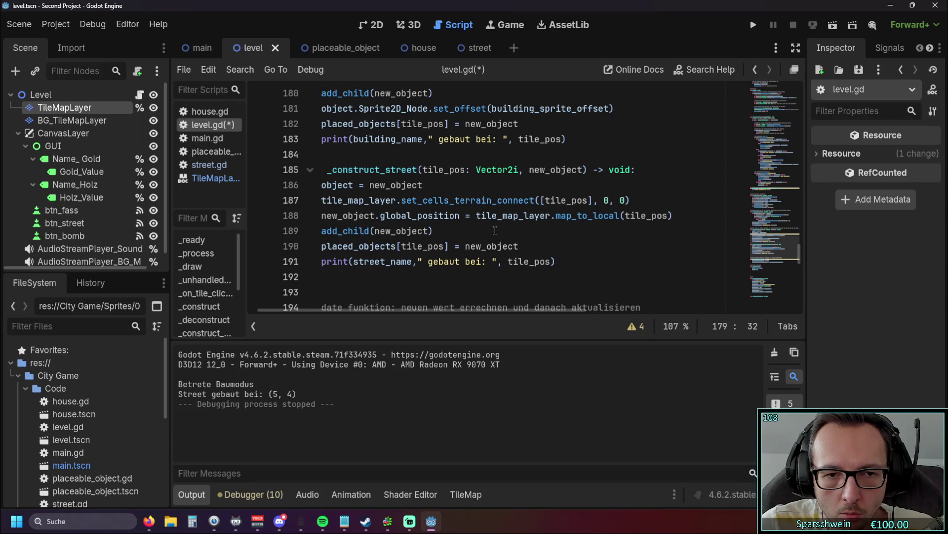
{"action": "scroll", "coordinate": [494, 229], "scroll_direction": "up", "scroll_amount": 3}
{"action": "scroll", "coordinate": [493, 228], "scroll_direction": "down", "scroll_amount": 3}
{"action": "scroll", "coordinate": [492, 229], "scroll_direction": "up", "scroll_amount": 7}
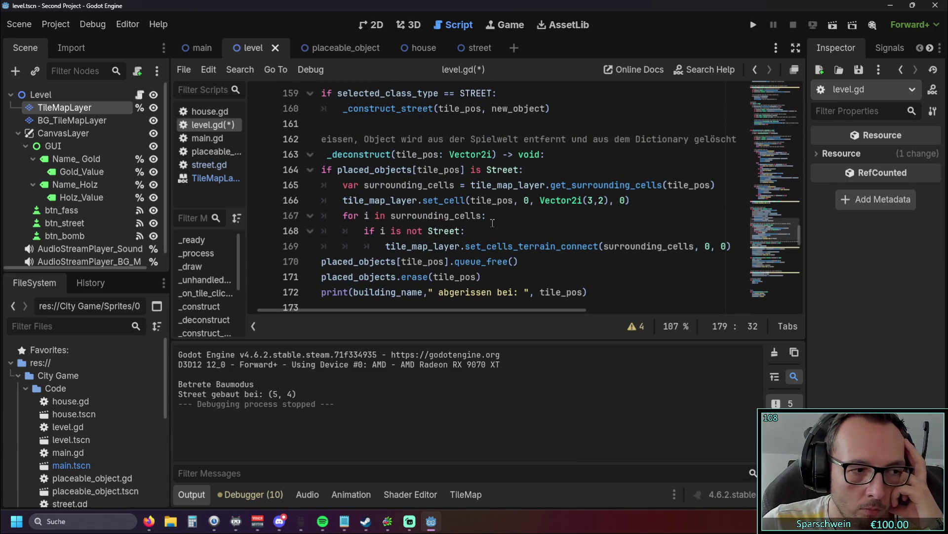
{"action": "scroll", "coordinate": [489, 223], "scroll_direction": "down", "scroll_amount": 5}
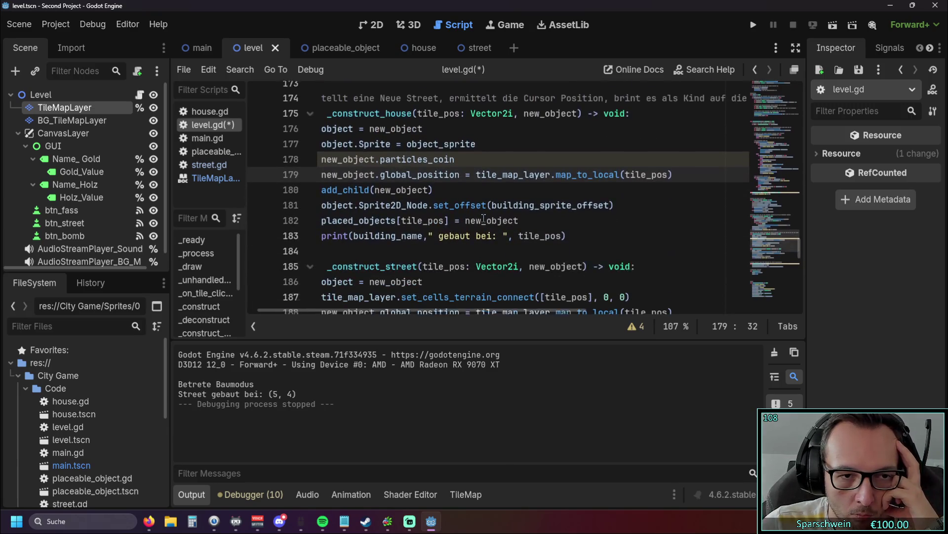
{"action": "scroll", "coordinate": [484, 220], "scroll_direction": "down", "scroll_amount": 2}
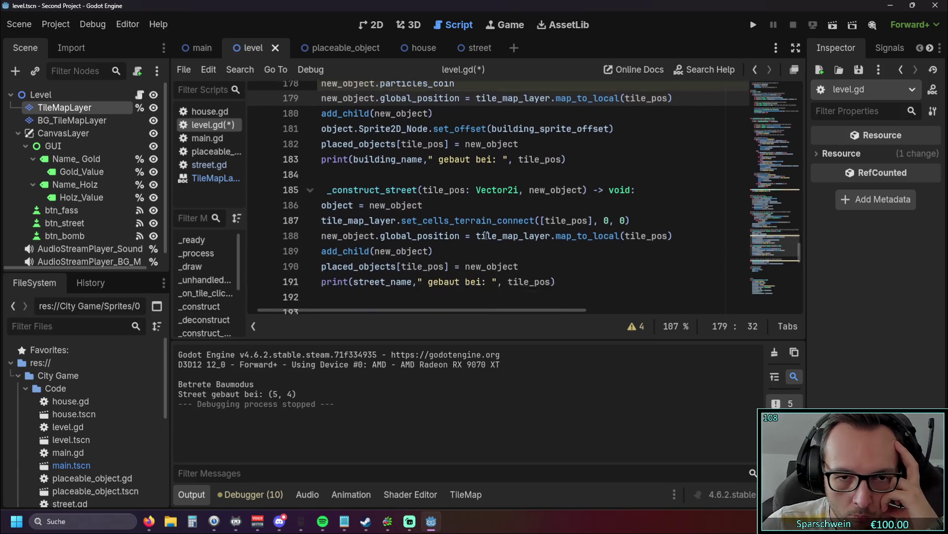
{"action": "left_click_drag", "start_coordinate": [648, 200], "coordinate": [269, 209]}
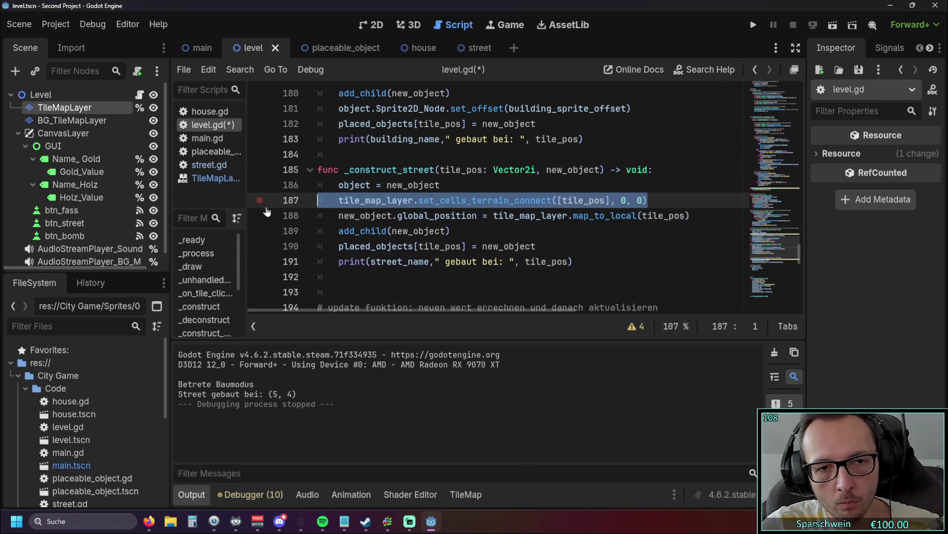
Delete the terrain-connect line, launch the game, and build then demolish a street at (5, 4).
{"action": "key", "text": "BackSpace"}
{"action": "key", "text": "BackSpace"}
{"action": "left_click", "coordinate": [753, 24]}
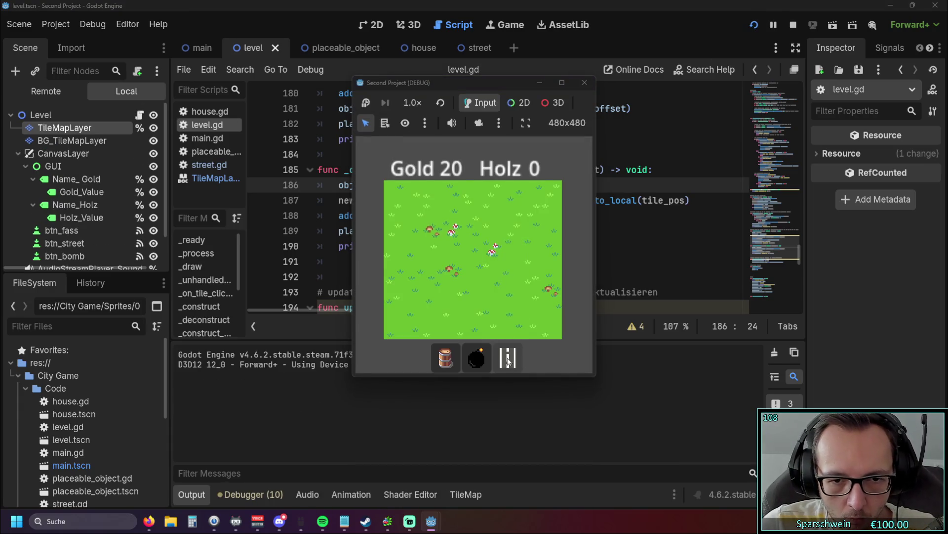
{"action": "left_click", "coordinate": [508, 361]}
{"action": "left_click", "coordinate": [487, 272]}
{"action": "left_click", "coordinate": [488, 270]}
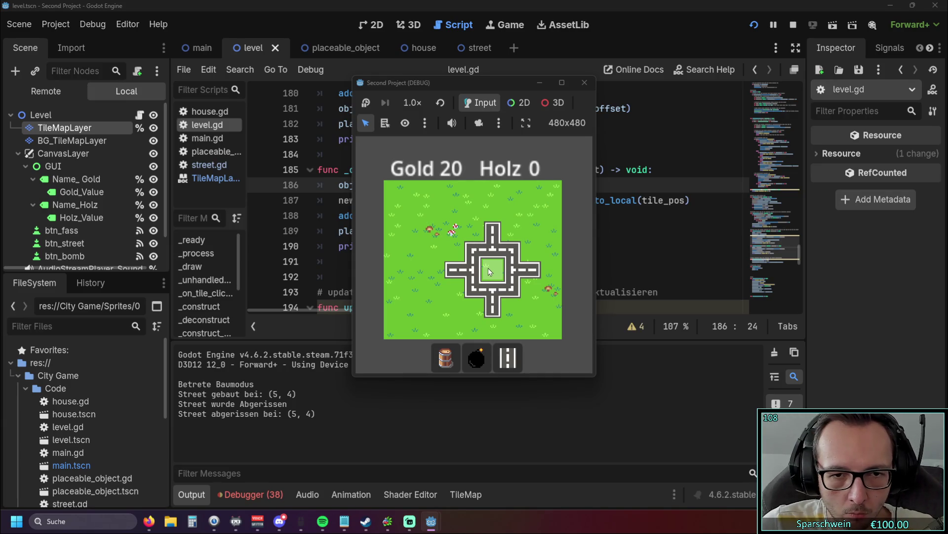
Repeatedly try building streets outside the playing field.
{"action": "left_click", "coordinate": [488, 268]}
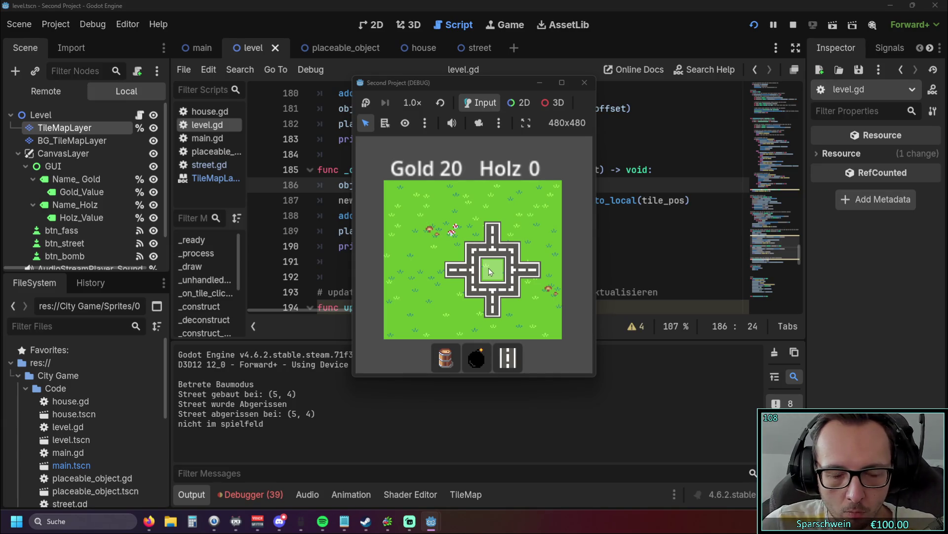
{"action": "left_click", "coordinate": [488, 268]}
{"action": "left_click", "coordinate": [489, 268]}
{"action": "left_click", "coordinate": [489, 268]}
{"action": "left_click", "coordinate": [490, 268]}
{"action": "left_click", "coordinate": [490, 267]}
{"action": "left_click", "coordinate": [490, 268]}
{"action": "left_click", "coordinate": [490, 268]}
{"action": "left_click", "coordinate": [489, 269]}
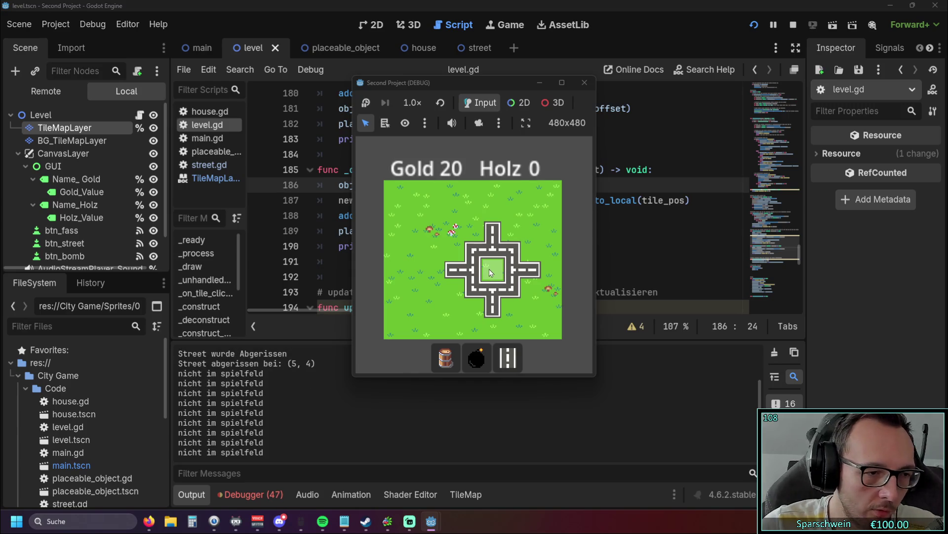
{"action": "left_click", "coordinate": [489, 269]}
{"action": "left_click", "coordinate": [489, 269]}
{"action": "left_click", "coordinate": [489, 269]}
{"action": "left_click", "coordinate": [490, 269]}
{"action": "left_click", "coordinate": [490, 268]}
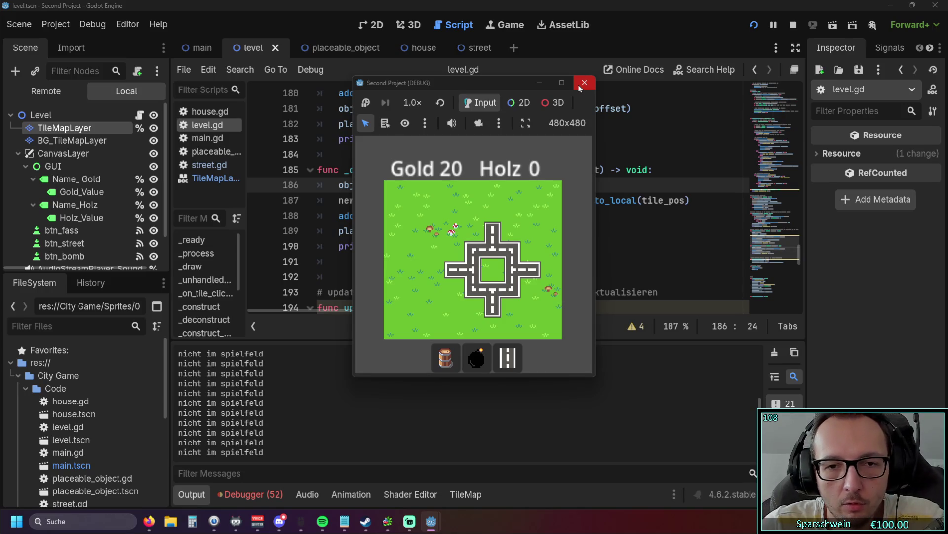
Build and demolish a street on top-left tile (1, 1), then close the game.
{"action": "left_click", "coordinate": [417, 209]}
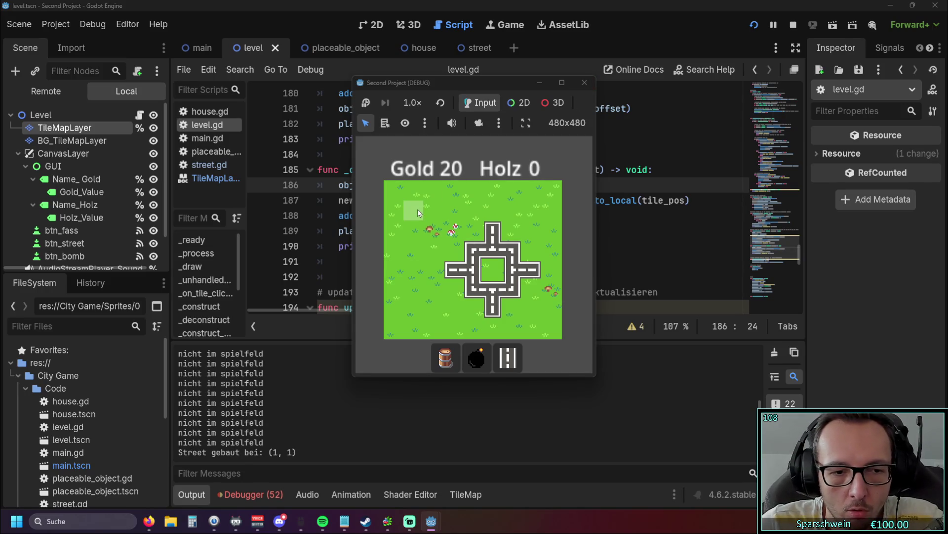
{"action": "left_click", "coordinate": [416, 209]}
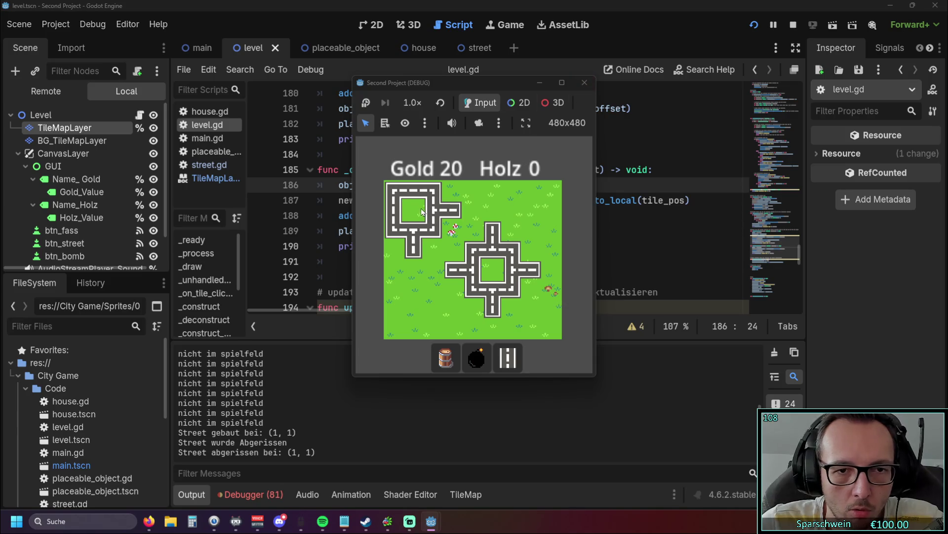
{"action": "left_click", "coordinate": [584, 83]}
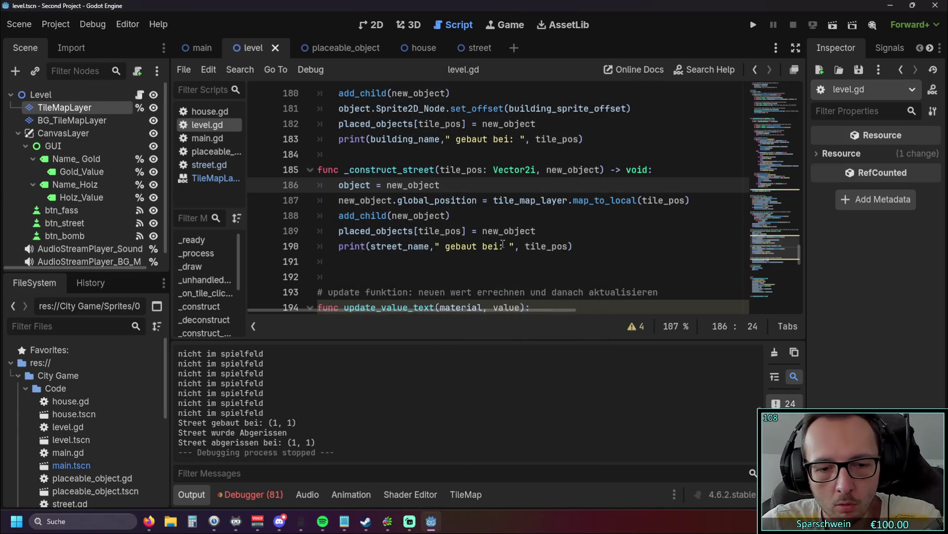
Restore the deleted set_cells_terrain_connect line in _construct_street.
{"action": "key", "text": "ctrl+z"}
{"action": "left_click", "coordinate": [499, 232]}
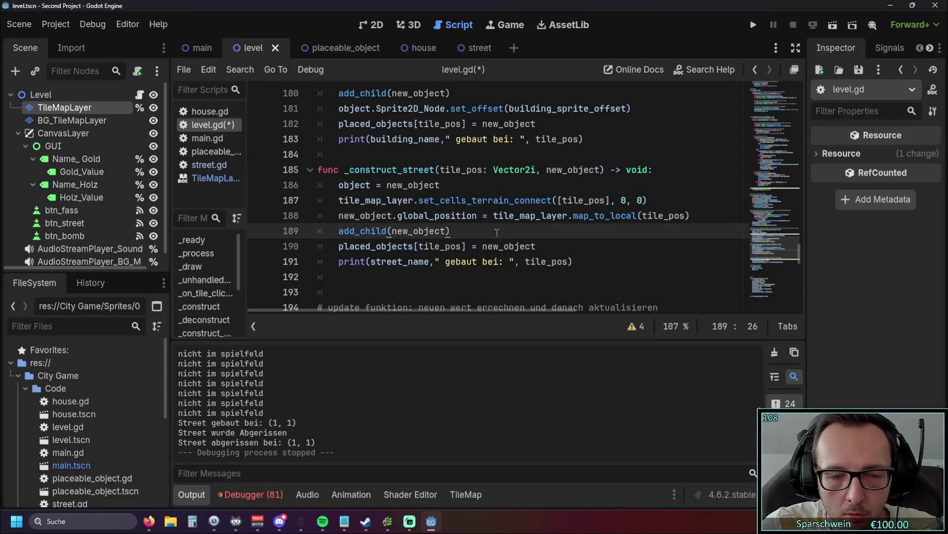
{"action": "scroll", "coordinate": [497, 233], "scroll_direction": "up", "scroll_amount": 7}
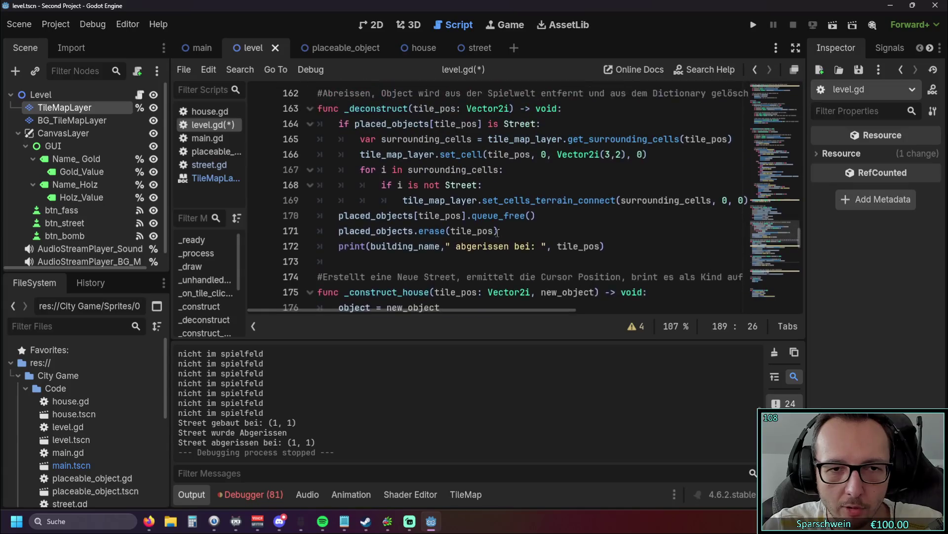
{"action": "mouse_move", "coordinate": [411, 312]}
{"action": "left_mouse_down"}
{"action": "mouse_move", "coordinate": [468, 306]}
{"action": "mouse_move", "coordinate": [379, 306]}
{"action": "left_mouse_up"}
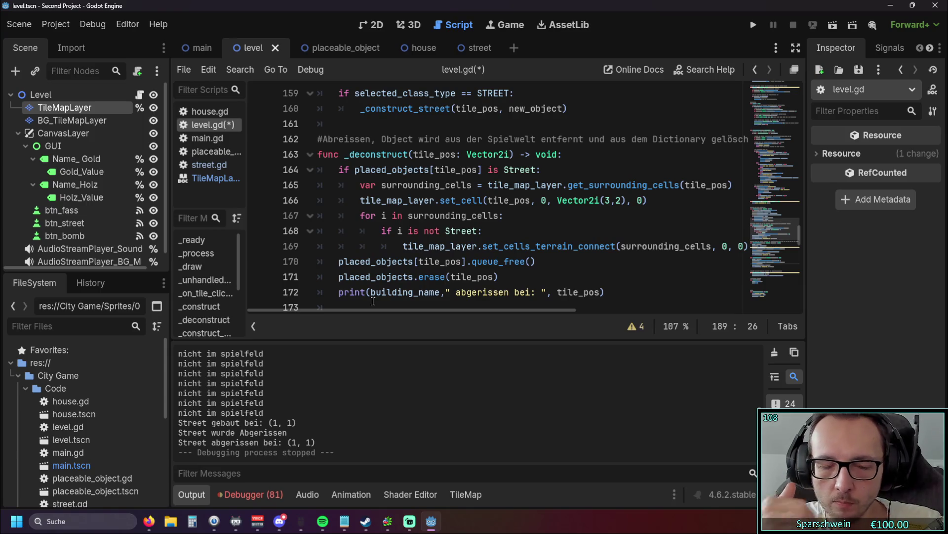
Remove 'not' so the neighbour check reads 'if i is Street:'.
{"action": "double_click", "coordinate": [437, 231]}
{"action": "key", "text": "BackSpace"}
{"action": "key", "text": "BackSpace"}
{"action": "left_click", "coordinate": [510, 229]}
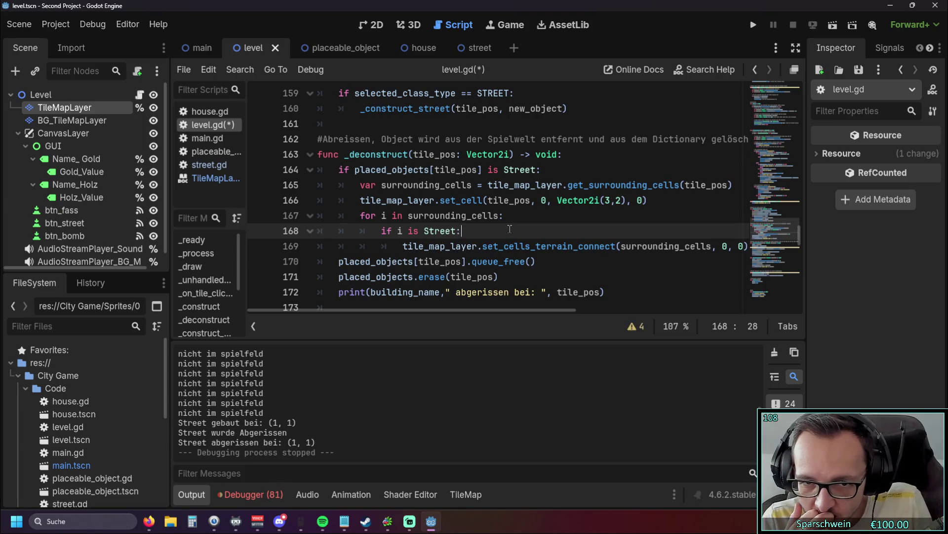
Search the script for every use of surrounding_cells with Ctrl+F.
{"action": "double_click", "coordinate": [390, 185]}
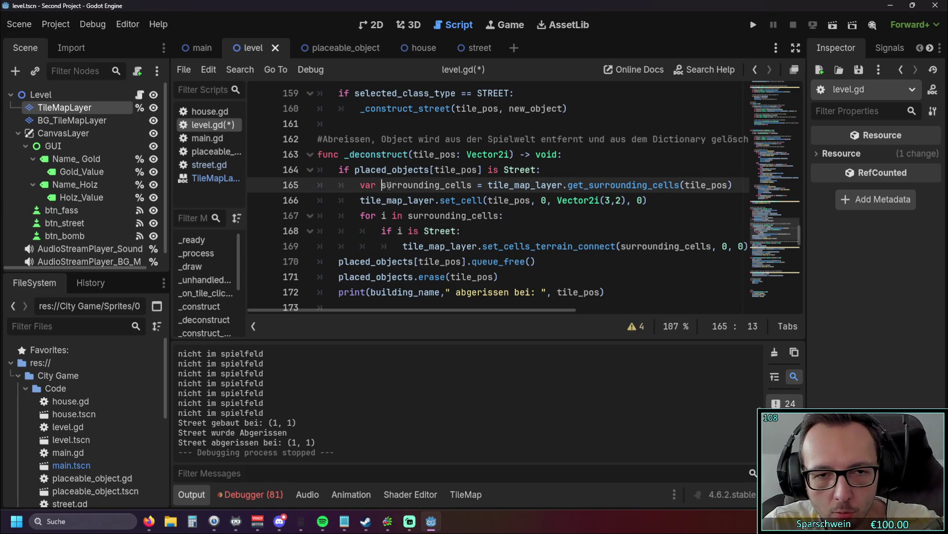
{"action": "key", "text": "ctrl+f"}
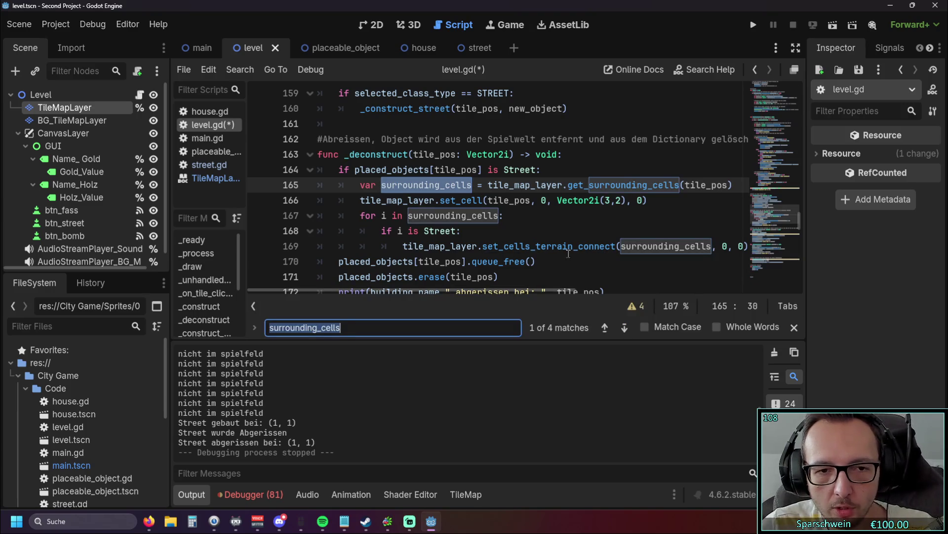
{"action": "mouse_move", "coordinate": [461, 289]}
{"action": "left_mouse_down"}
{"action": "mouse_move", "coordinate": [493, 289]}
{"action": "mouse_move", "coordinate": [465, 293]}
{"action": "left_mouse_up"}
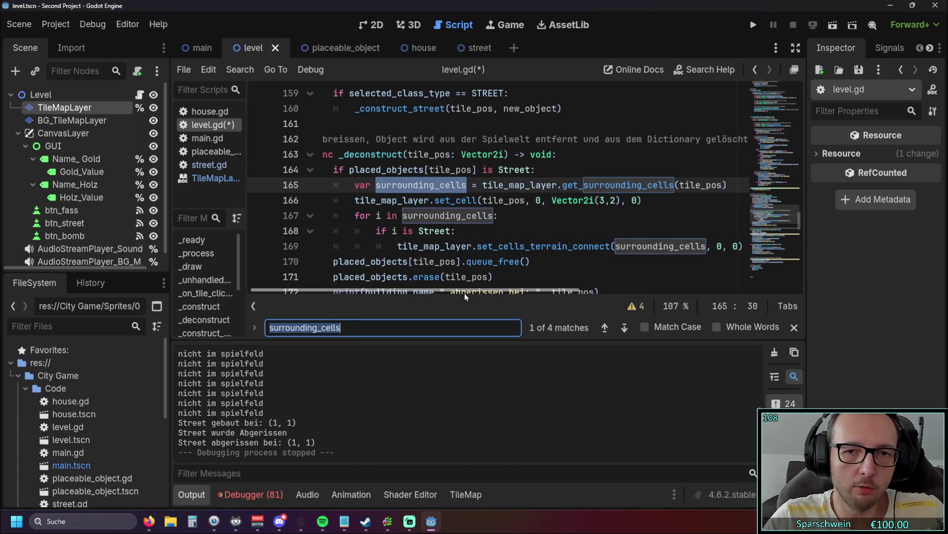
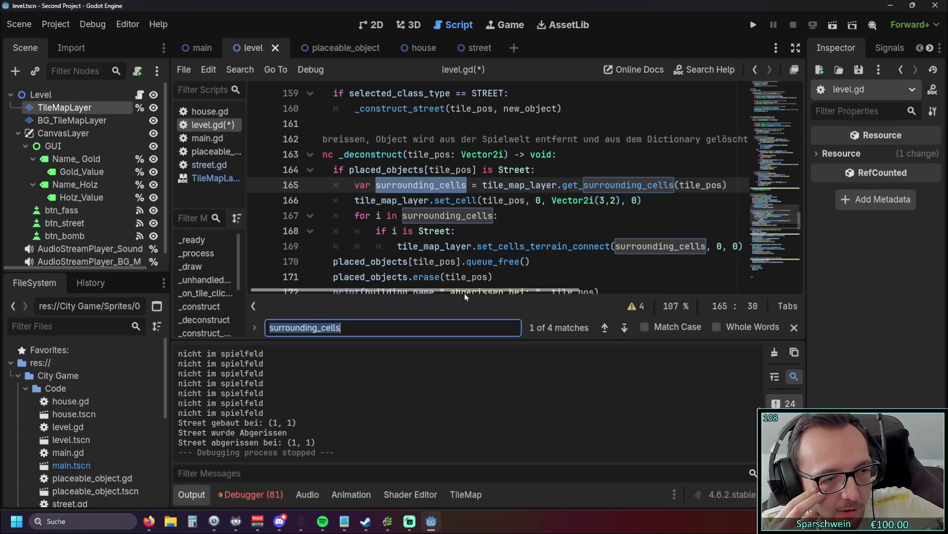
Inspect the street TileMapLayer's maze-style tiles in atlas source 0020, then return to level.gd.
{"action": "left_click", "coordinate": [383, 25]}
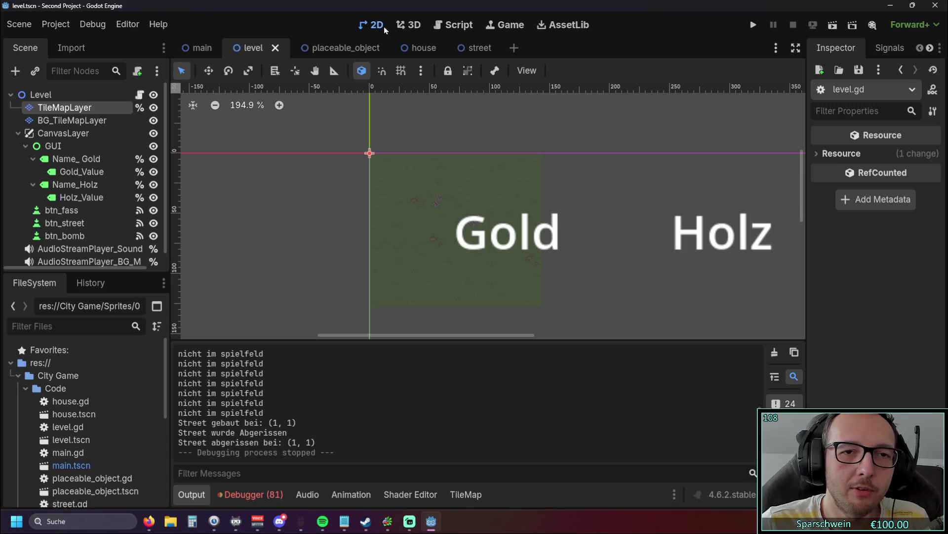
{"action": "scroll", "coordinate": [167, 181], "scroll_direction": "down", "scroll_amount": 1}
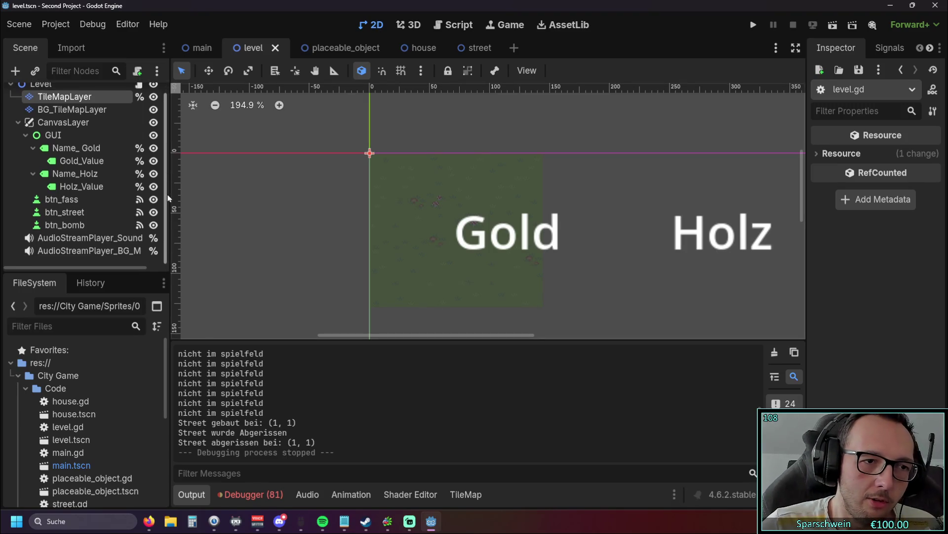
{"action": "scroll", "coordinate": [167, 181], "scroll_direction": "up", "scroll_amount": 1}
{"action": "left_click", "coordinate": [76, 117]}
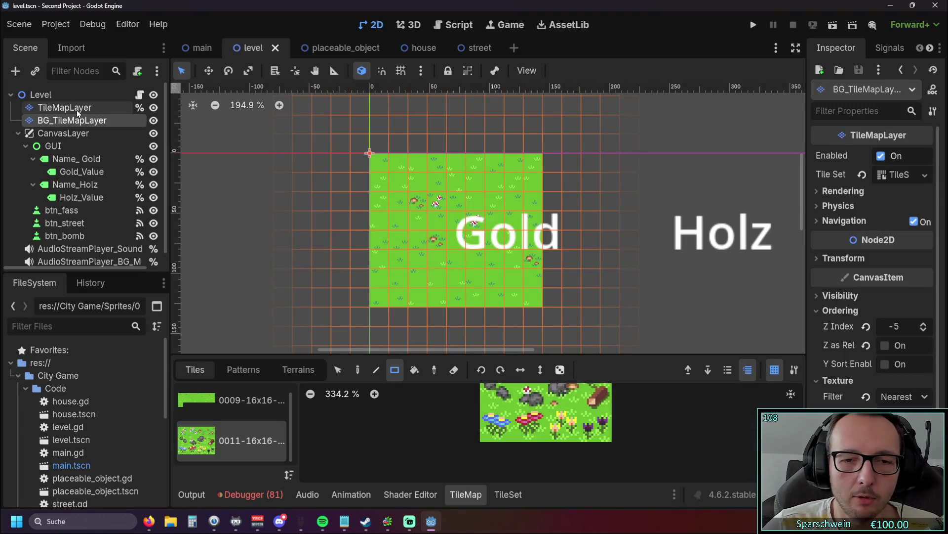
{"action": "left_click", "coordinate": [77, 109]}
{"action": "left_click", "coordinate": [239, 401]}
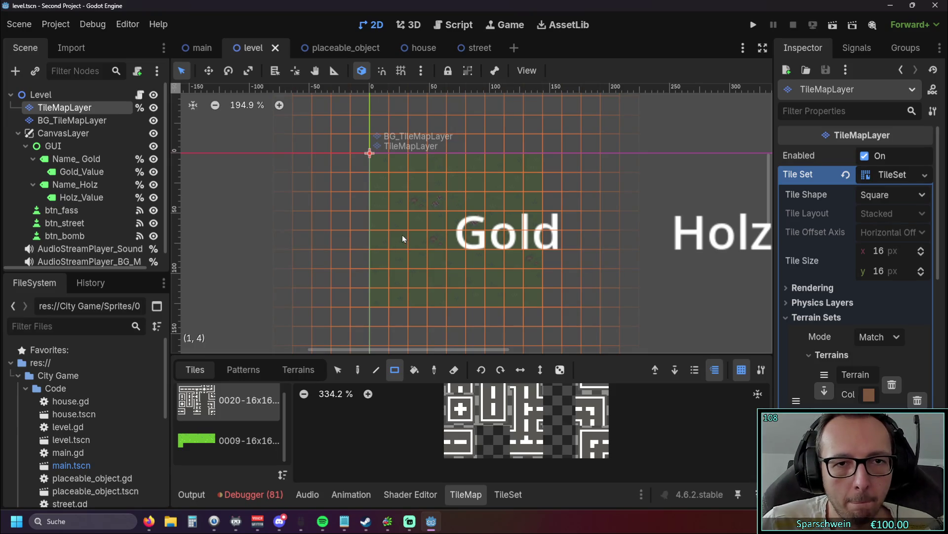
{"action": "left_click", "coordinate": [454, 25]}
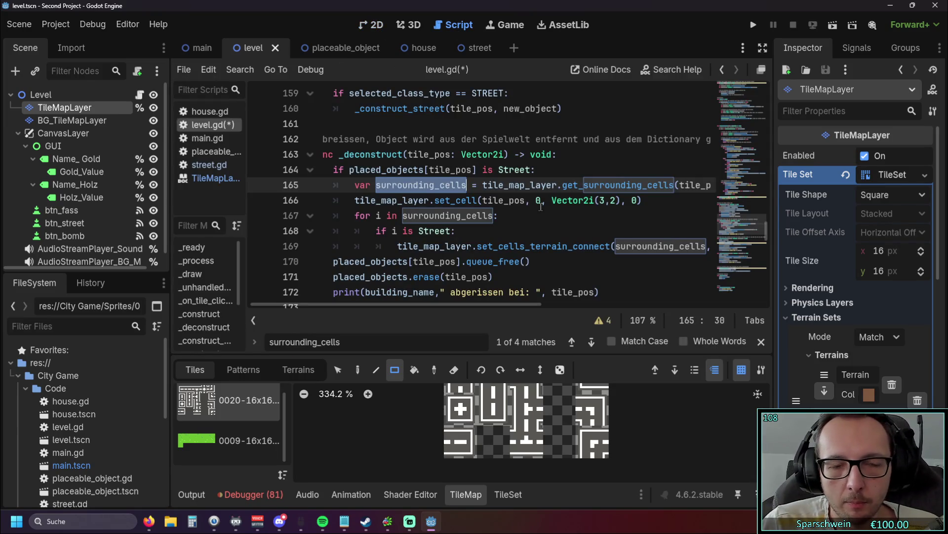
{"action": "left_click", "coordinate": [541, 216]}
{"action": "scroll", "coordinate": [551, 225], "scroll_direction": "up", "scroll_amount": 8}
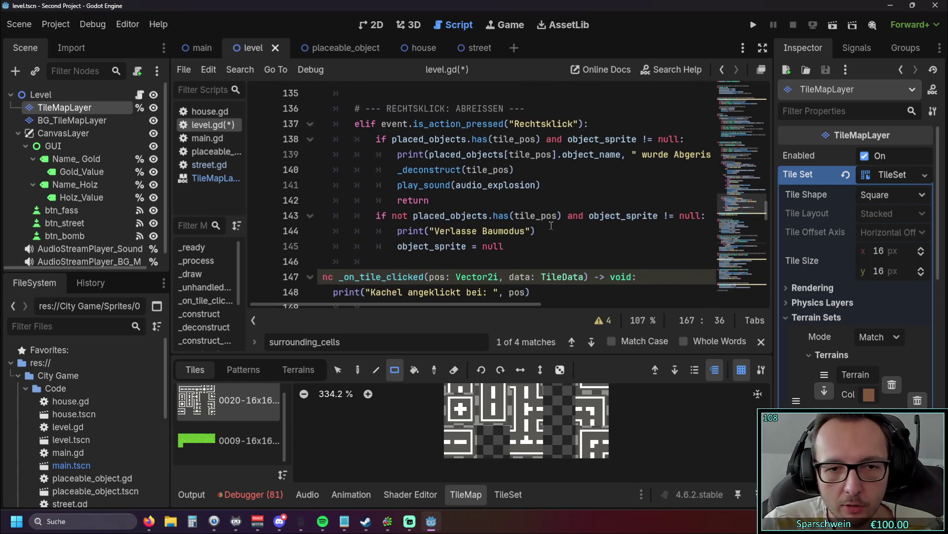
{"action": "scroll", "coordinate": [494, 267], "scroll_direction": "up", "scroll_amount": 1}
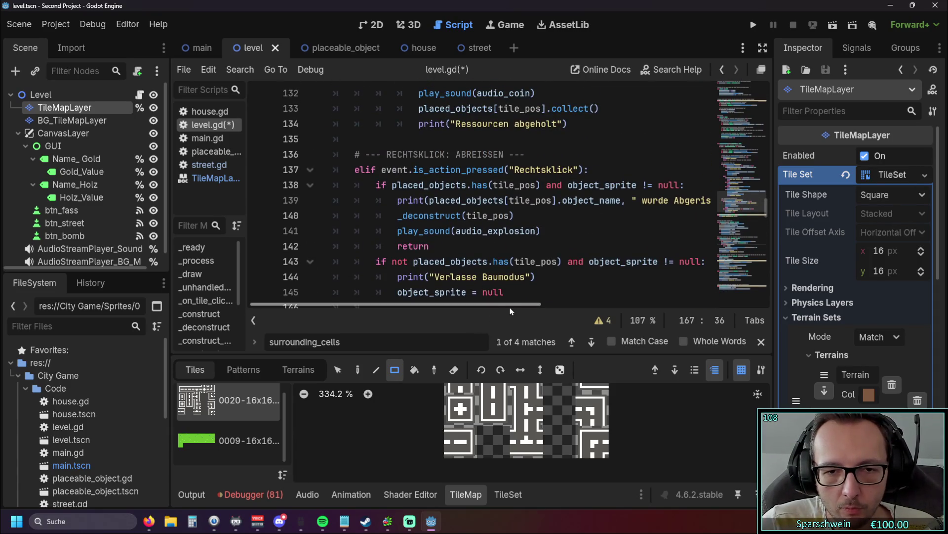
{"action": "scroll", "coordinate": [531, 218], "scroll_direction": "up", "scroll_amount": 5}
{"action": "scroll", "coordinate": [531, 217], "scroll_direction": "up", "scroll_amount": 4}
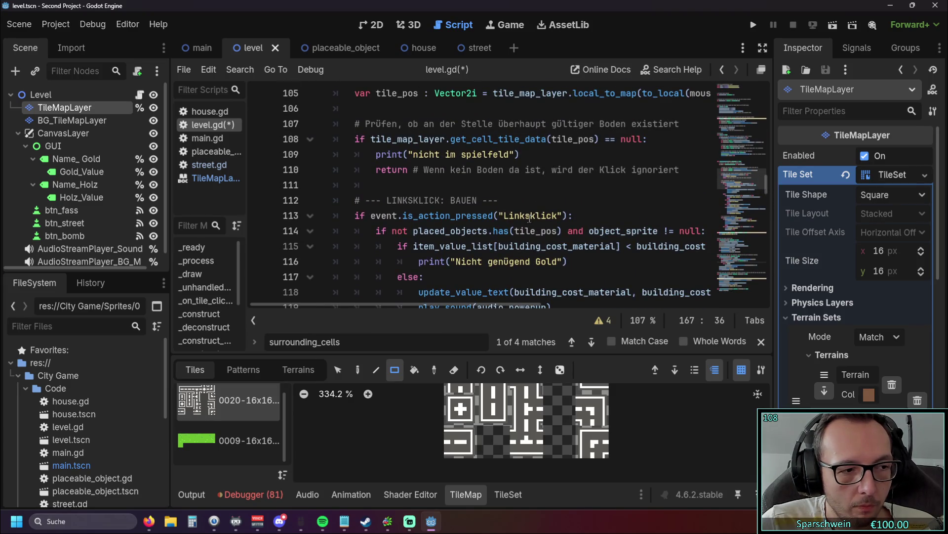
{"action": "scroll", "coordinate": [529, 217], "scroll_direction": "up", "scroll_amount": 1}
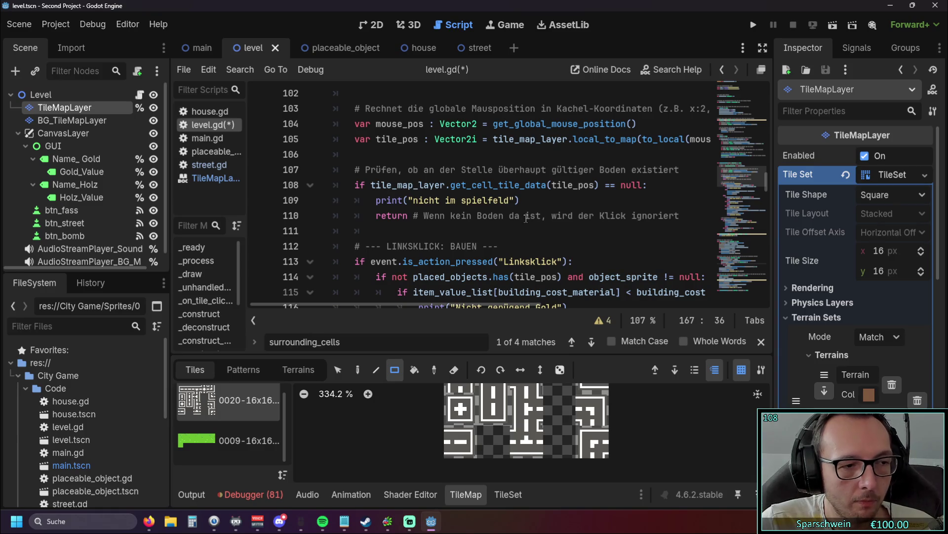
{"action": "scroll", "coordinate": [519, 218], "scroll_direction": "up", "scroll_amount": 1}
{"action": "scroll", "coordinate": [514, 217], "scroll_direction": "up", "scroll_amount": 1}
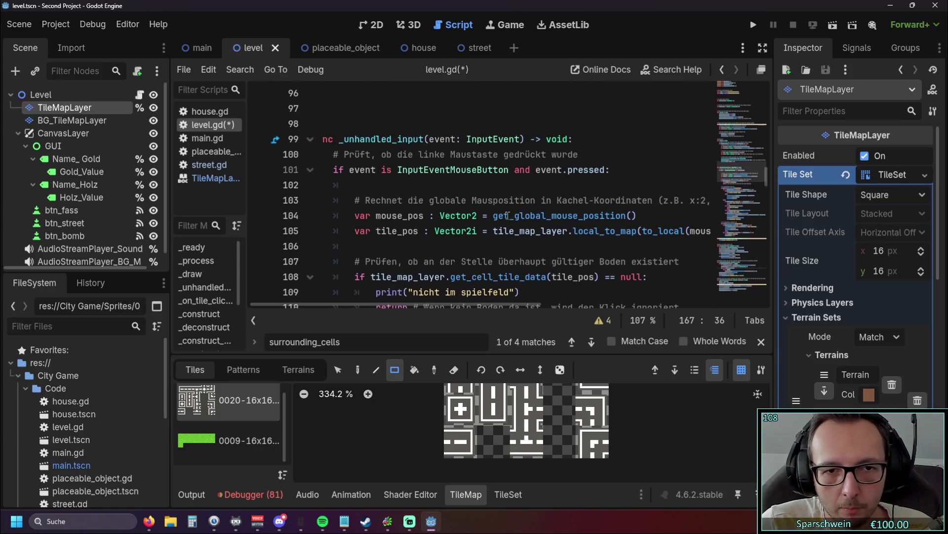
{"action": "scroll", "coordinate": [509, 215], "scroll_direction": "down", "scroll_amount": 1}
{"action": "left_click_drag", "start_coordinate": [400, 304], "coordinate": [370, 313]}
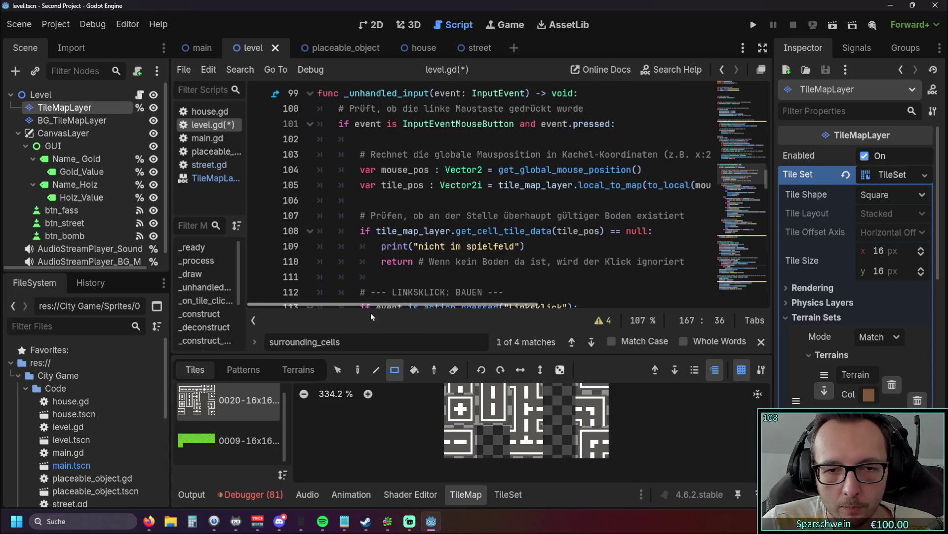
{"action": "scroll", "coordinate": [531, 220], "scroll_direction": "down", "scroll_amount": 1}
{"action": "scroll", "coordinate": [531, 221], "scroll_direction": "down", "scroll_amount": 1}
{"action": "scroll", "coordinate": [519, 224], "scroll_direction": "down", "scroll_amount": 1}
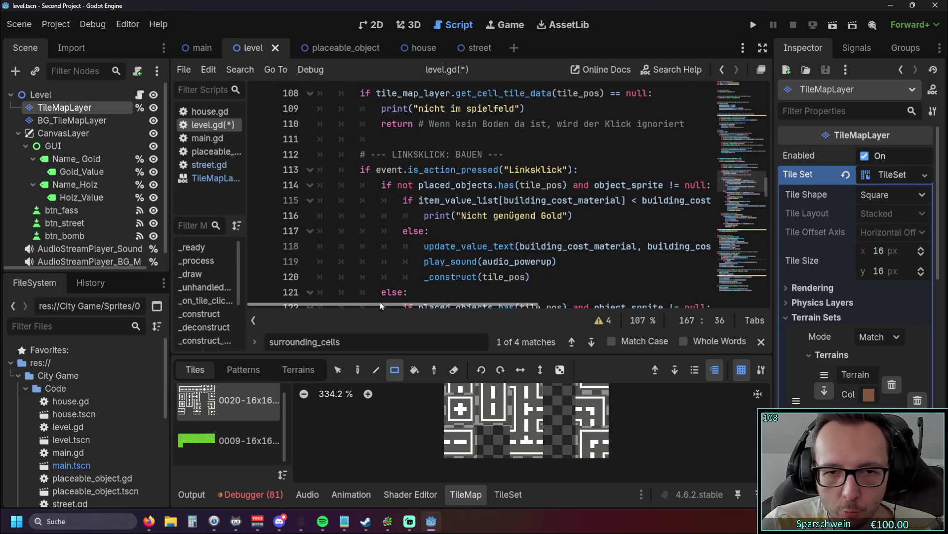
{"action": "scroll", "coordinate": [469, 240], "scroll_direction": "down", "scroll_amount": 4}
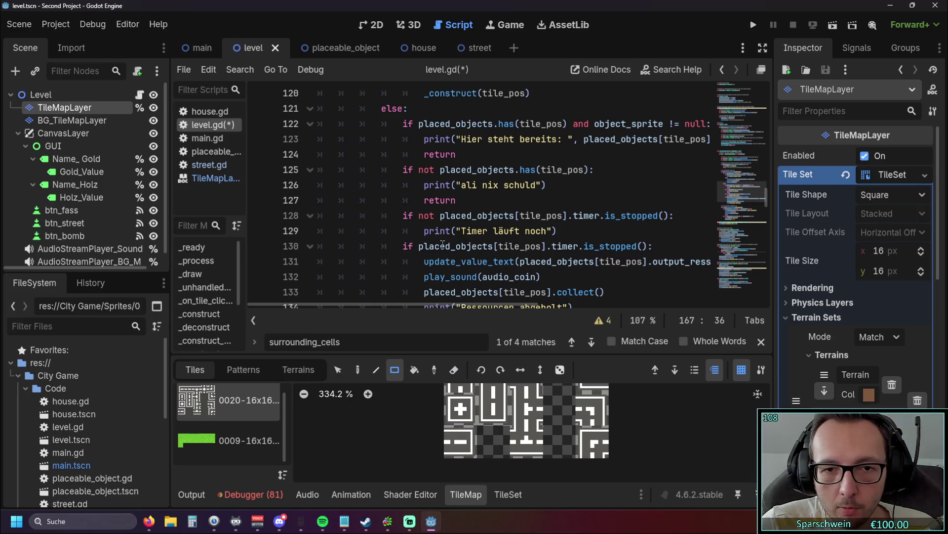
{"action": "scroll", "coordinate": [442, 240], "scroll_direction": "down", "scroll_amount": 5}
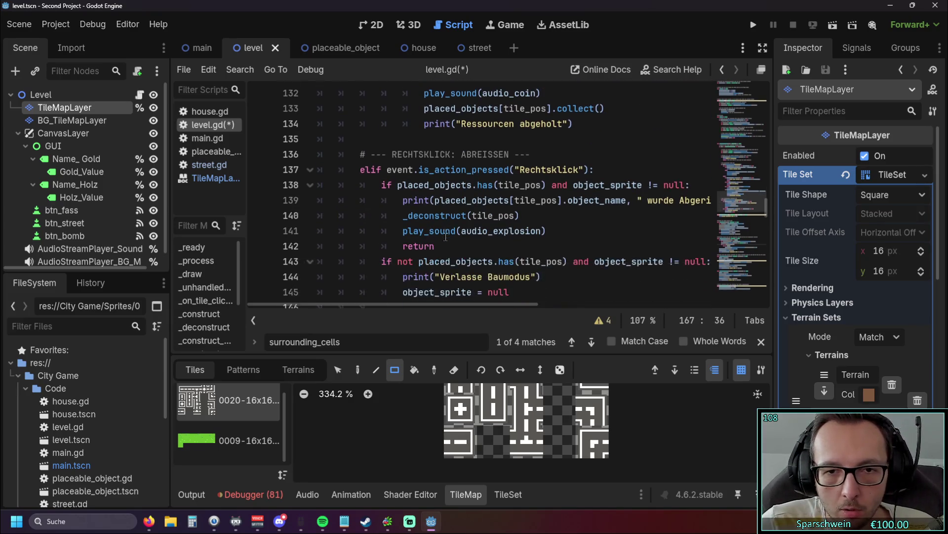
{"action": "scroll", "coordinate": [453, 245], "scroll_direction": "down", "scroll_amount": 1}
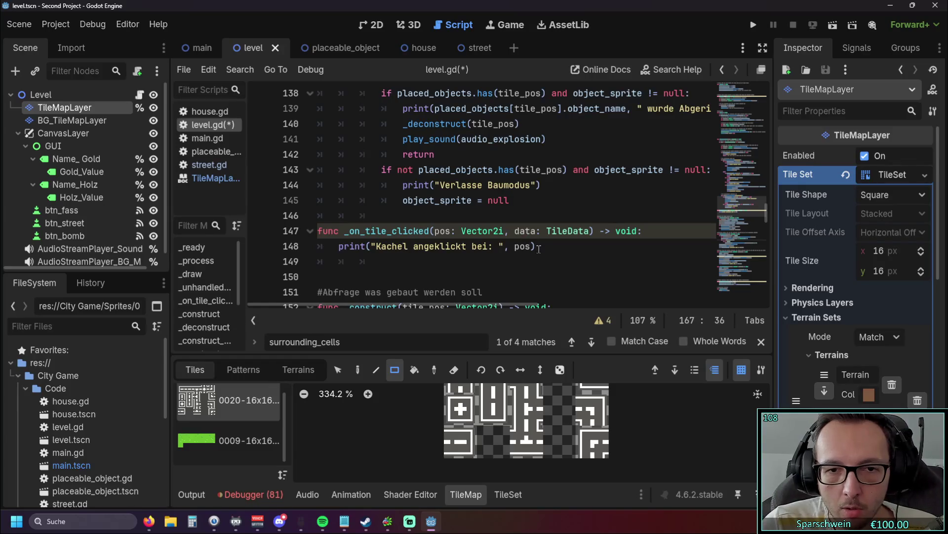
{"action": "scroll", "coordinate": [527, 240], "scroll_direction": "down", "scroll_amount": 1}
{"action": "scroll", "coordinate": [524, 236], "scroll_direction": "up", "scroll_amount": 14}
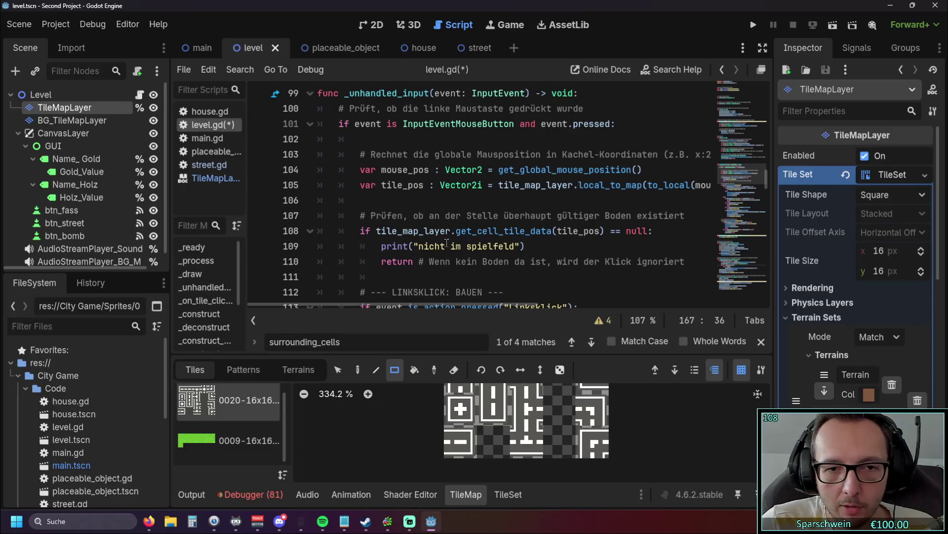
{"action": "left_click", "coordinate": [650, 231]}
{"action": "mouse_move", "coordinate": [653, 231]}
{"action": "left_mouse_down"}
{"action": "mouse_move", "coordinate": [574, 244]}
{"action": "mouse_move", "coordinate": [661, 243]}
{"action": "mouse_move", "coordinate": [564, 232]}
{"action": "left_mouse_up"}
{"action": "left_click", "coordinate": [595, 246]}
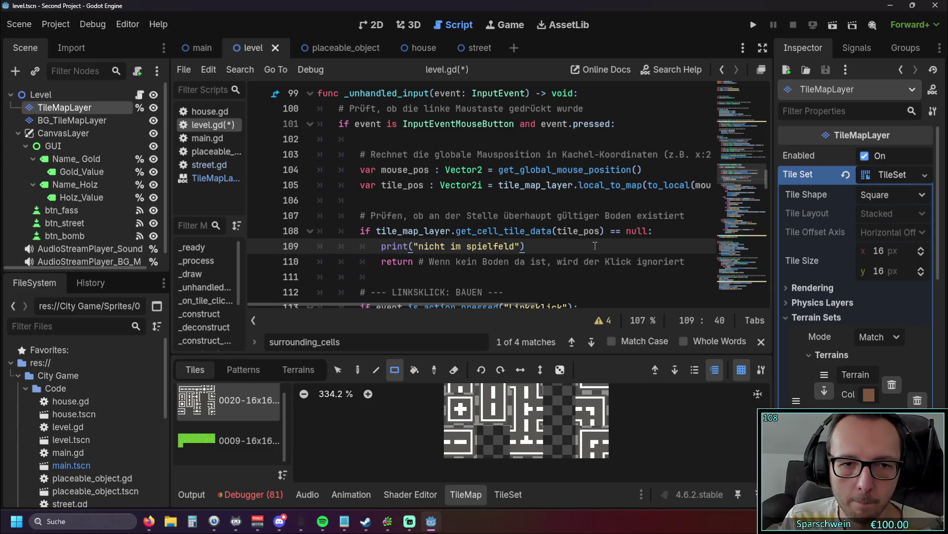
{"action": "scroll", "coordinate": [444, 305], "scroll_direction": "right", "scroll_amount": 2}
{"action": "scroll", "coordinate": [424, 307], "scroll_direction": "left", "scroll_amount": 2}
{"action": "left_click_drag", "start_coordinate": [694, 281], "coordinate": [322, 212]}
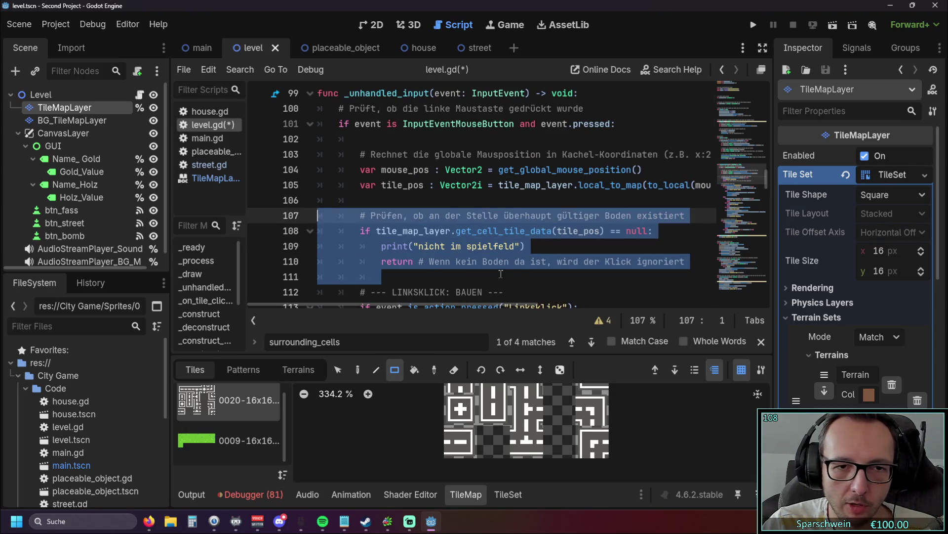
{"action": "left_click", "coordinate": [494, 279]}
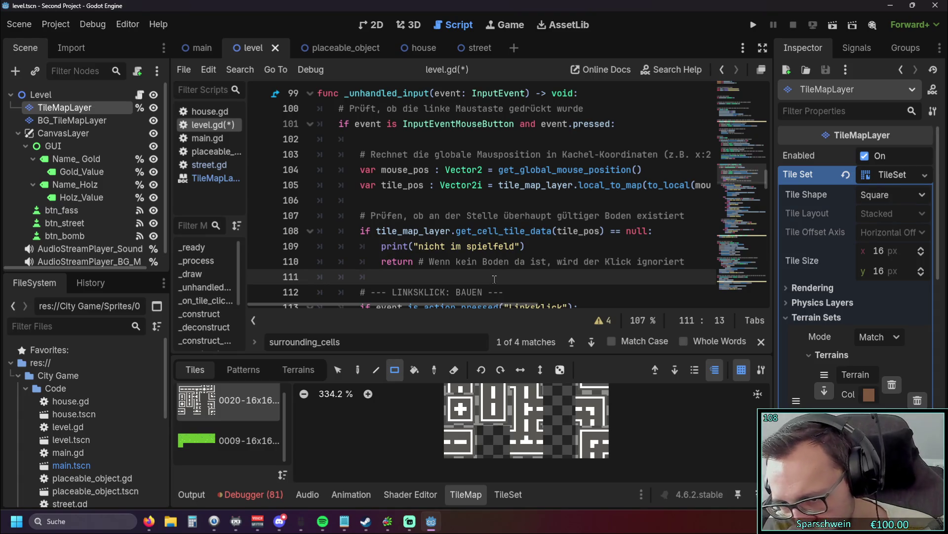